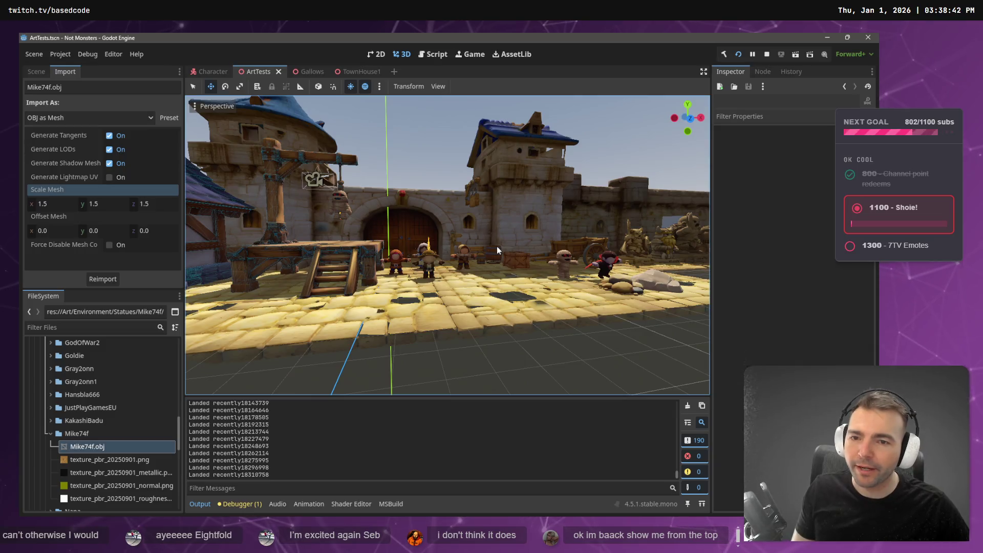
Step: Fly around the courtyard, past the characters, blue-roofed tower and archway, then bring up the tldraw board
key("w")
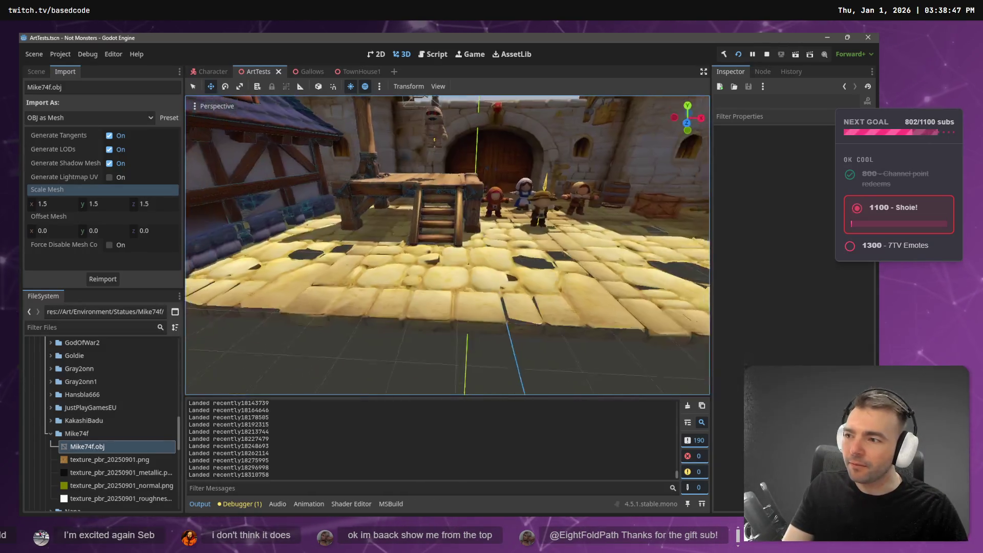
key("s")
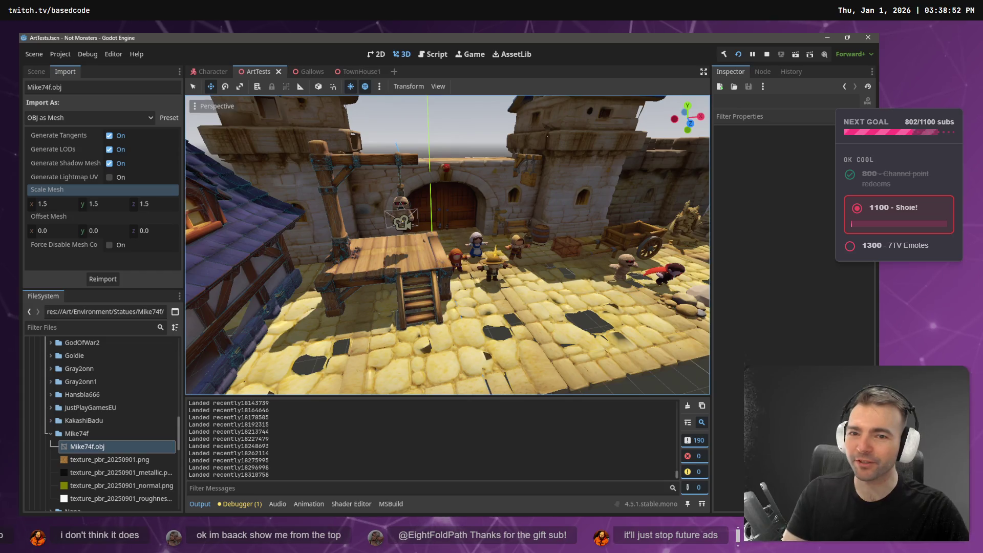
key("d")
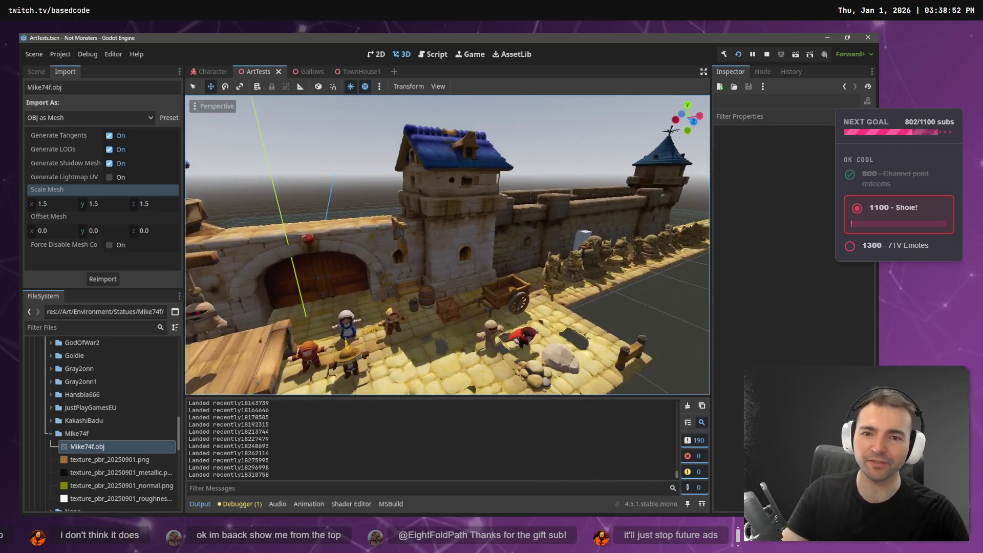
key("w")
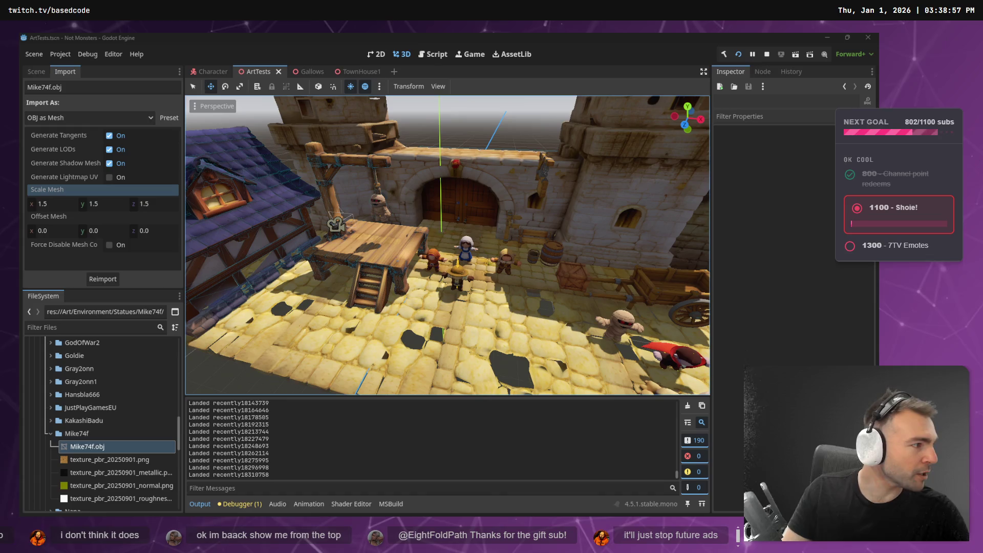
key("alt+Tab")
scroll(403, 240, "down", 10)
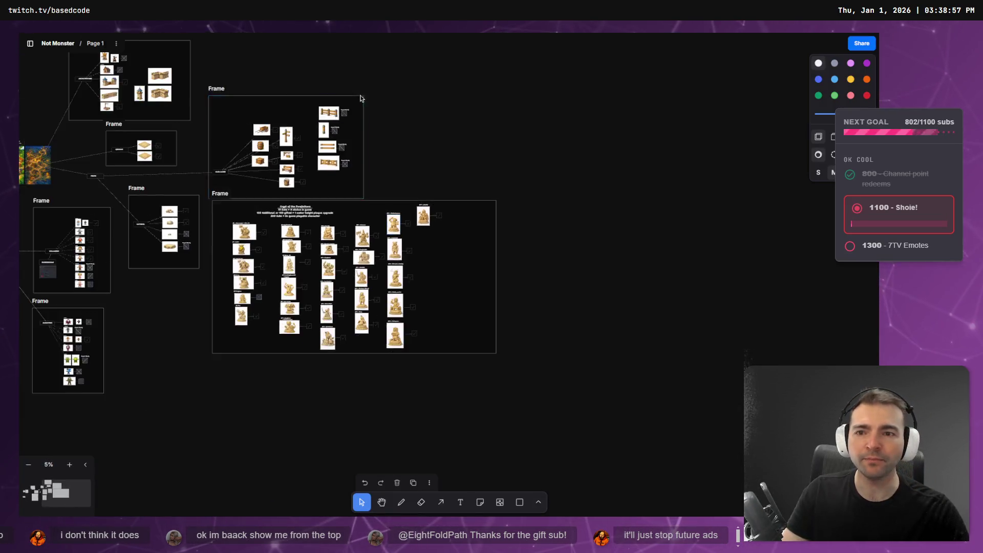
Step: Pan across the village maps, MAN-MADE props frame and Crypt of the Forefathers statue list, then return to Godot
scroll(415, 285, "up", 10)
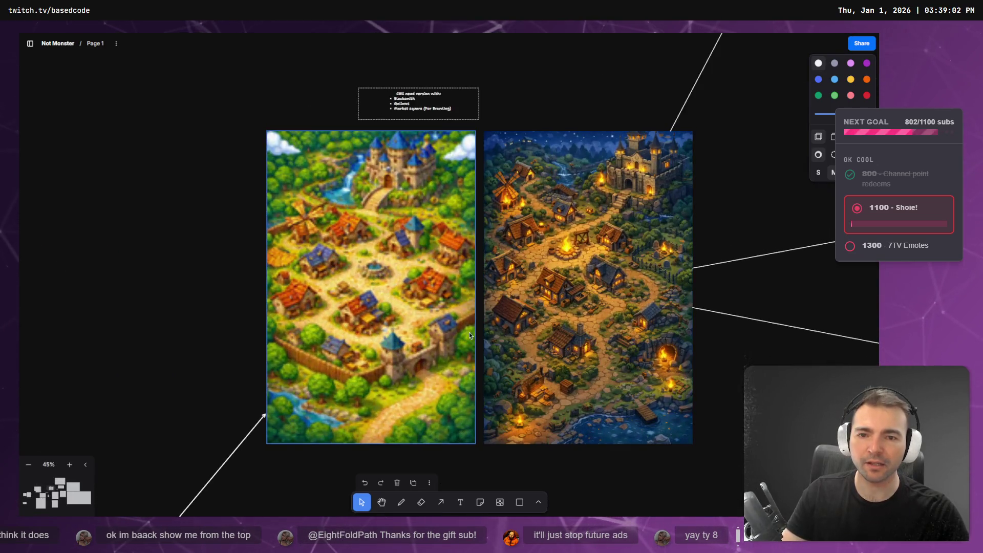
scroll(205, 290, "up", 2)
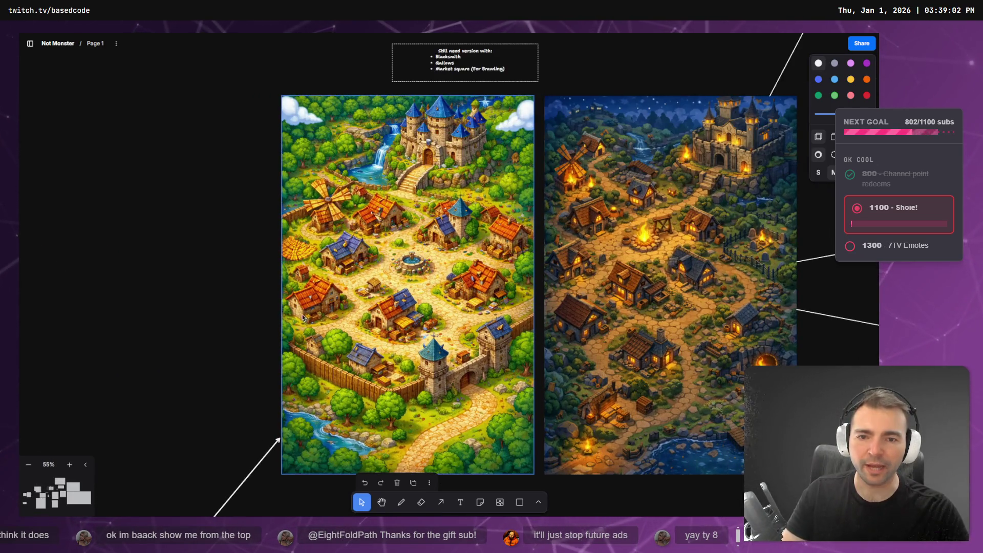
scroll(295, 321, "right", 5)
scroll(450, 278, "up", 3)
scroll(450, 278, "down", 5)
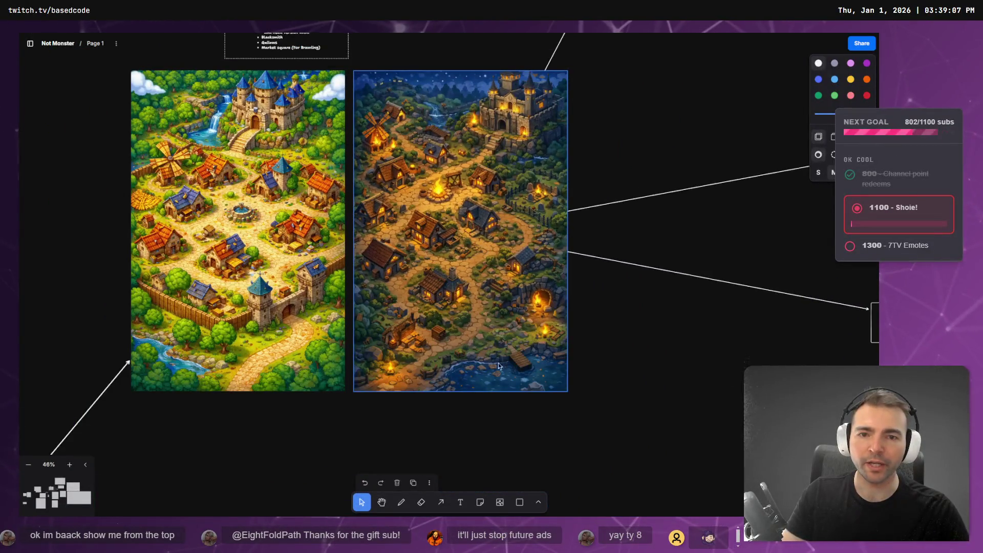
scroll(433, 202, "right", 5)
scroll(432, 329, "down", 5)
scroll(442, 318, "up", 2)
scroll(486, 208, "down", 3)
scroll(486, 209, "up", 2)
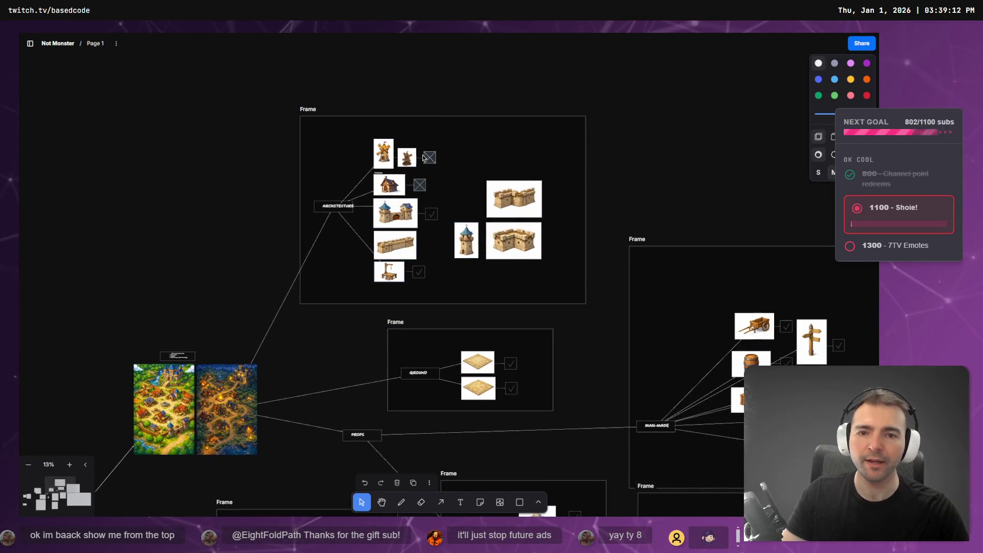
scroll(576, 360, "down", 3)
scroll(576, 360, "right", 3)
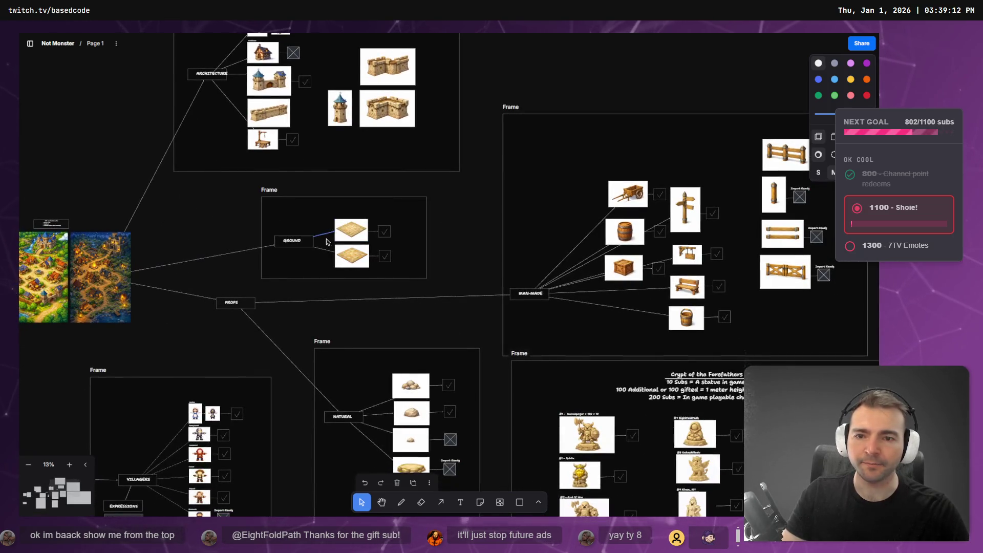
scroll(352, 225, "up", 5)
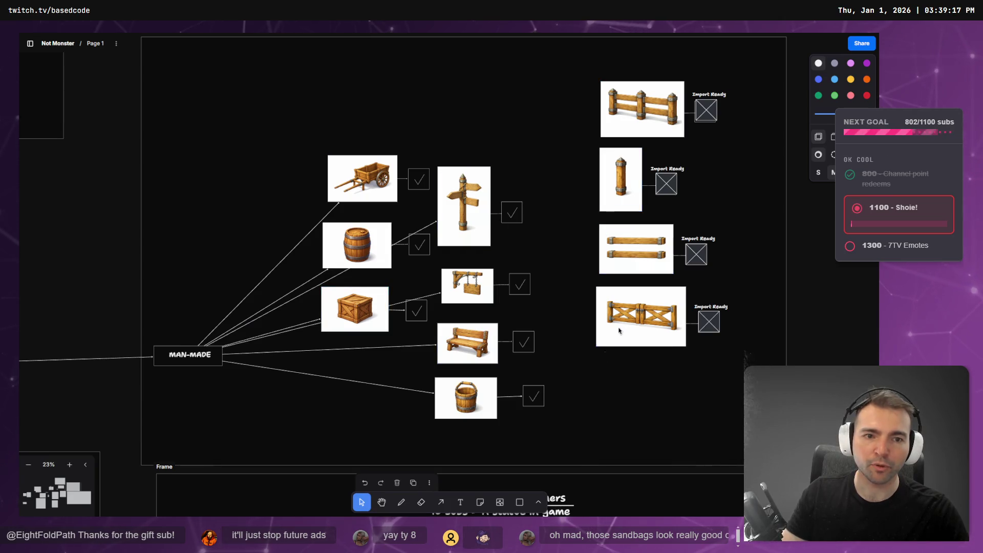
scroll(440, 343, "down", 5)
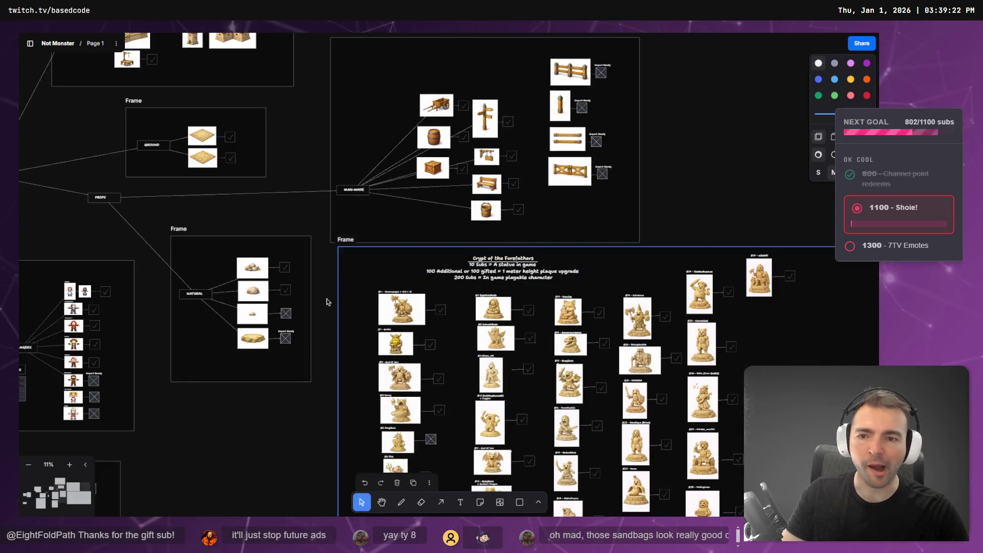
scroll(531, 354, "down", 5)
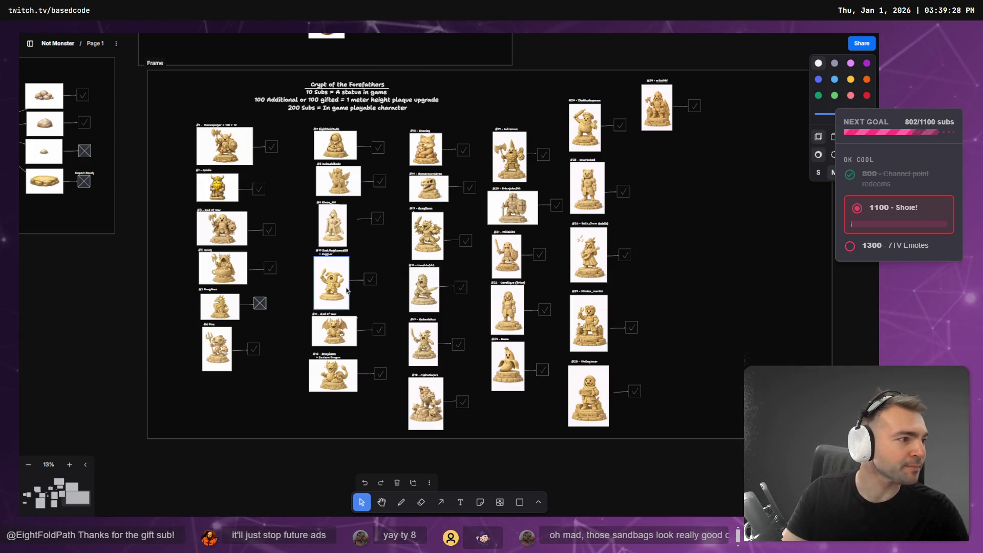
key("alt+Tab")
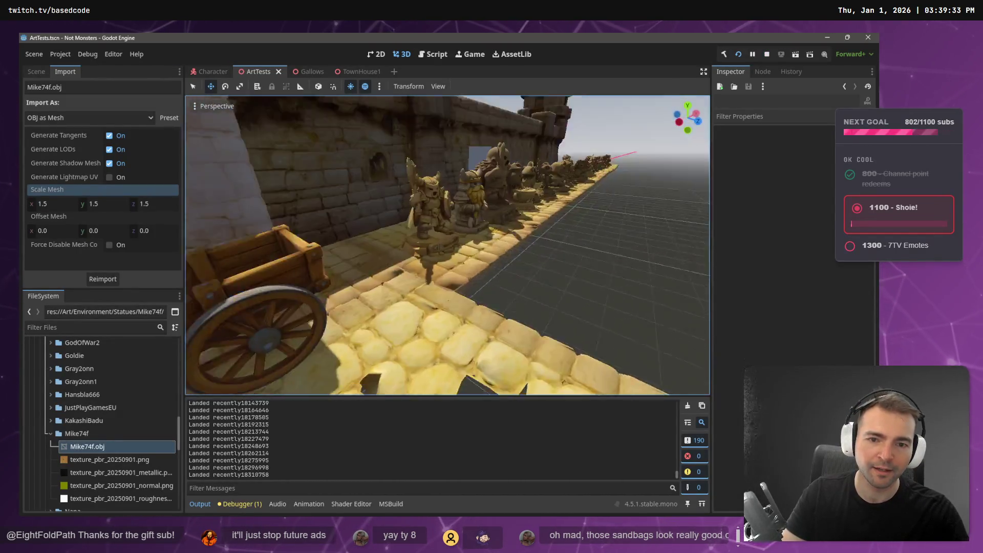
Step: Fly in close to the wall statues and briefly compare them with the board's statue list
scroll(447, 245, "up", 2)
key("w")
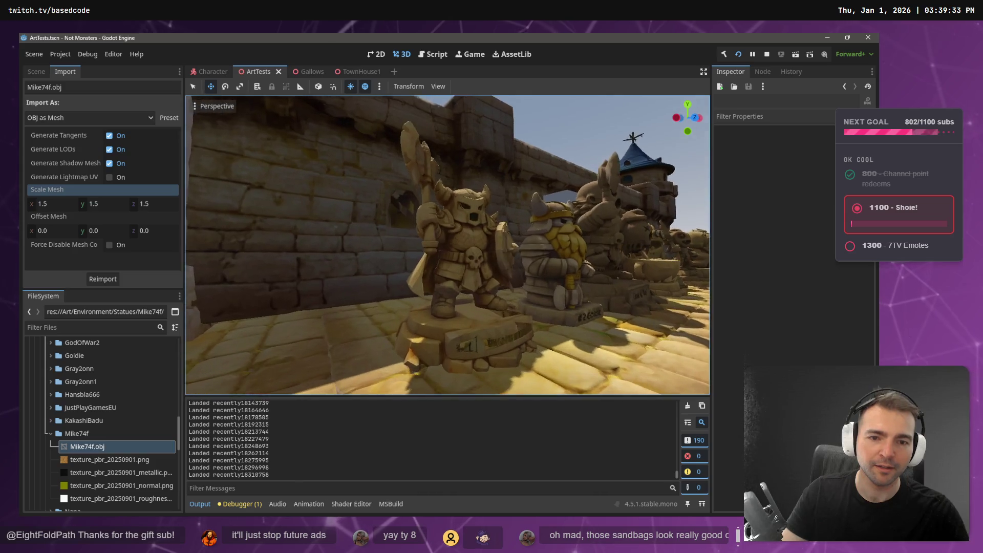
key("alt+Tab")
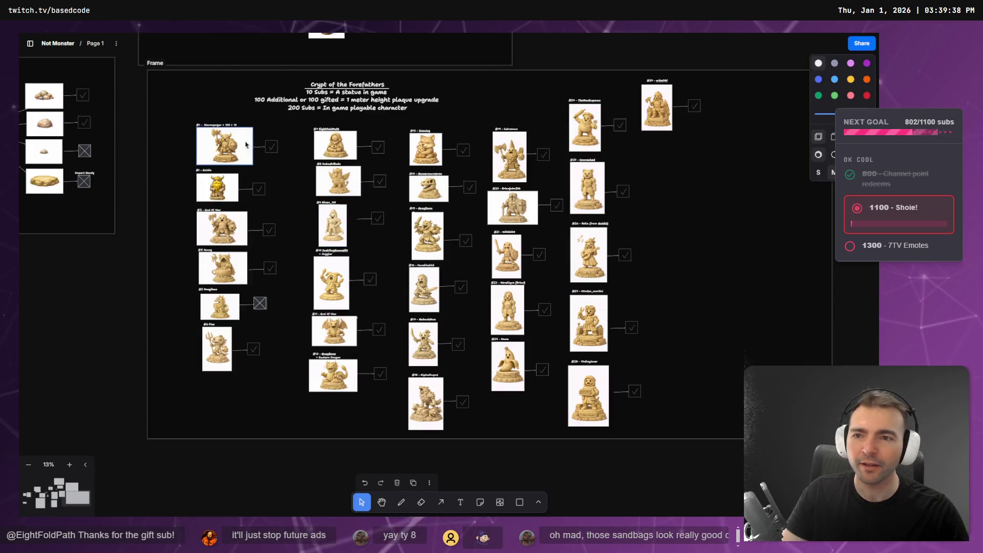
scroll(207, 125, "up", 5)
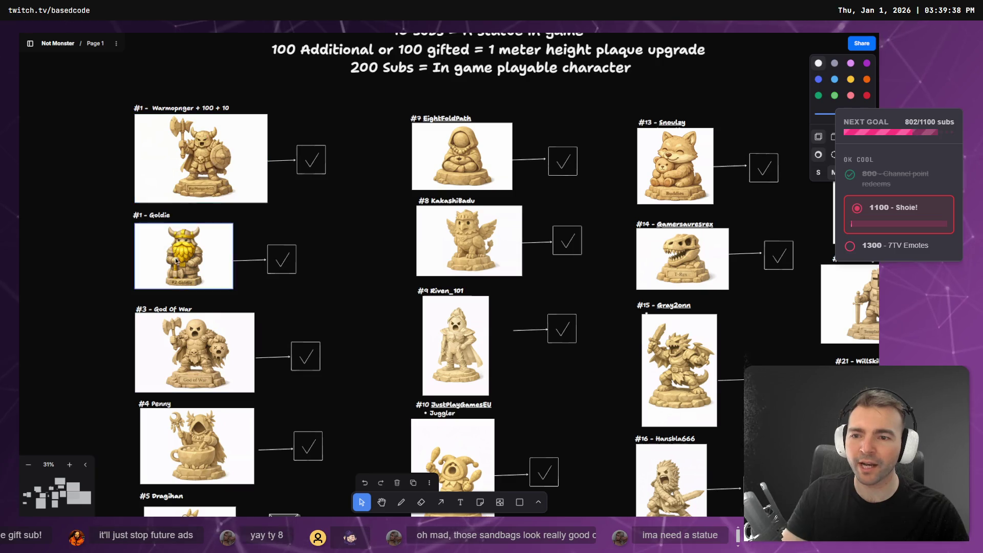
key("alt+Tab")
Step: Move right along the statue row, past the dwarf, gargoyle, jester, dragon, goblin and bard statues
key("s")
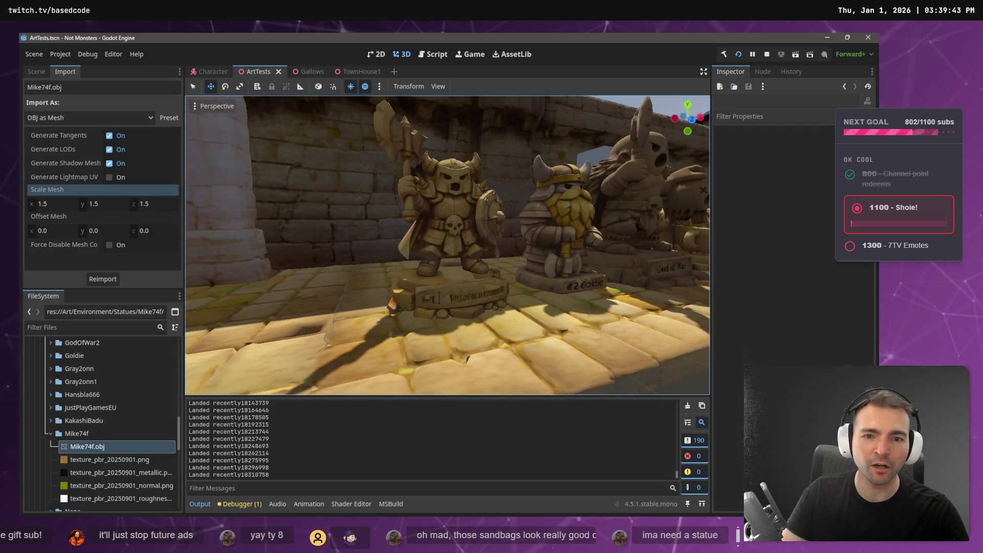
key("d")
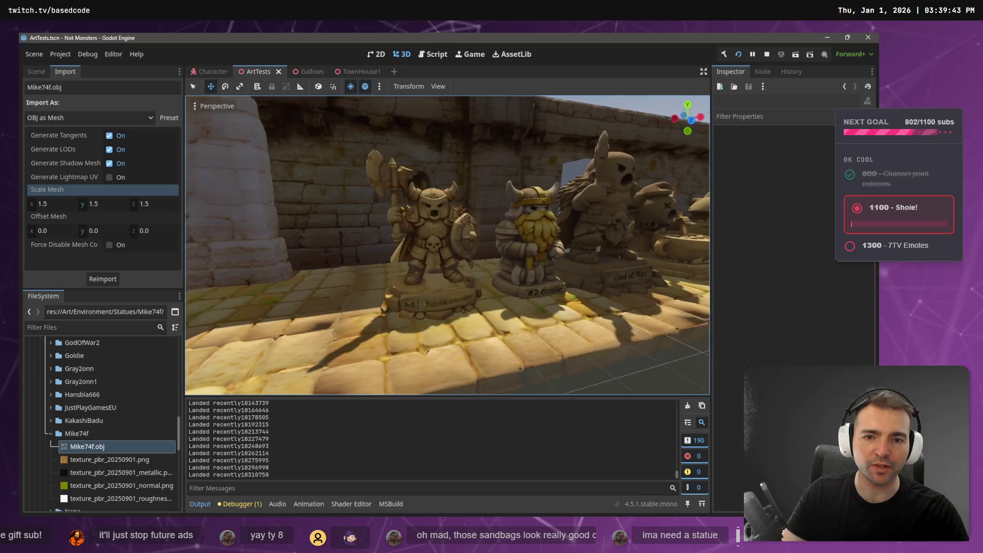
key("d")
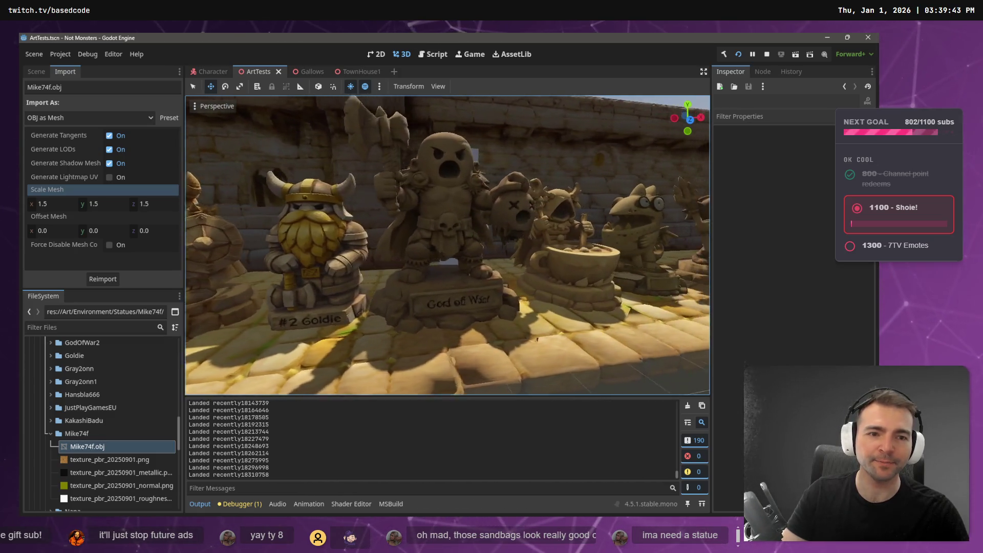
key("d")
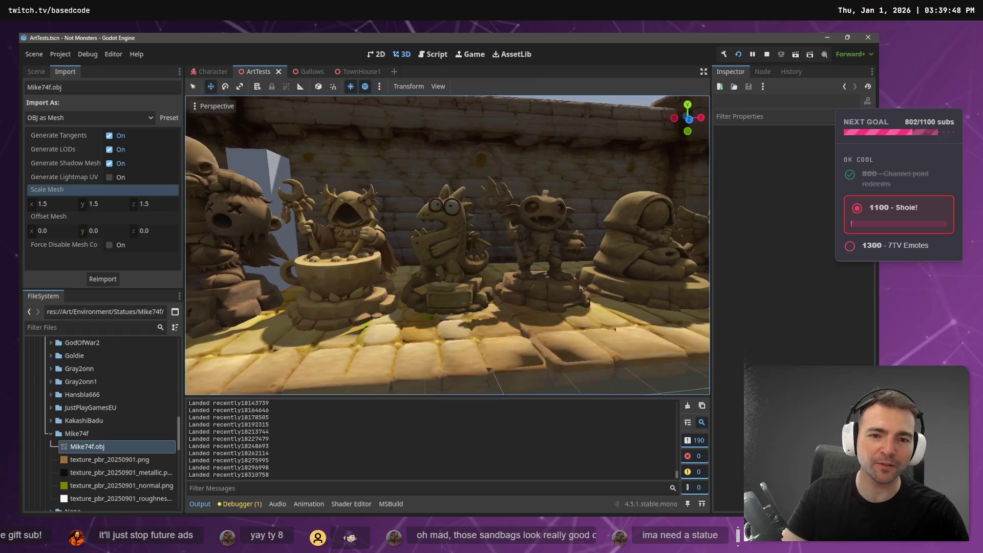
key("d")
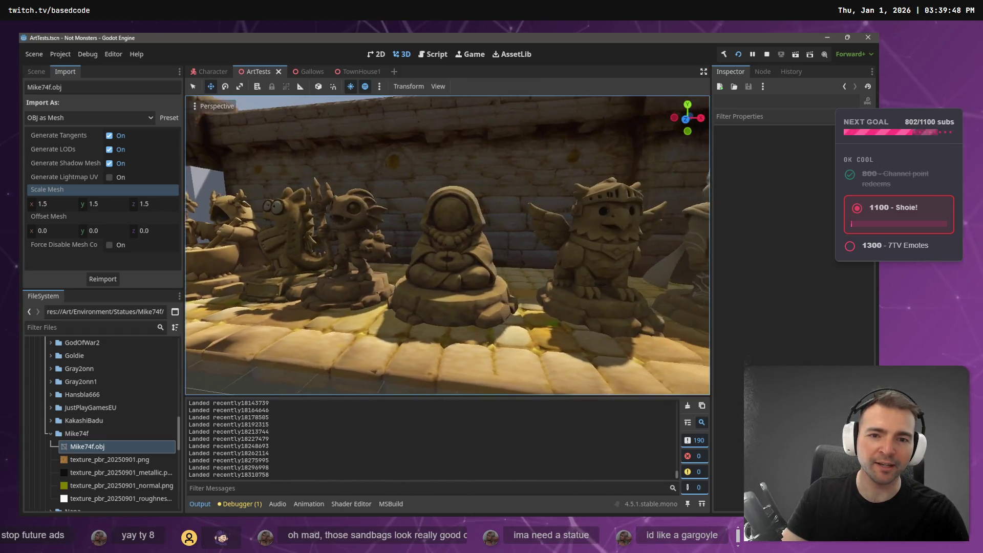
key("d")
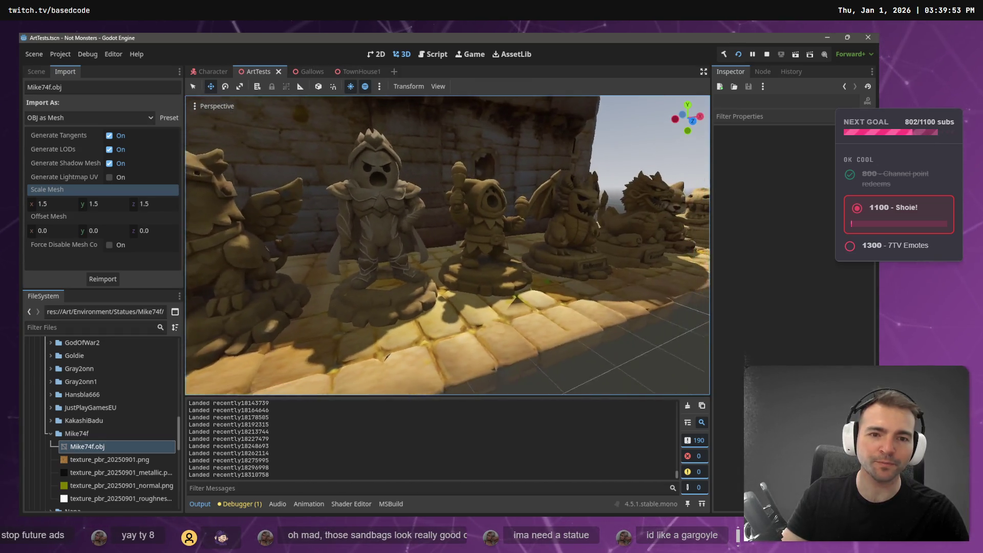
key("d")
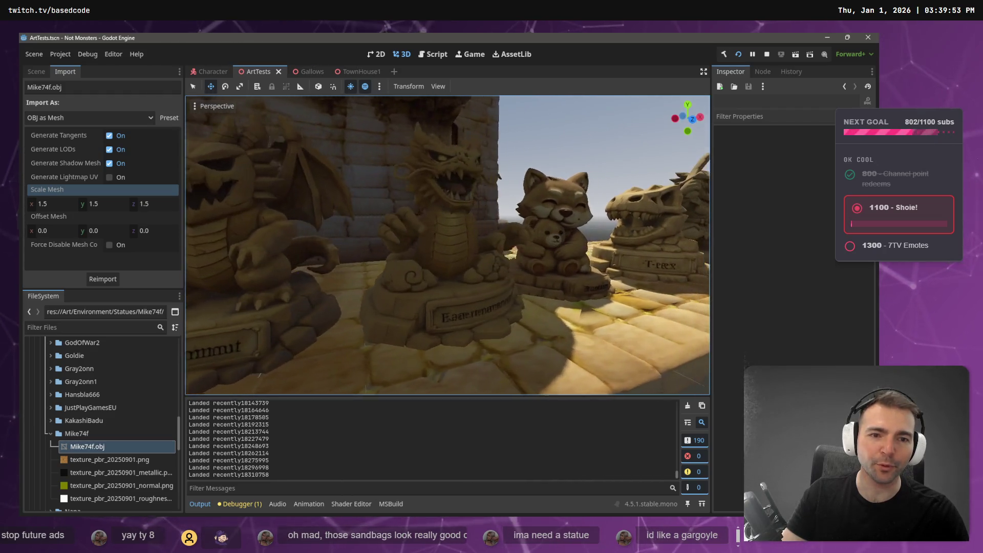
key("d")
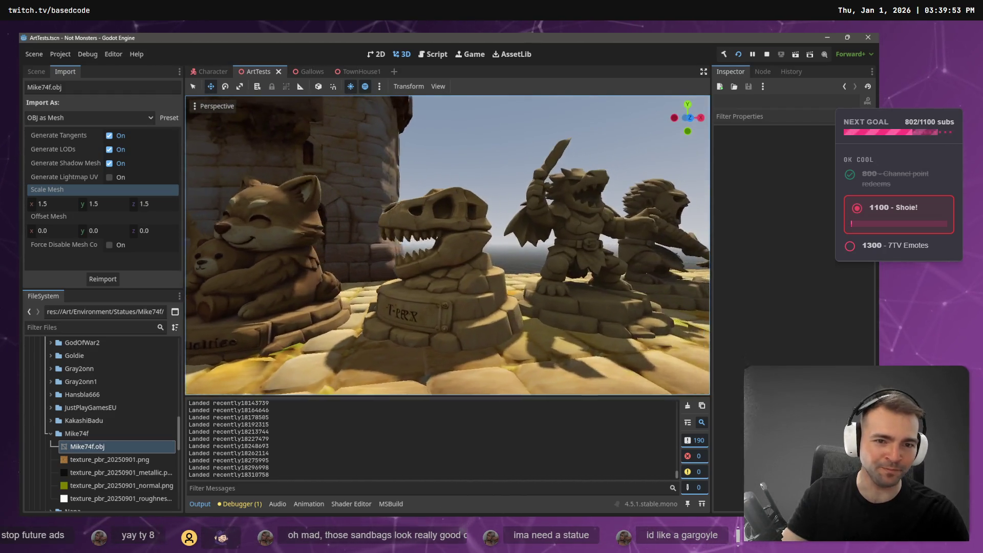
key("d")
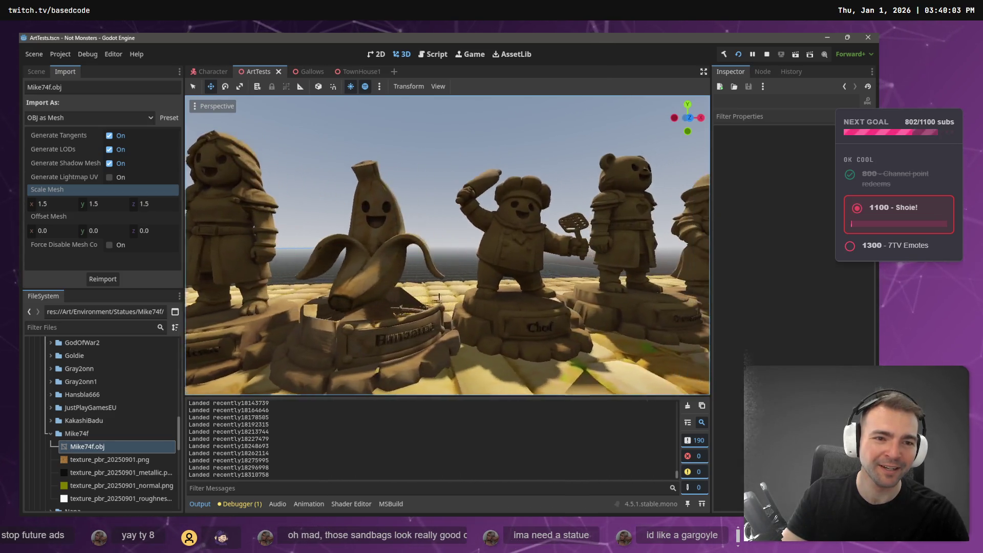
key("d")
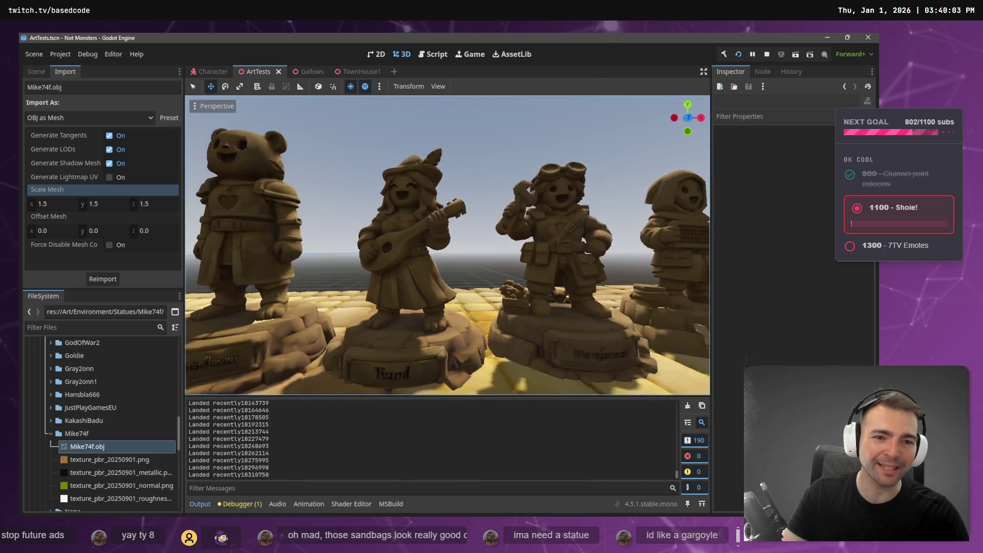
key("d")
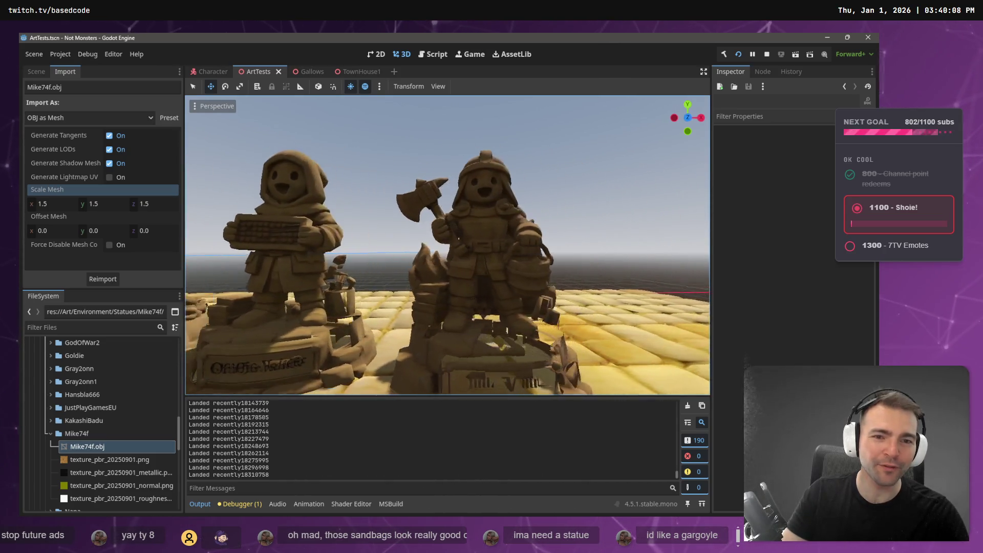
Step: Move back left to the knight and lion statues, then switch to the statue whiteboard
key("a")
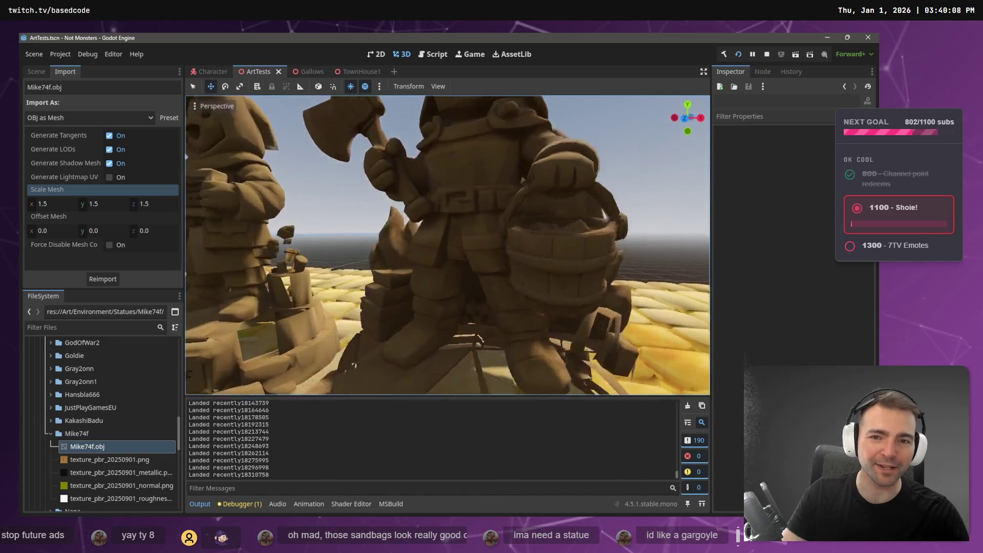
key("a")
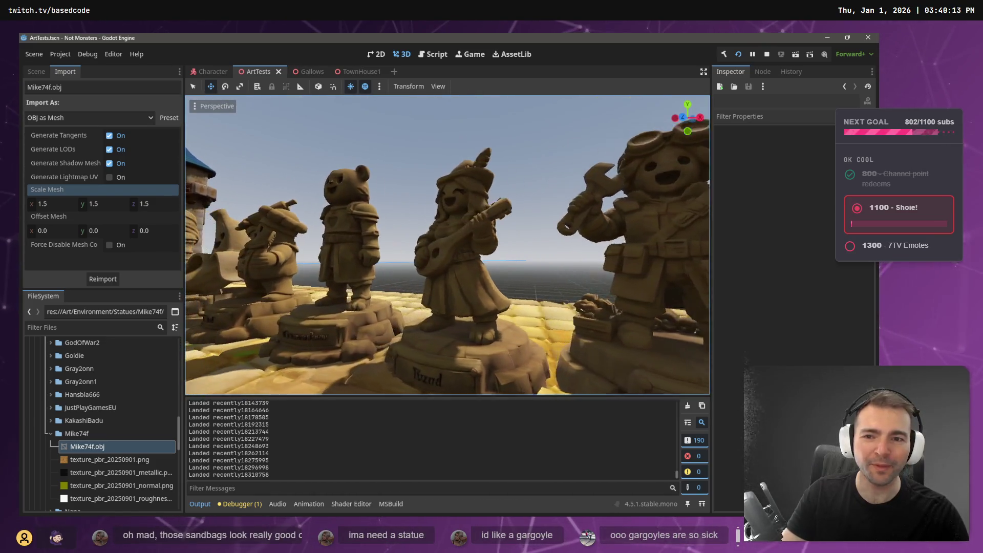
key("a")
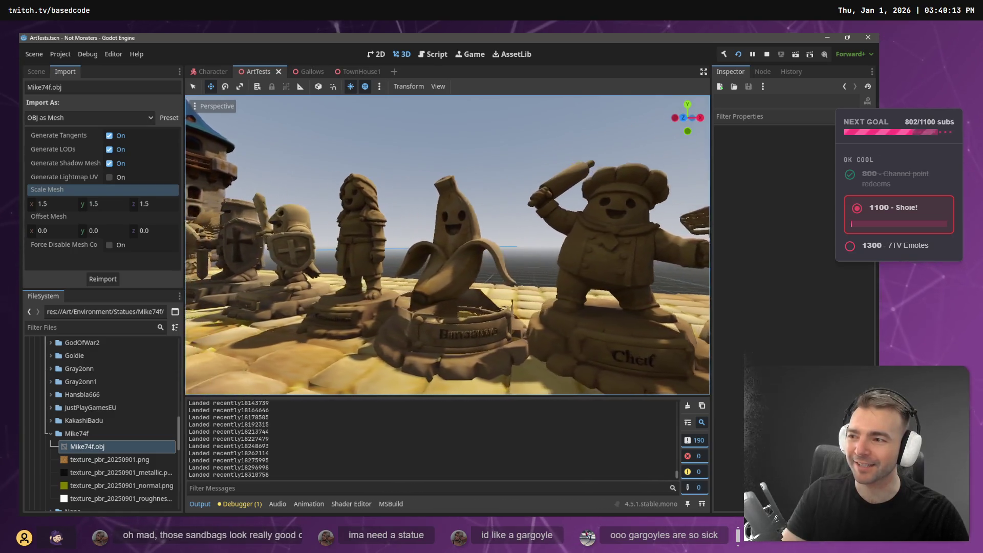
key("a")
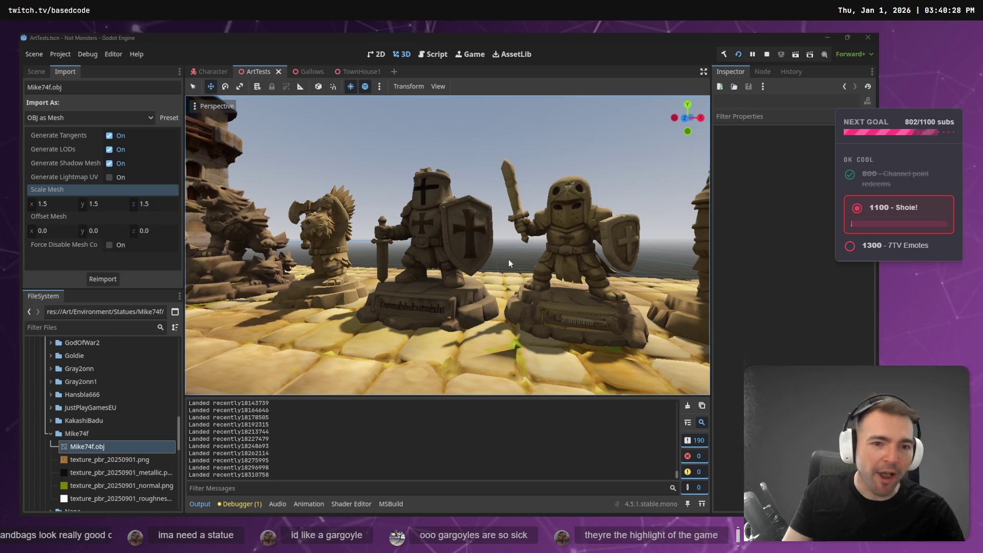
key("alt+Tab")
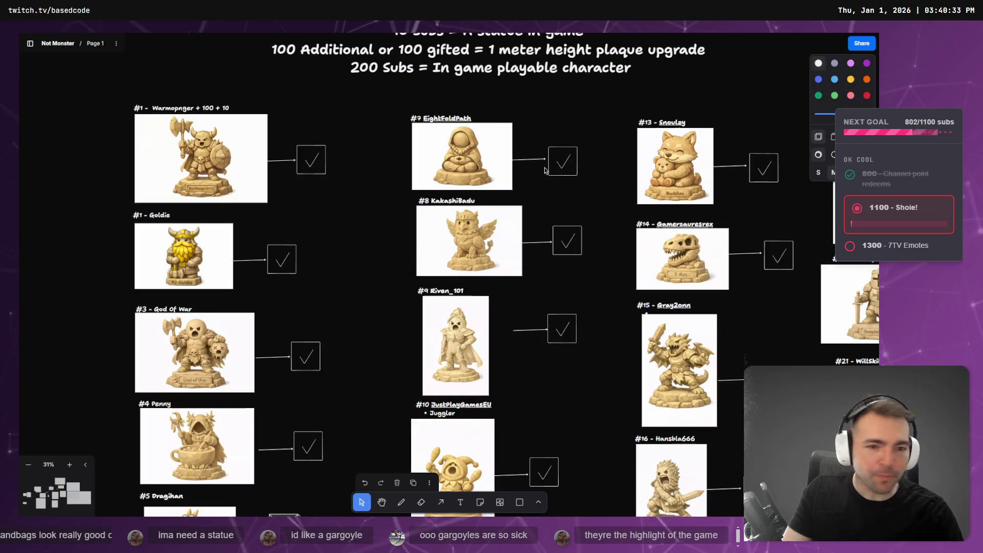
Step: Duplicate the #29 statue entry, placing the copy just below it
scroll(424, 309, "down", 5)
scroll(424, 310, "up", 3)
scroll(424, 309, "up", 5)
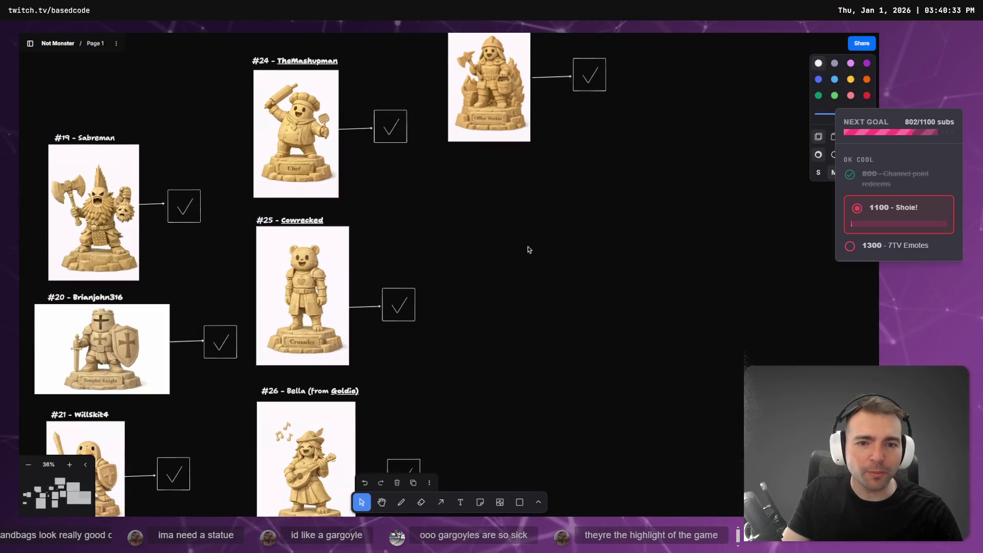
left_click(382, 184)
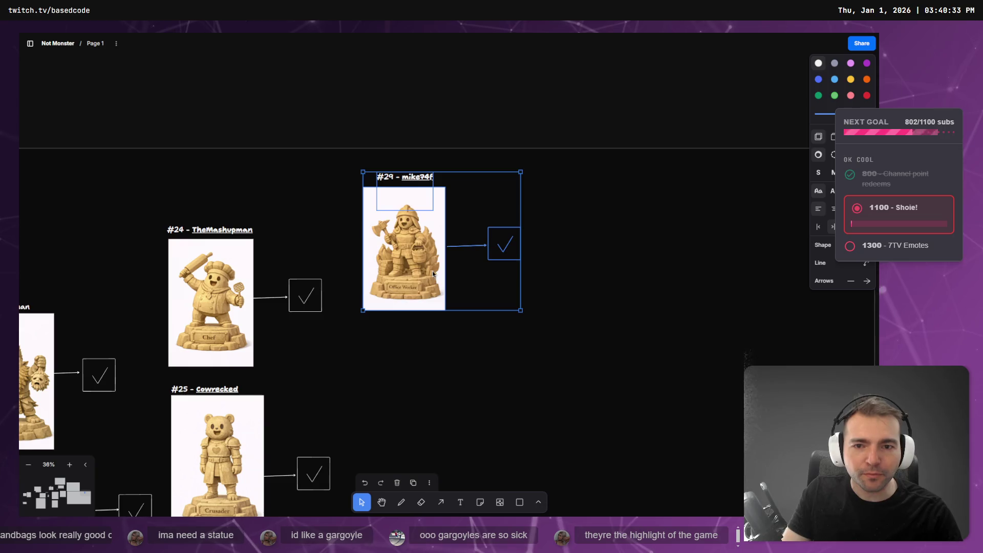
left_click_drag(383, 183, 389, 350)
left_click(580, 365)
Step: Retitle the copy as #30 with a different subscriber's name and select its copied image
left_click(409, 343)
double_click(410, 343)
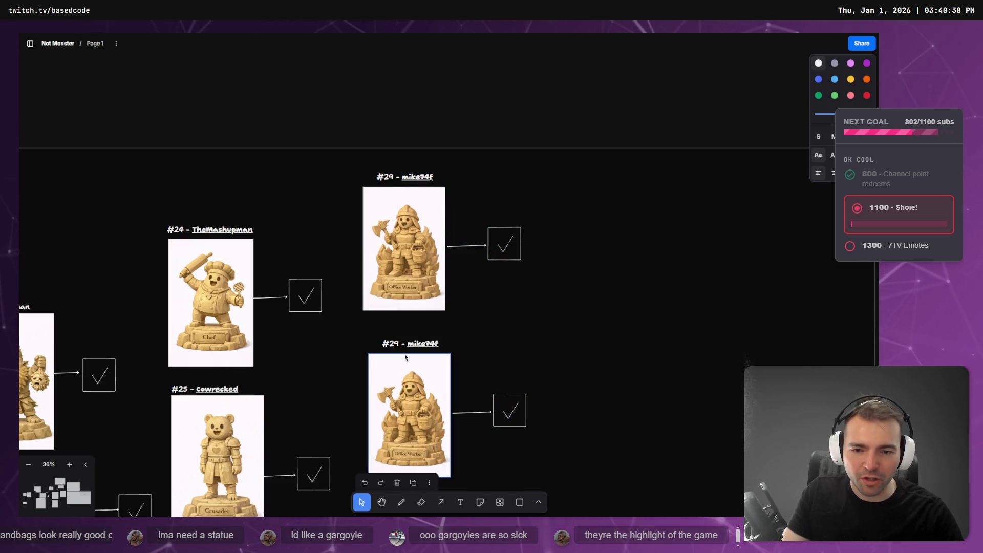
key("ctrl+shift+Left")
type("10")
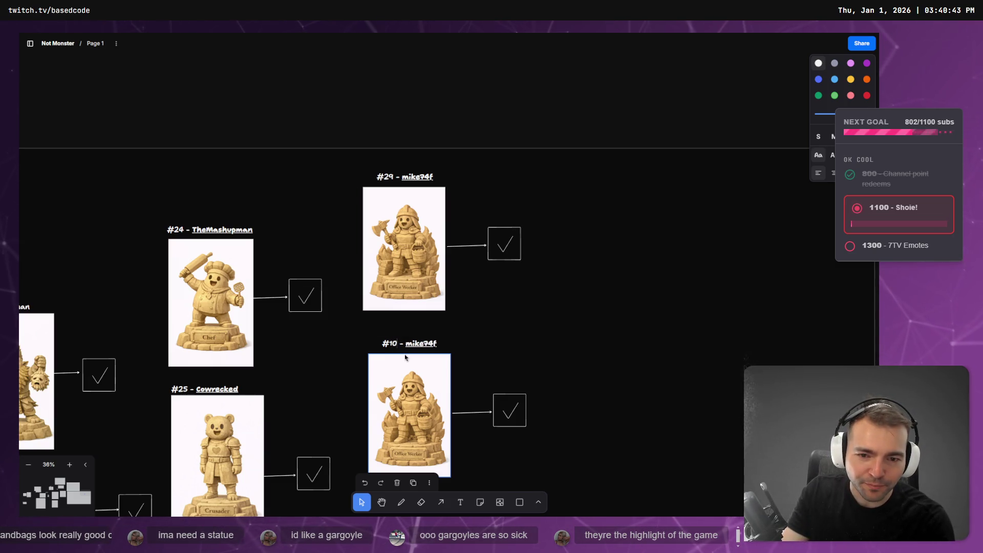
key("BackSpace")
key("BackSpace")
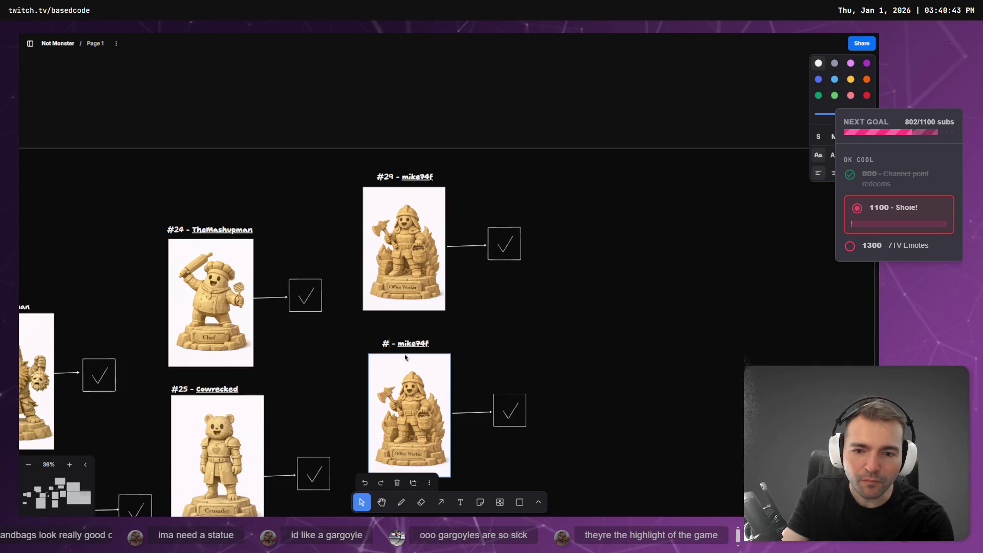
type("30")
double_click(413, 342)
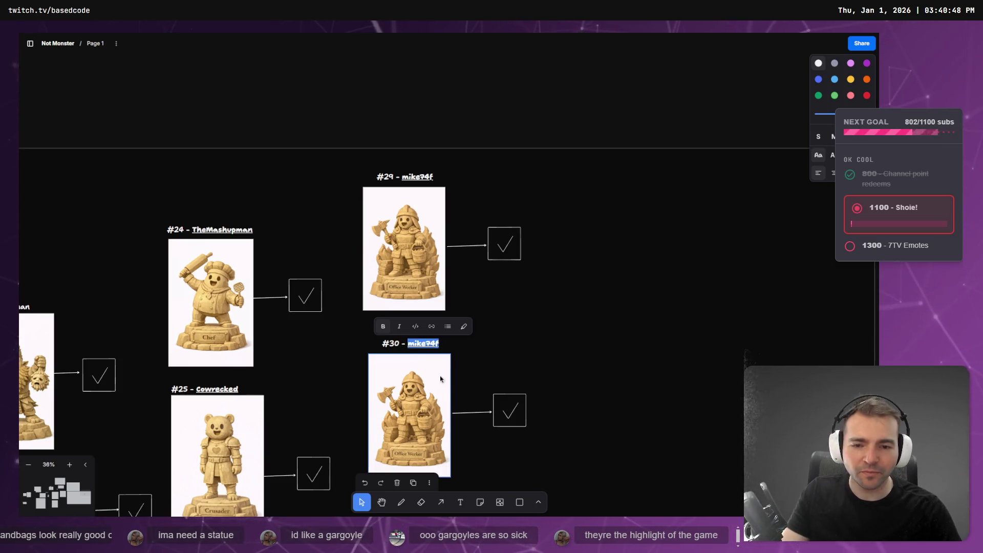
type("Kaztelle")
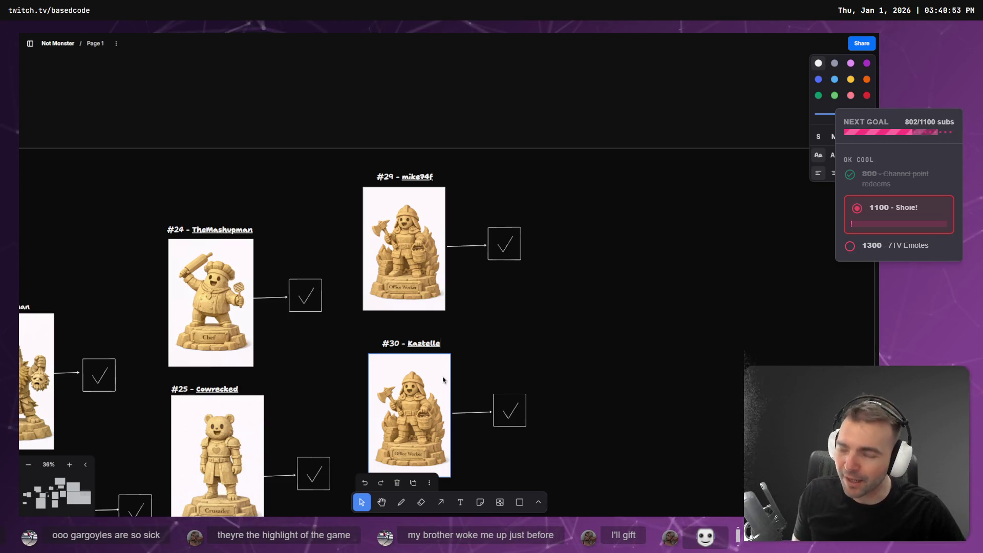
left_click(566, 332)
scroll(567, 287, "down", 3)
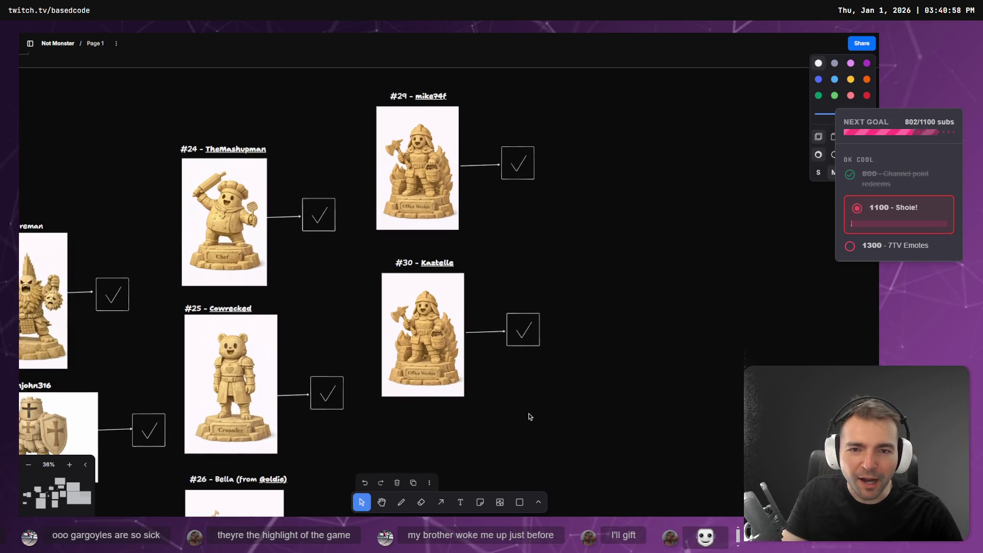
scroll(453, 341, "up", 2)
left_click(453, 339)
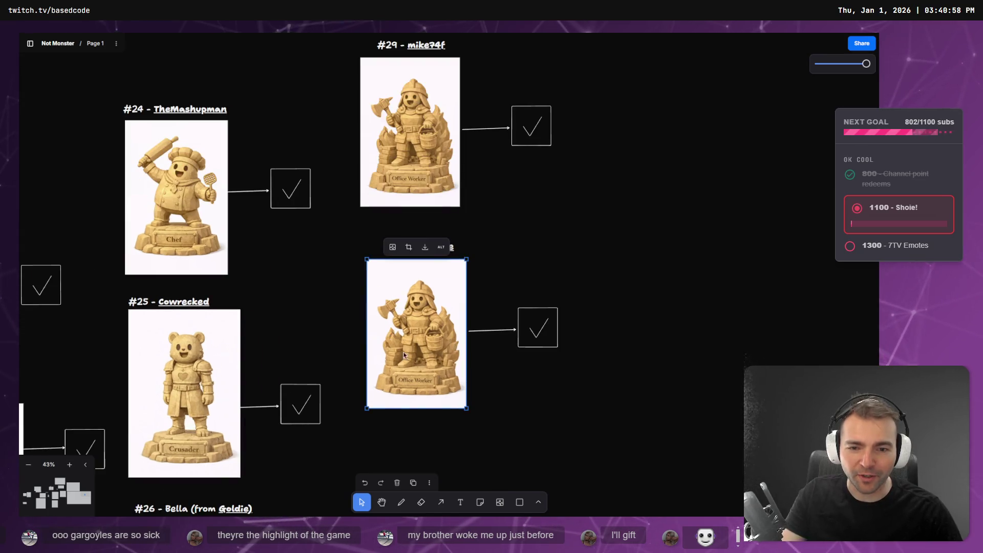
Step: Delete the copied image from the #30 entry, leaving its title intact, and switch to ChatGPT
key("Delete")
double_click(430, 255)
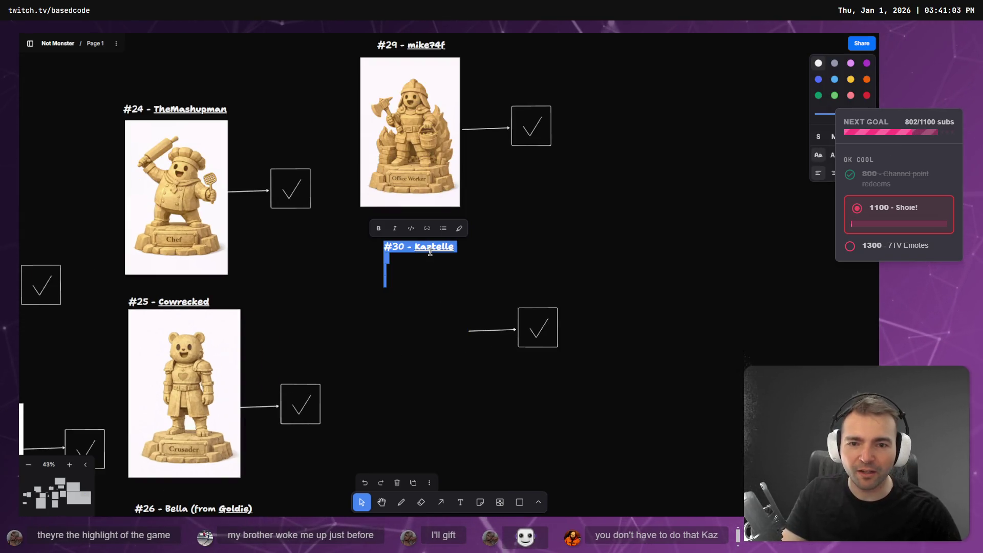
key("Escape")
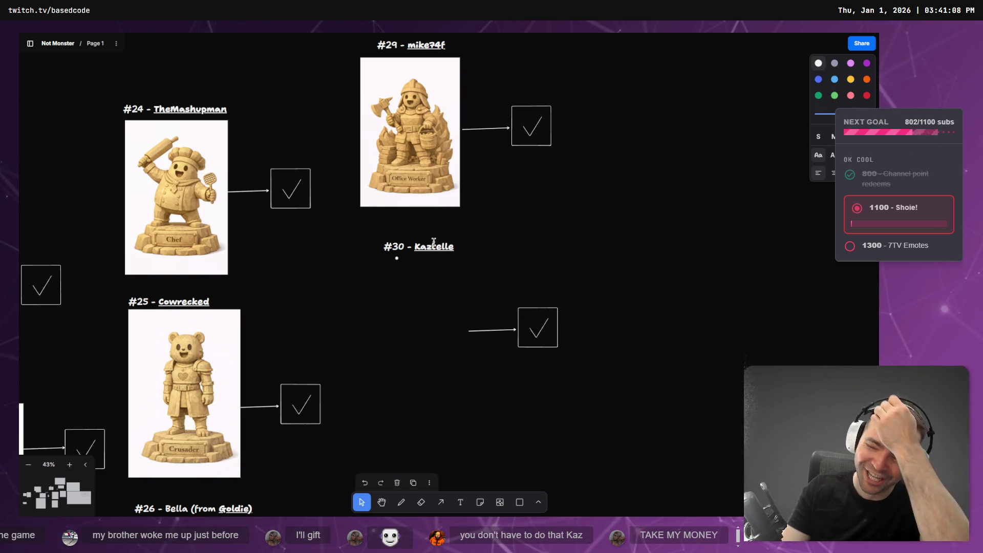
left_click(652, 236)
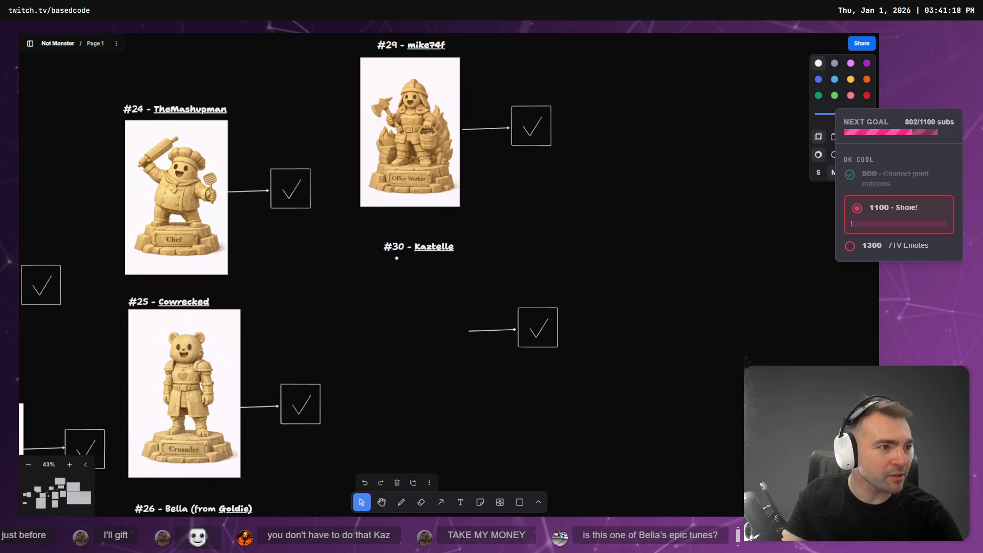
key("alt+Tab")
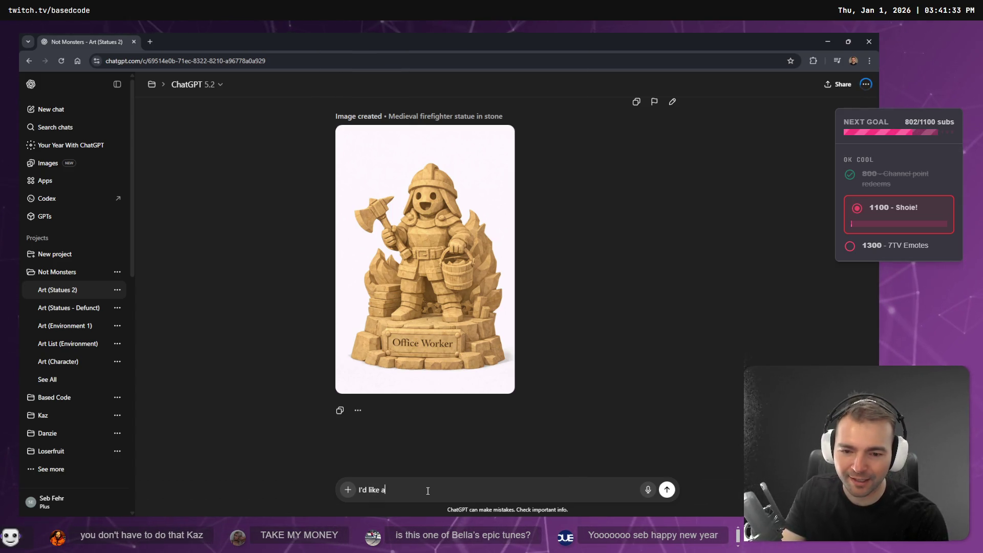
Step: Send a prompt for a statue in this style: a gargoyle with its foot on a medieval-style ball
key("BackSpace")
key("BackSpace")
key("BackSpace")
type("nother st")
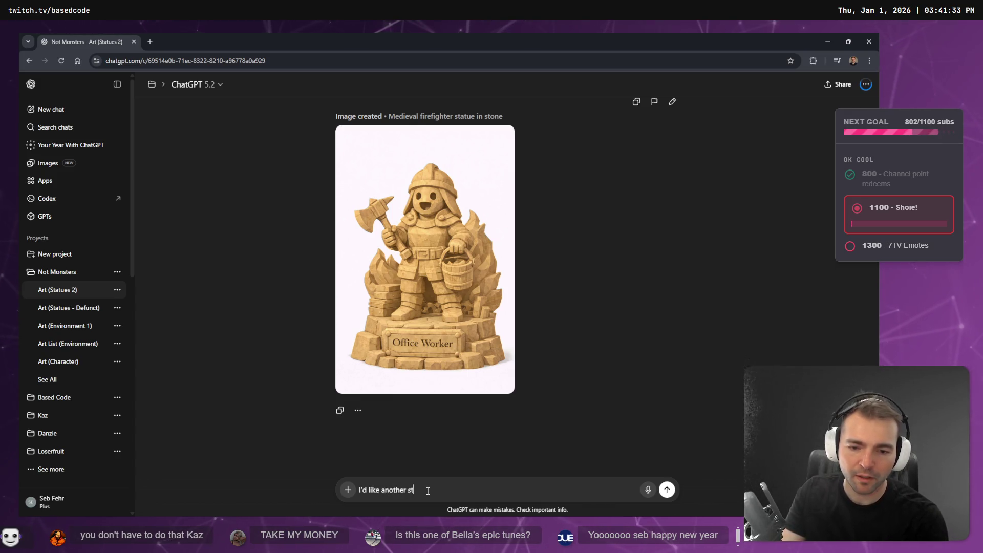
type("atue in this st")
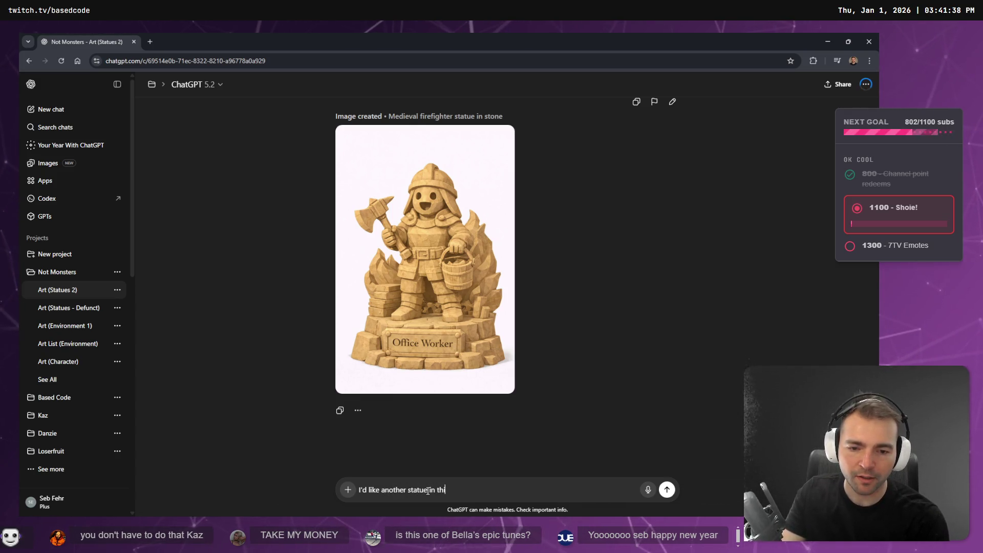
type("yle, featrur")
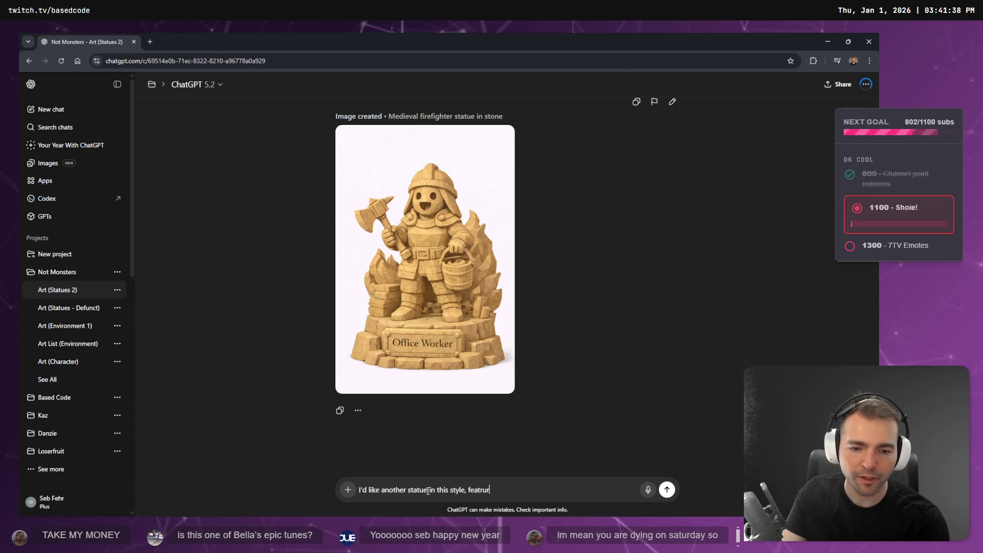
key("BackSpace")
key("BackSpace")
key("BackSpace")
type("uring a gargoyle,")
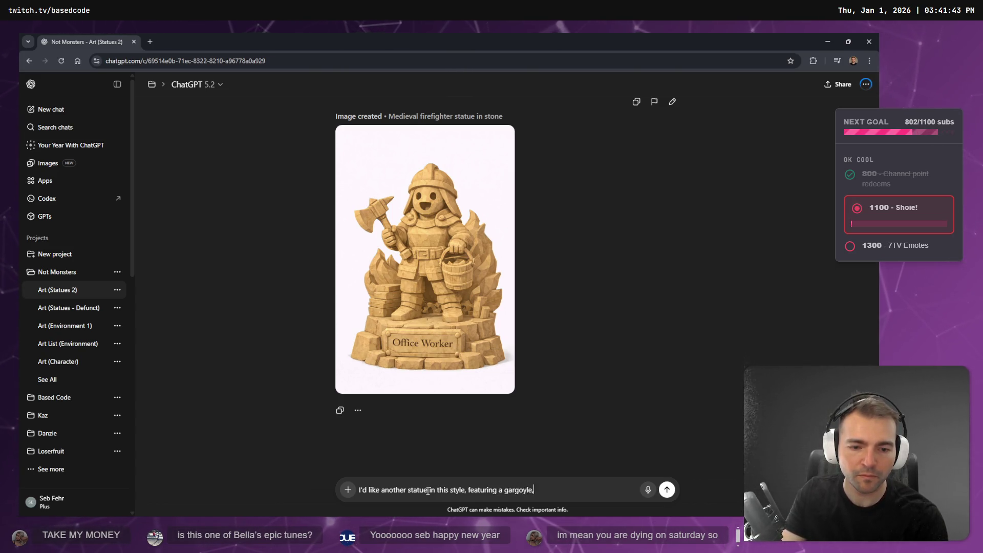
type(" with it's")
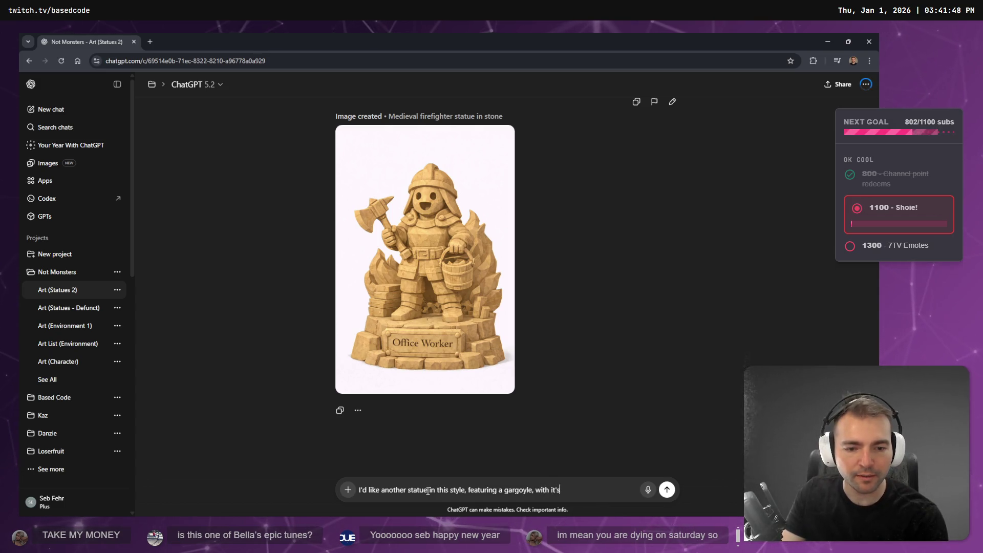
type(" foot resting on a ")
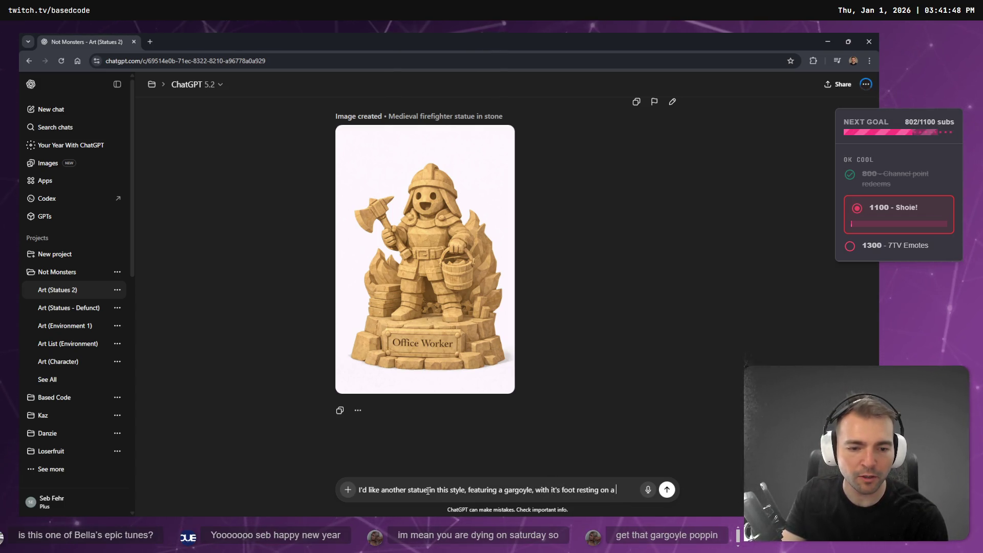
type("medi")
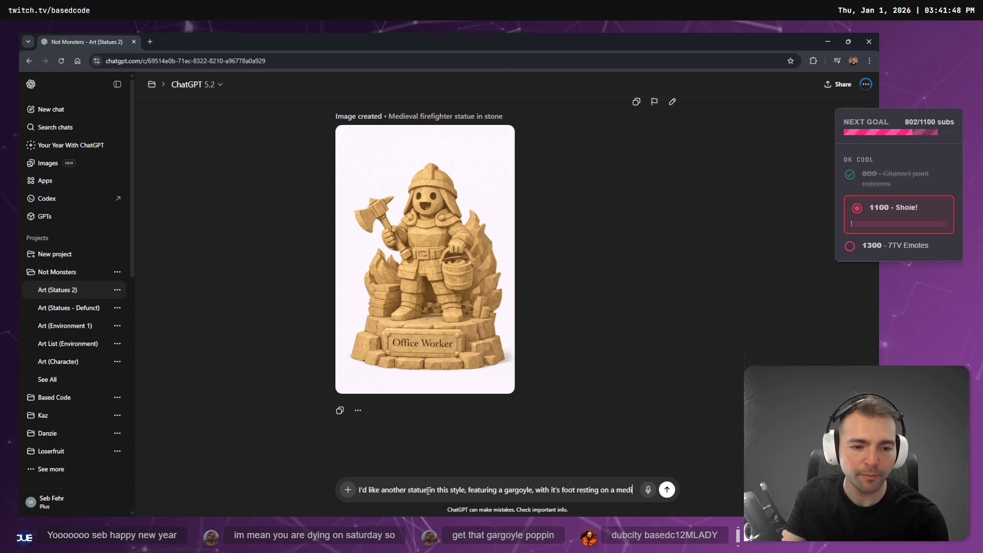
type("evil style")
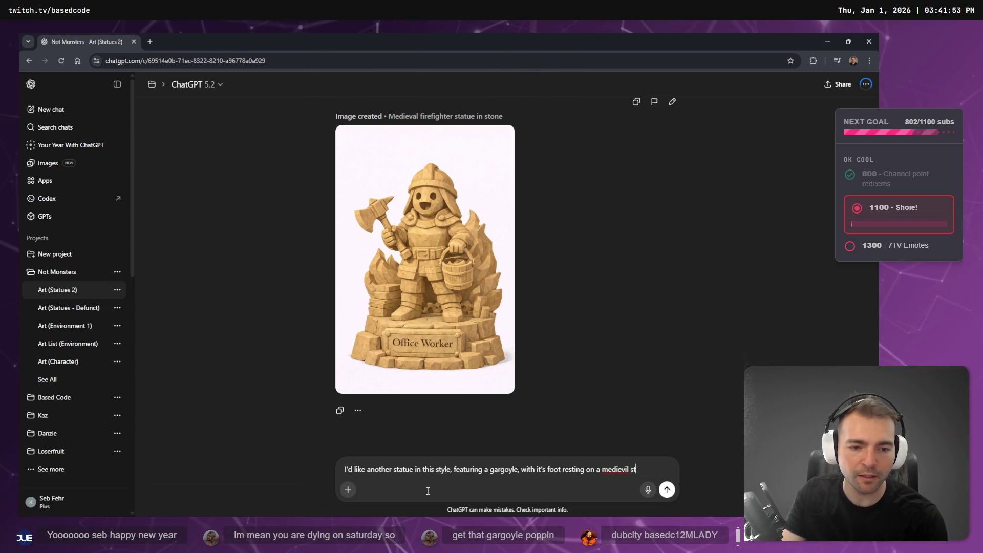
right_click(611, 469)
left_click(675, 289)
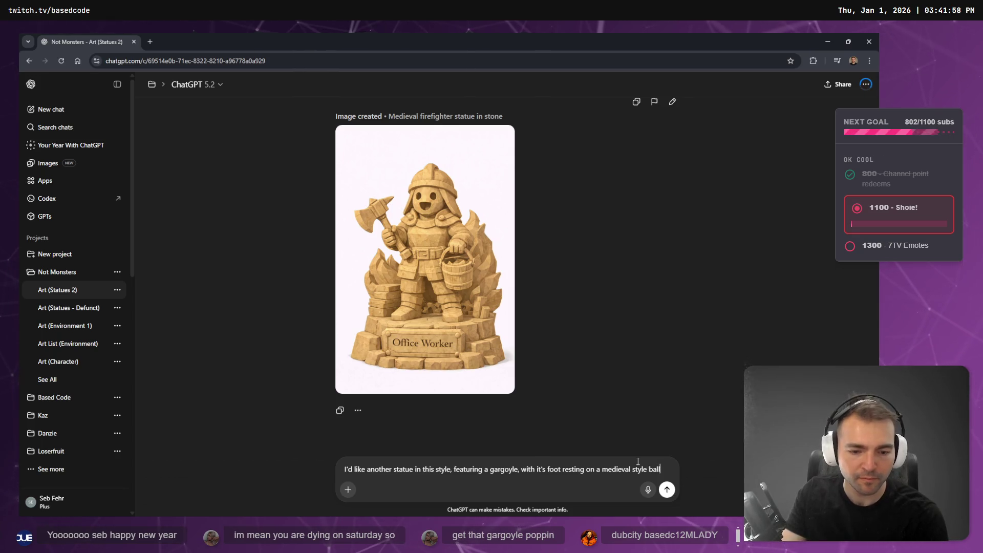
type("e kind kids would kick in the strets")
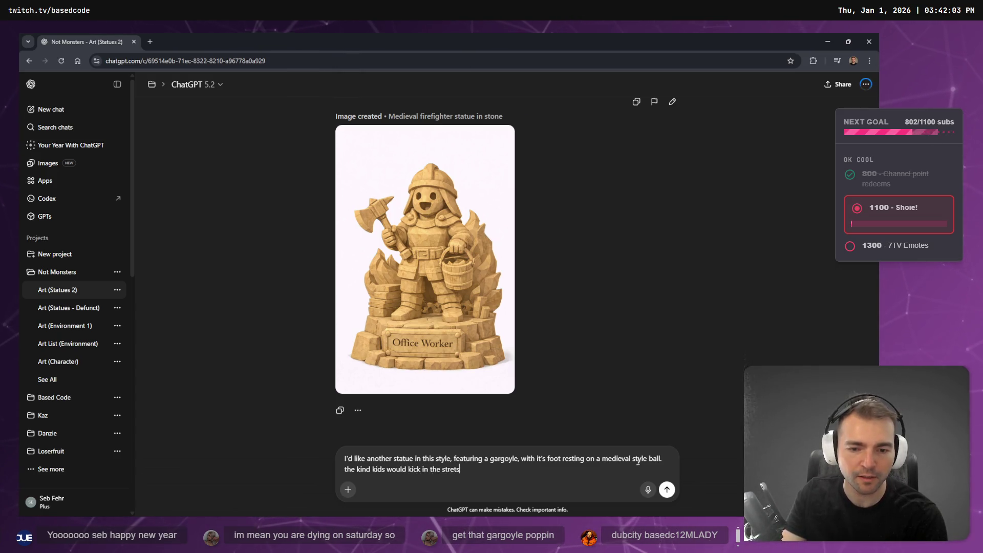
key("BackSpace")
key("BackSpace")
key("BackSpace")
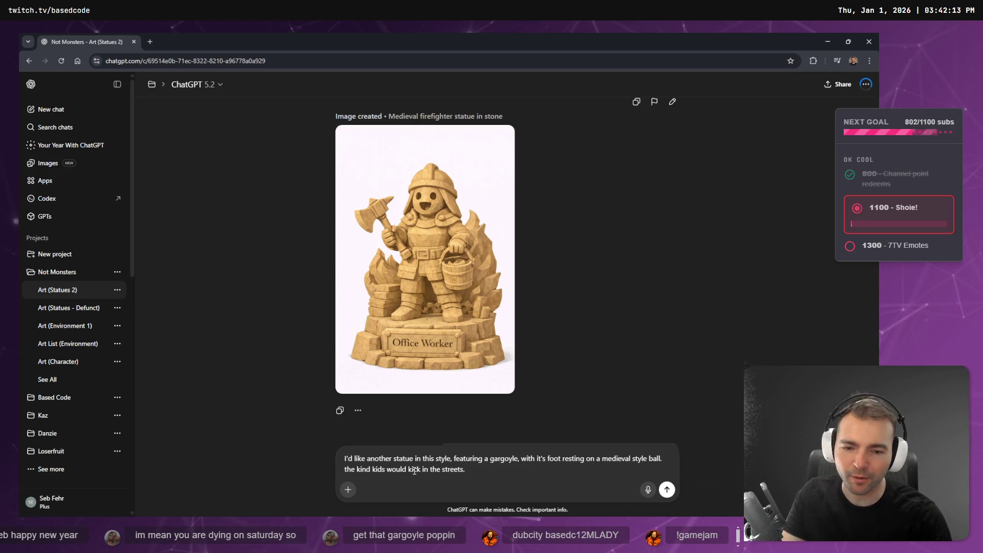
key("Return")
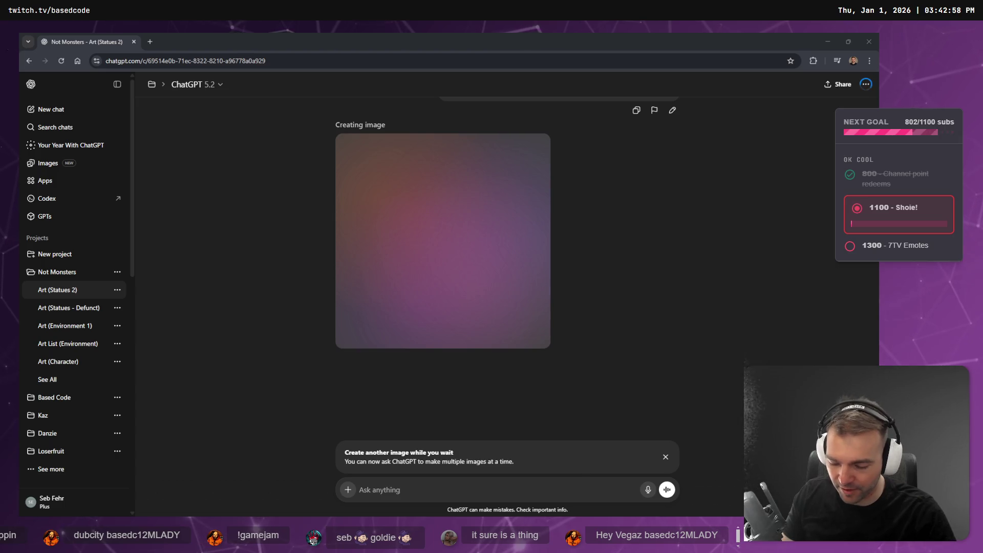
Step: Search Google for 'kalalau trail' and view the trail overview photo full-size in a new tab
key("ctrl+t")
type("kalalau tra")
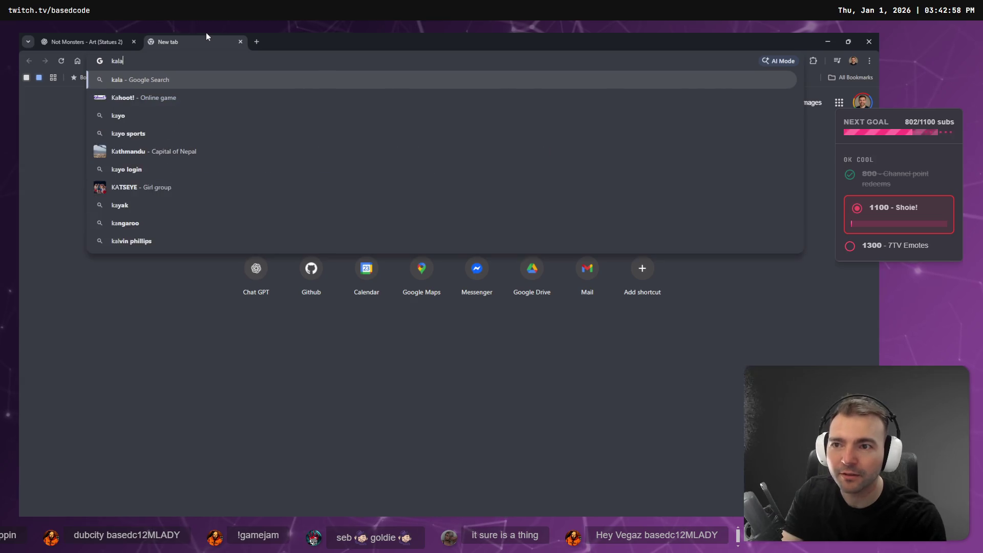
key("Return")
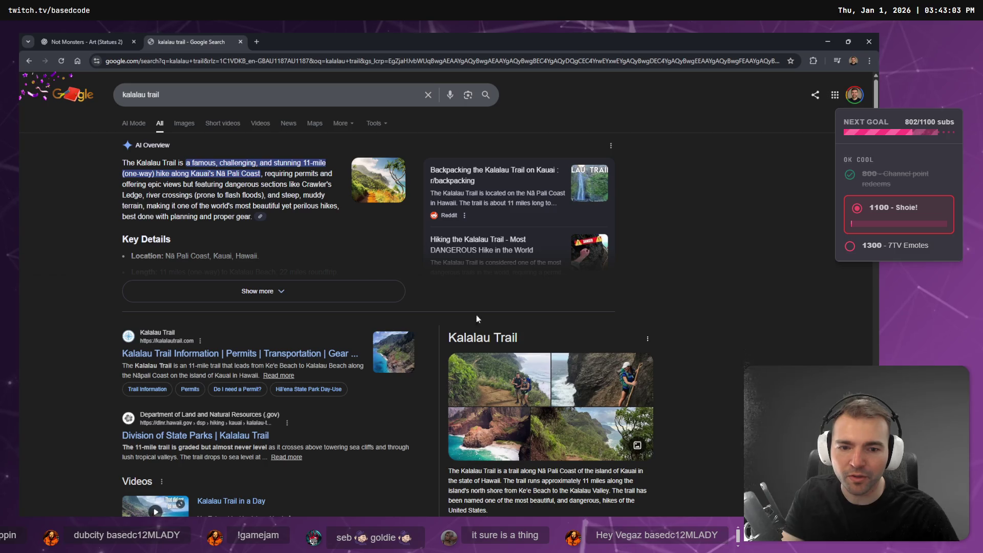
left_click(382, 190)
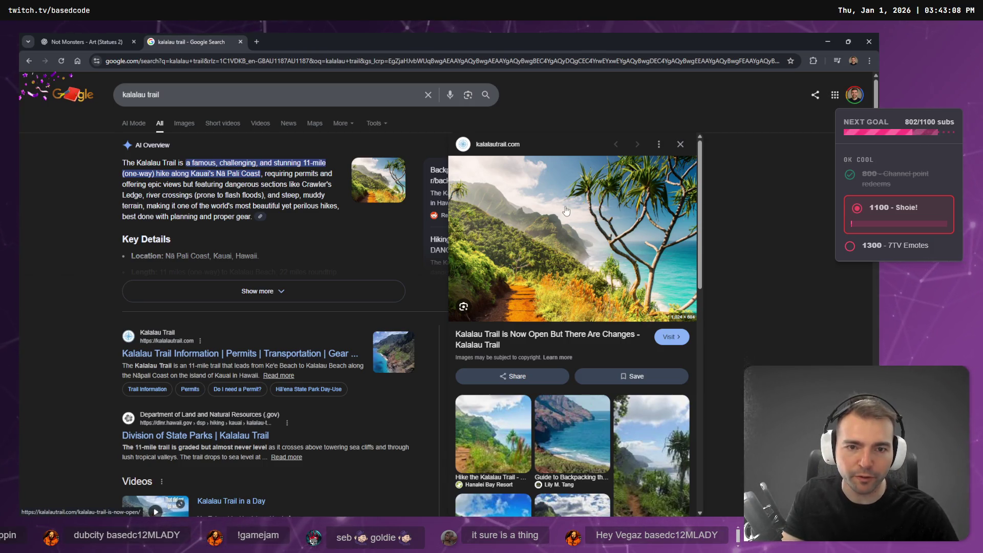
right_click(582, 226)
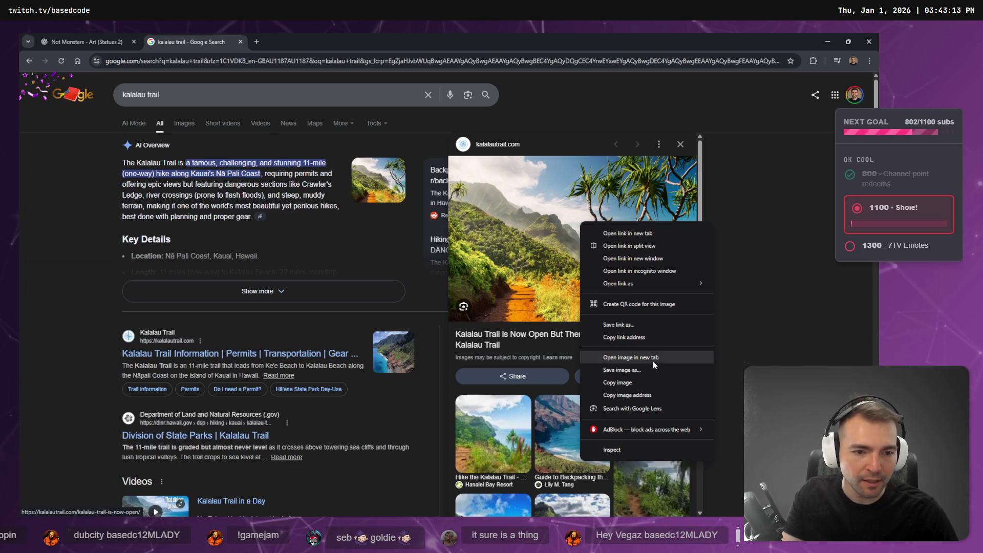
left_click(632, 357)
left_click(266, 38)
scroll(465, 337, "up", 2)
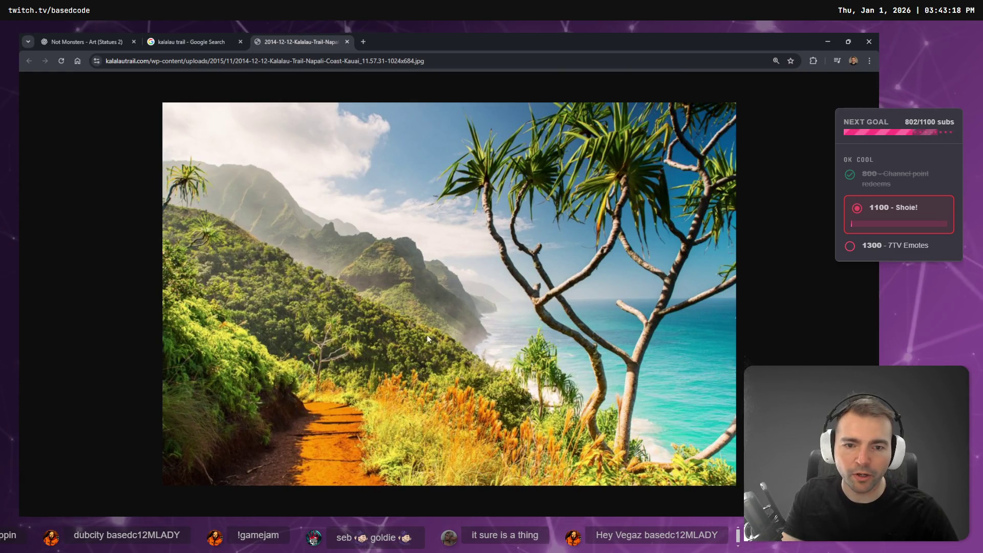
middle_click(300, 41)
scroll(471, 318, "down", 5)
scroll(488, 237, "up", 5)
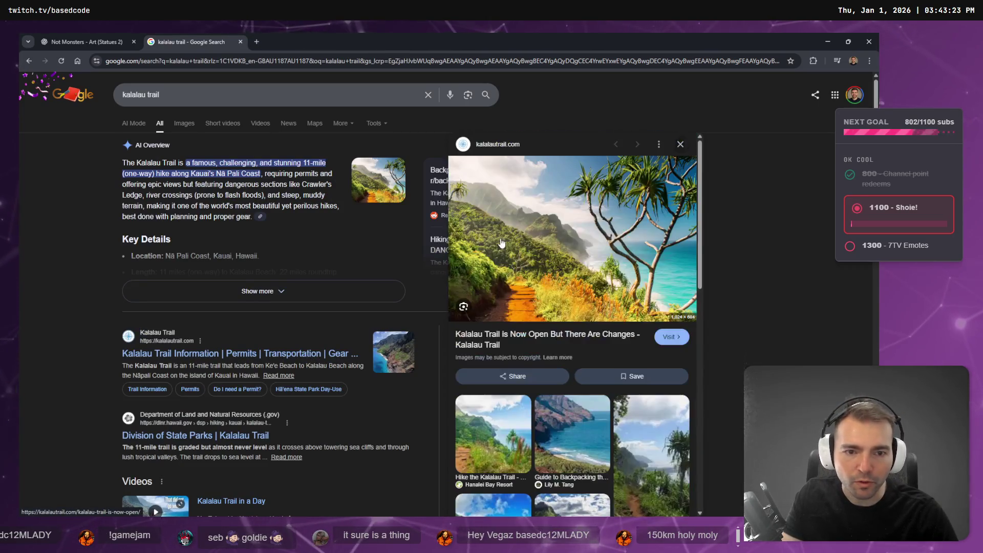
left_click(680, 144)
scroll(468, 224, "down", 3)
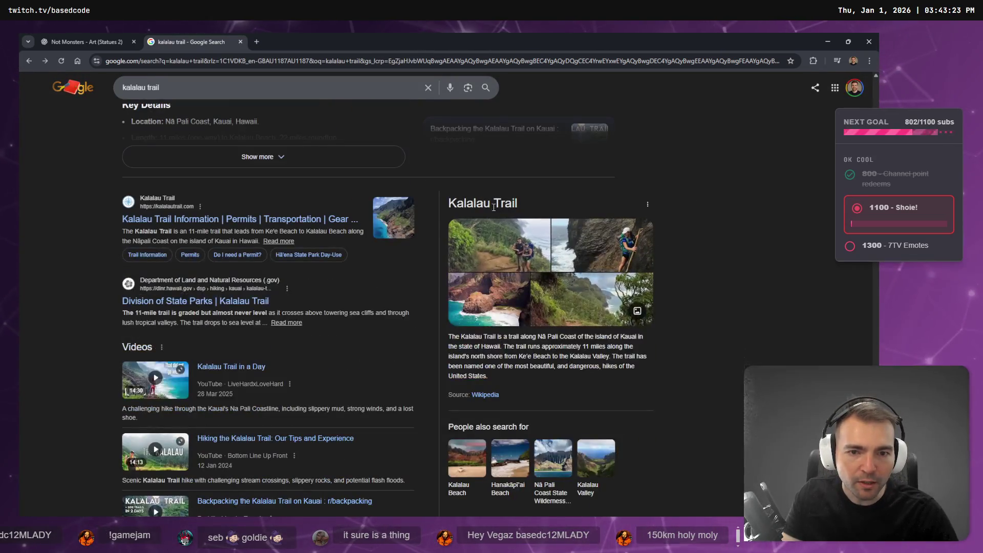
Step: Flip through the hiking photos, then switch to Images and preview the Nāpali Coast shot
left_click(512, 249)
key("Right")
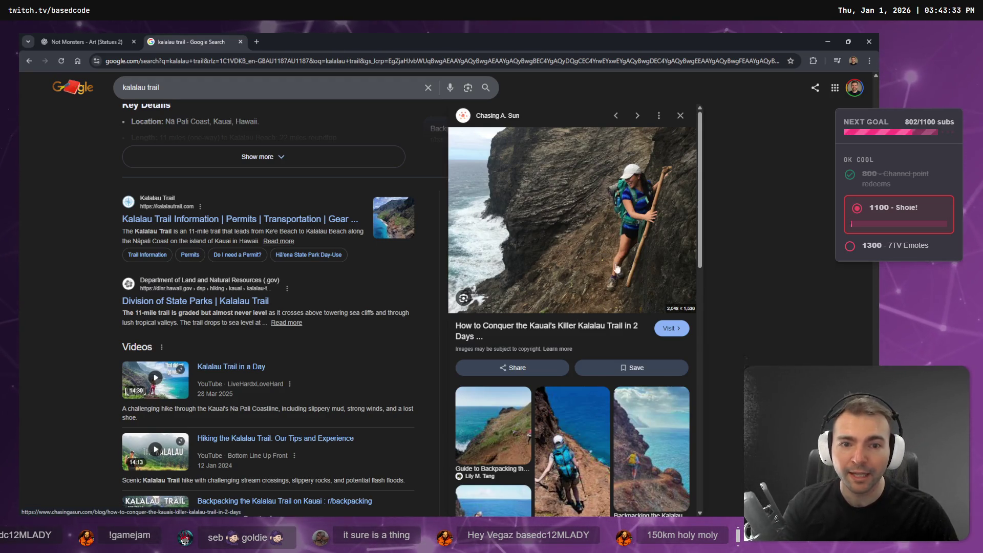
key("Right")
key("Right")
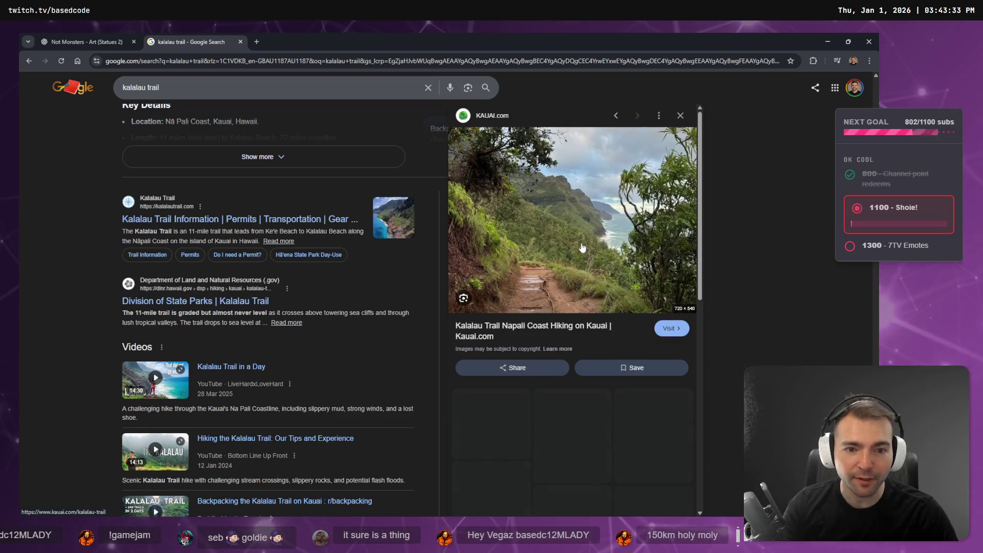
key("Left")
key("Left")
key("Right")
key("Right")
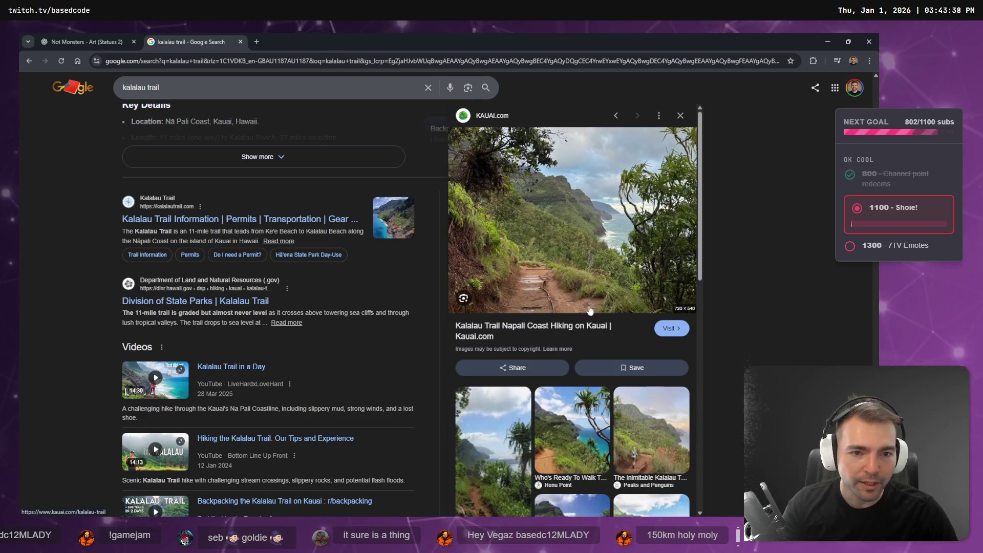
scroll(586, 310, "down", 10)
scroll(586, 309, "up", 10)
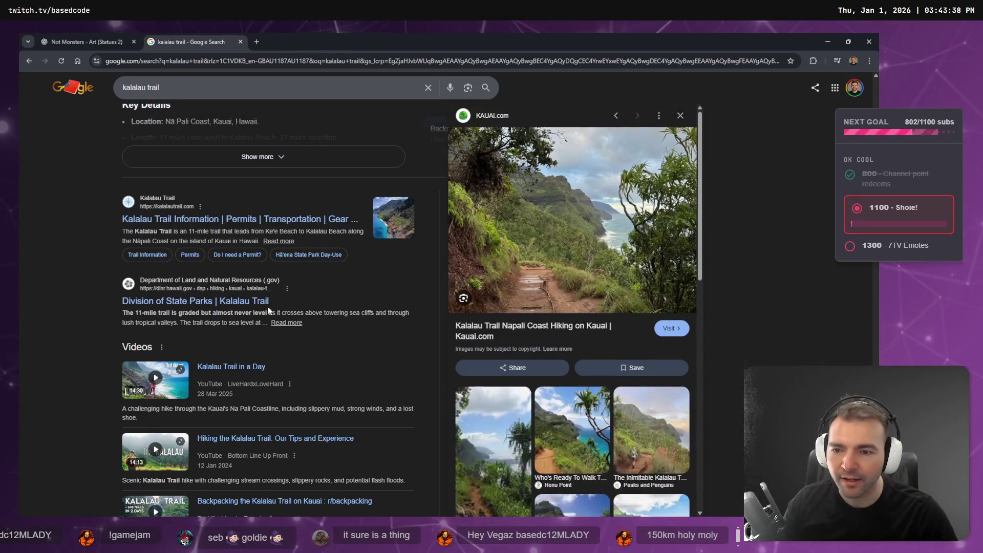
scroll(174, 154, "up", 3)
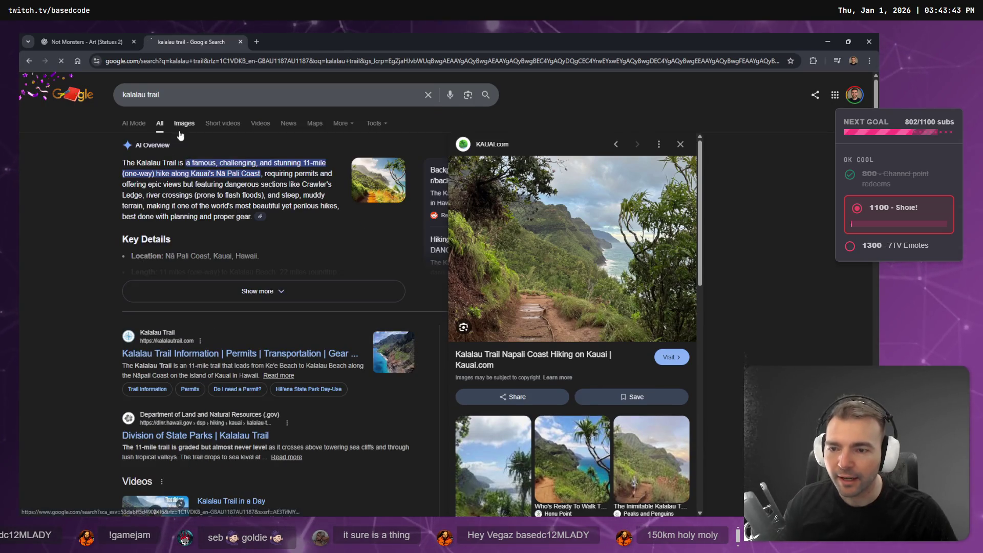
left_click(186, 123)
left_click(454, 326)
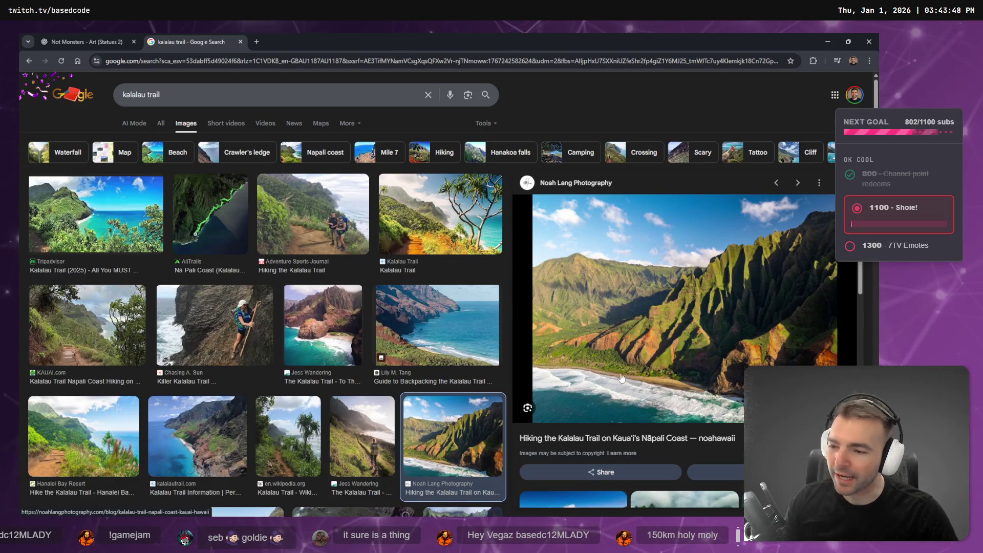
Step: Resize and maximize the browser, scroll the Kalalau Trail images, then close the search tab
mouse_move(635, 42)
left_mouse_down()
mouse_move(360, 74)
mouse_move(350, 67)
left_mouse_up()
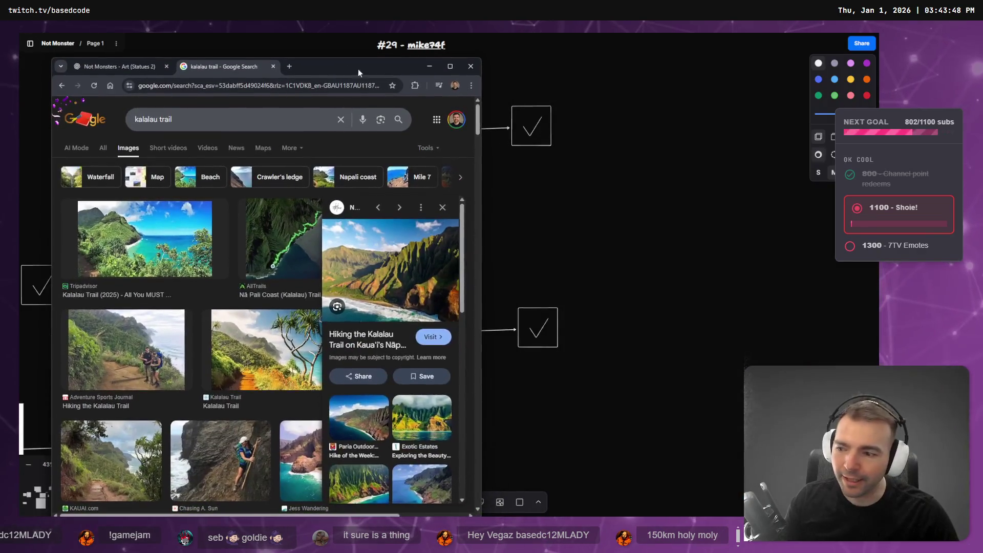
left_click_drag(483, 195, 719, 190)
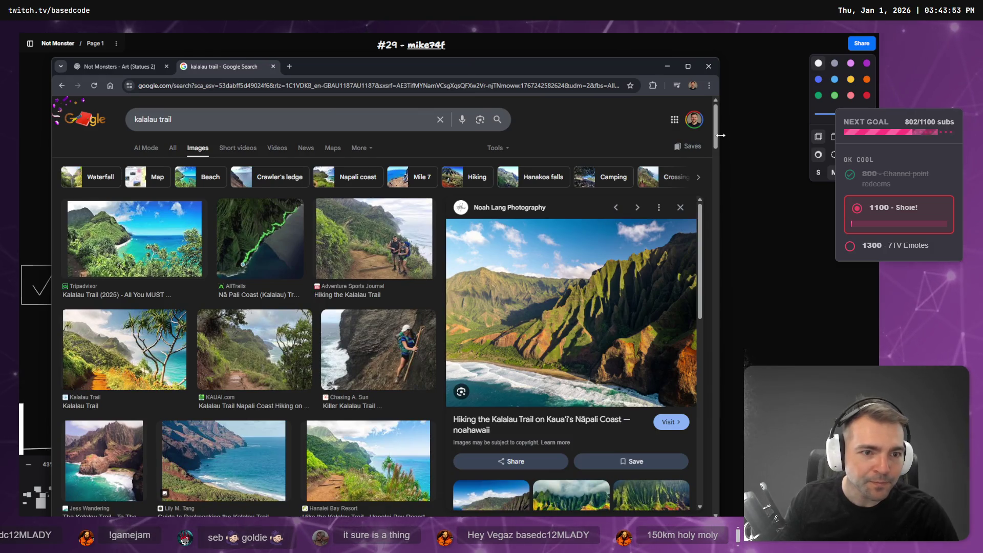
left_click_drag(720, 135, 769, 138)
left_click_drag(637, 75, 478, 73)
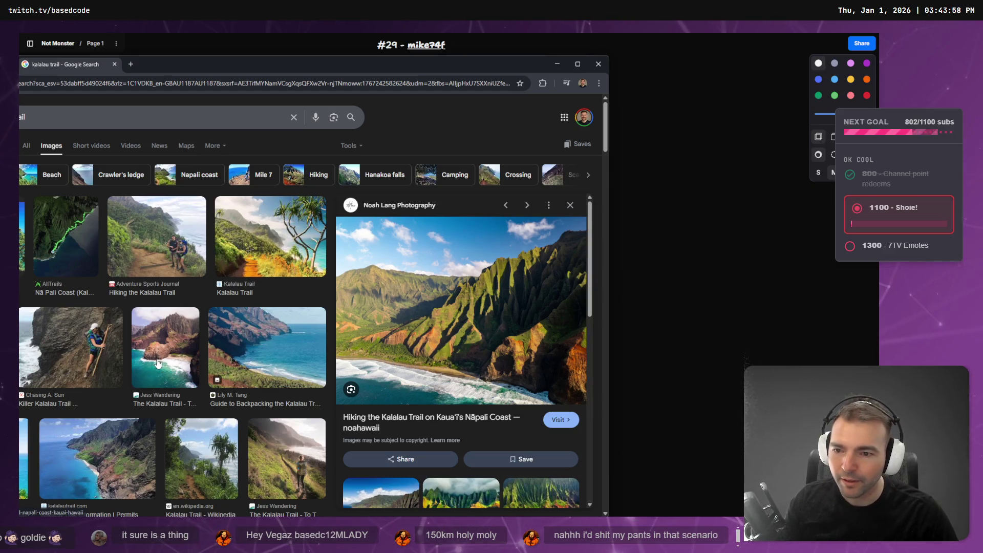
scroll(97, 338, "down", 7)
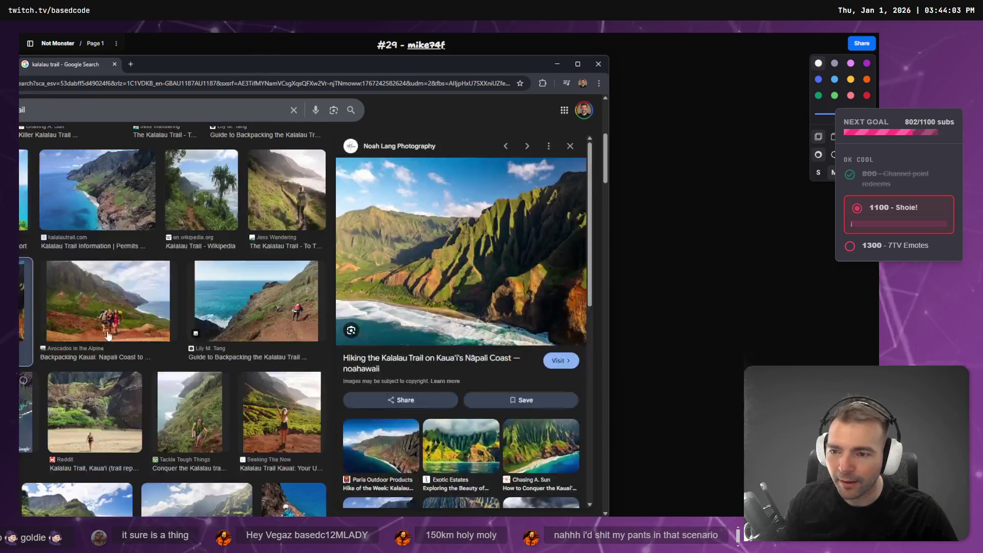
double_click(332, 63)
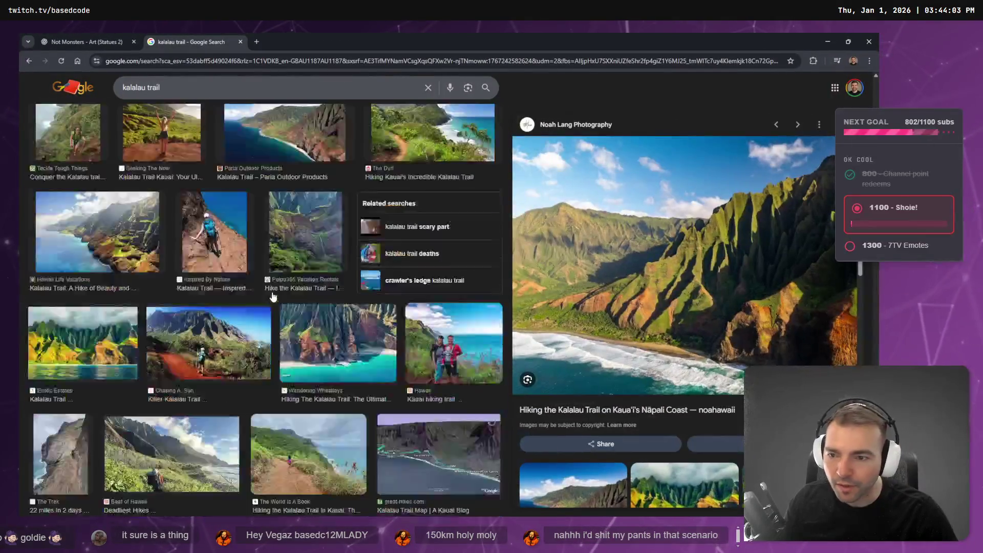
scroll(271, 262, "down", 6)
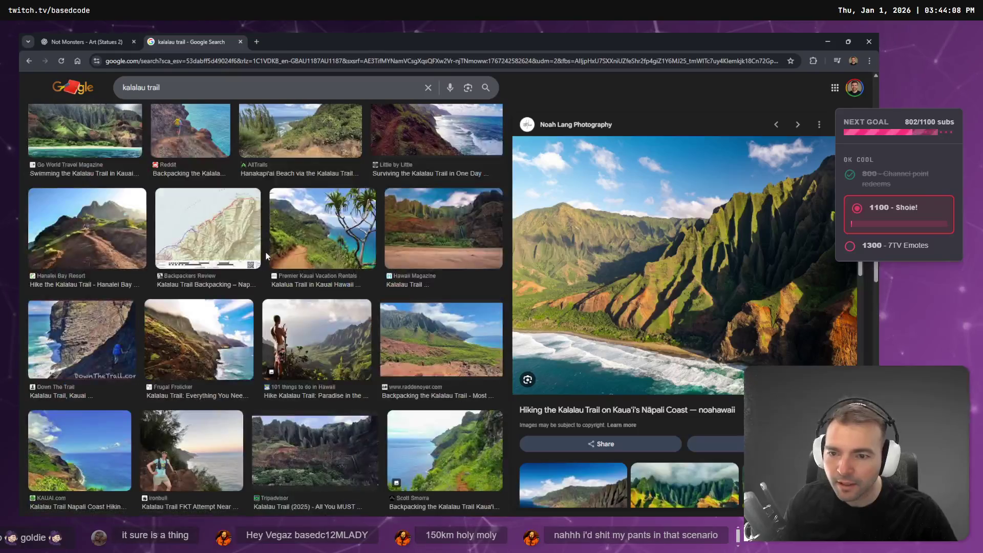
scroll(203, 311, "down", 5)
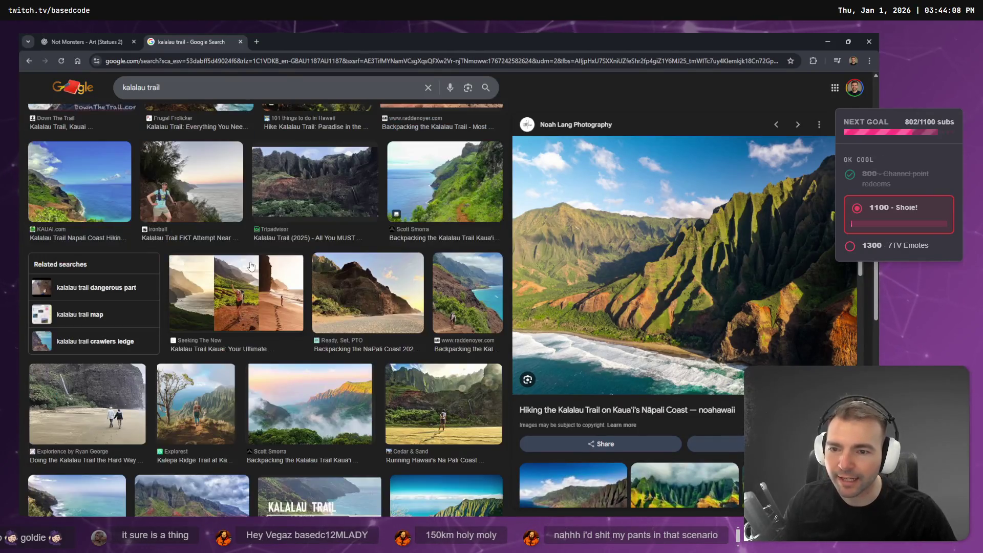
middle_click(172, 42)
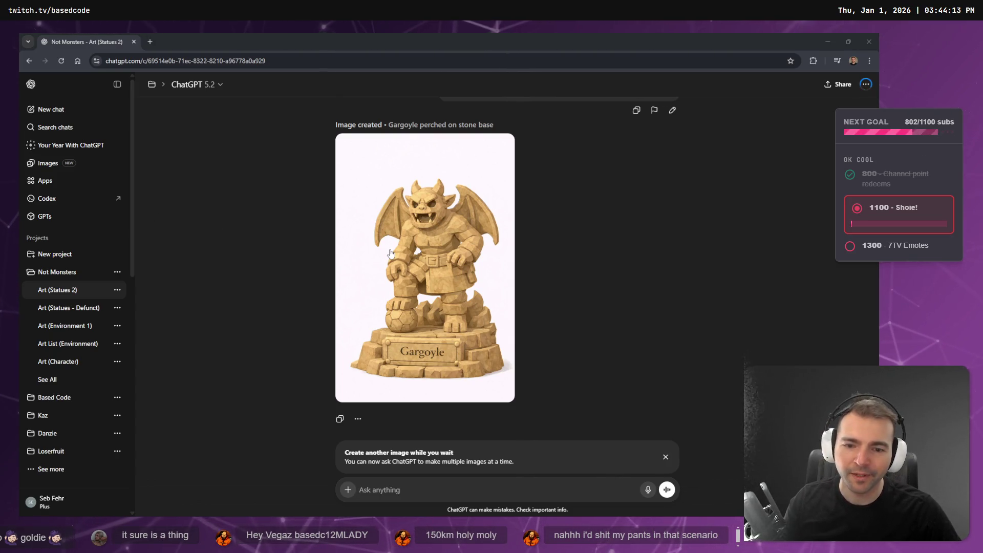
scroll(488, 264, "up", 3)
scroll(491, 262, "down", 3)
scroll(517, 244, "up", 2)
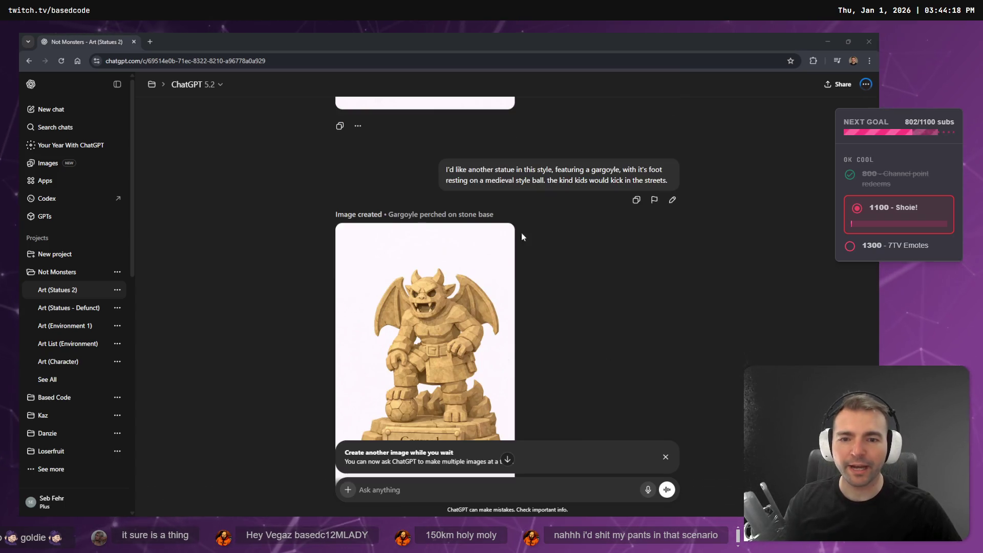
left_click(555, 188)
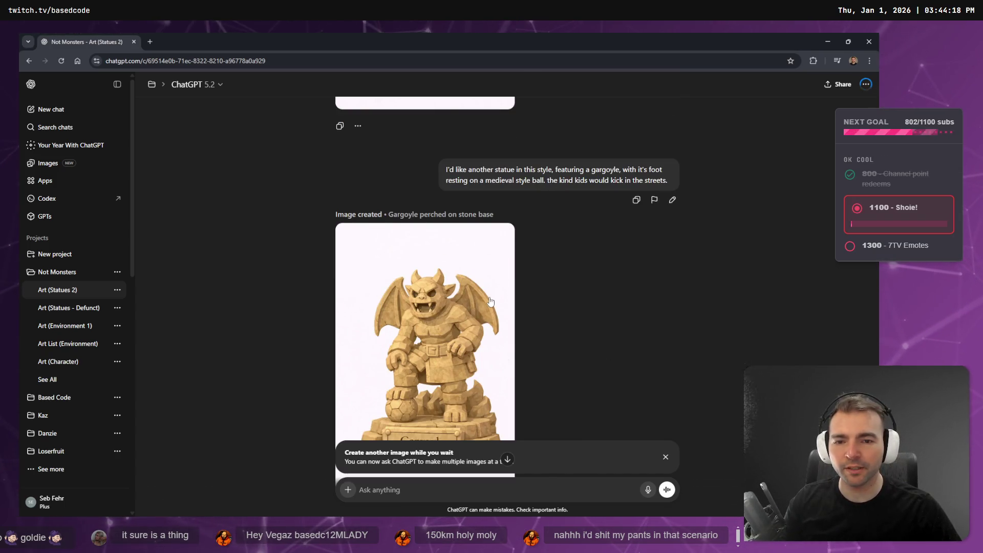
scroll(488, 302, "down", 1)
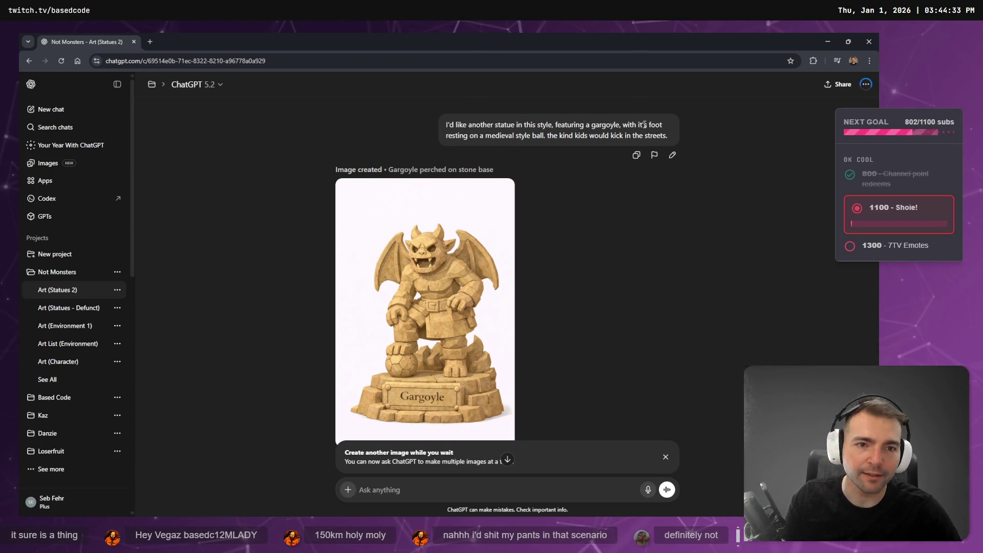
left_click(671, 155)
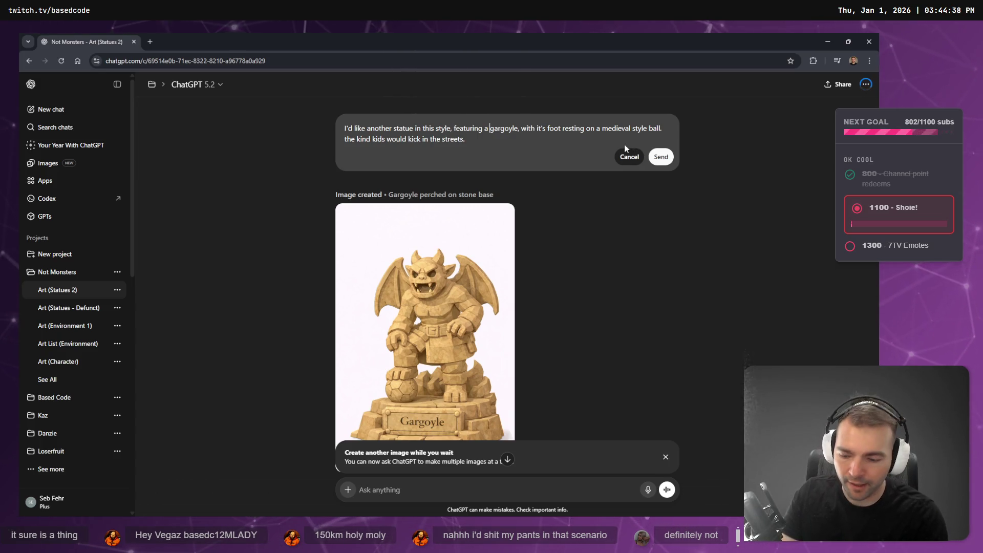
Step: Insert '(quadraped)' after 'gargoyle' in the prompt and resubmit it
type("(quar")
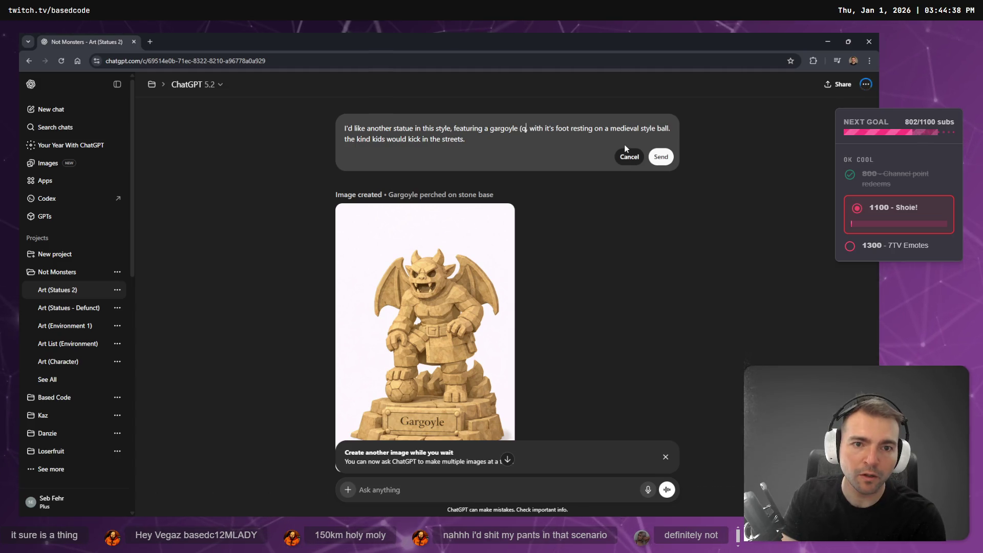
key("BackSpace")
type("draped)")
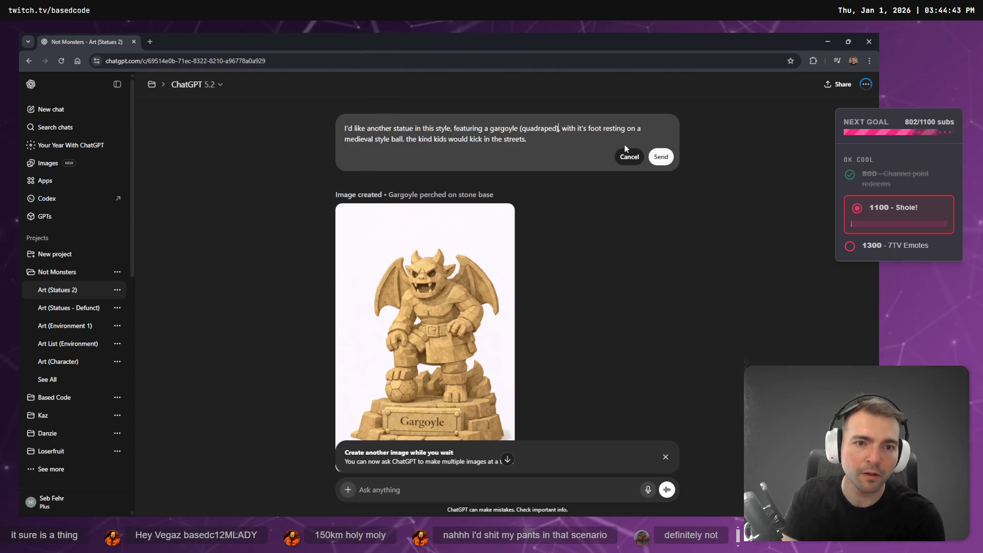
key("Return")
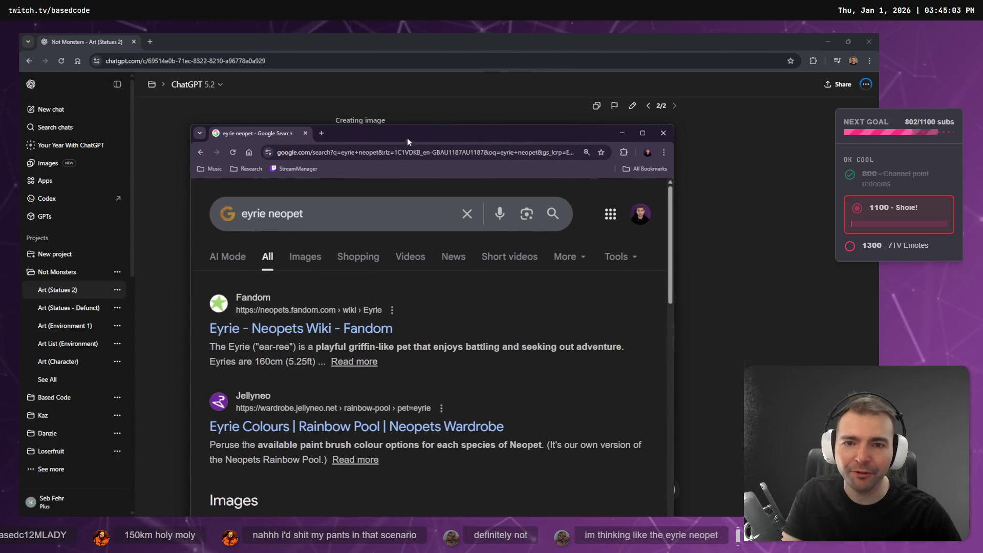
Step: Browse the Eyrie neopet search results, then check on the chat generating the image
double_click(407, 128)
scroll(486, 302, "down", 2)
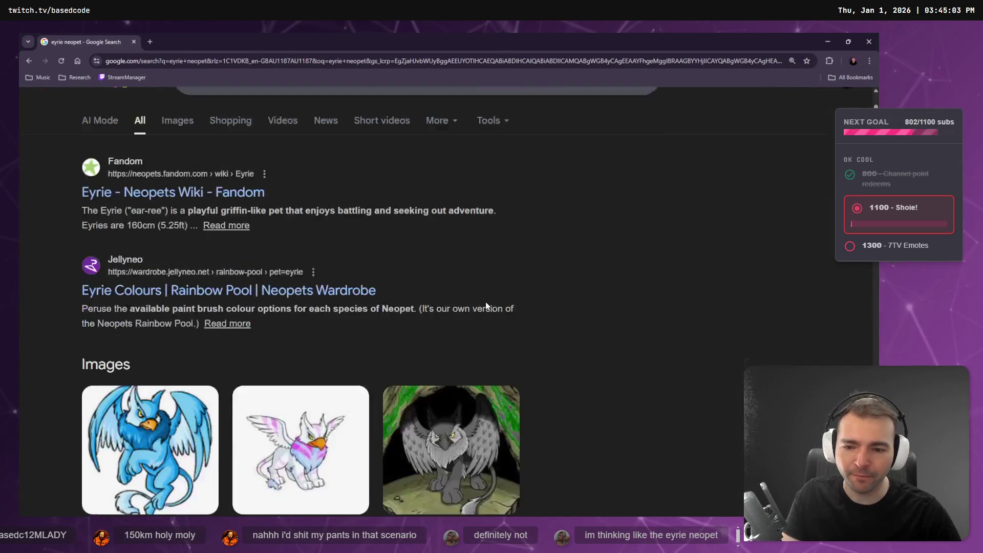
scroll(486, 304, "down", 2)
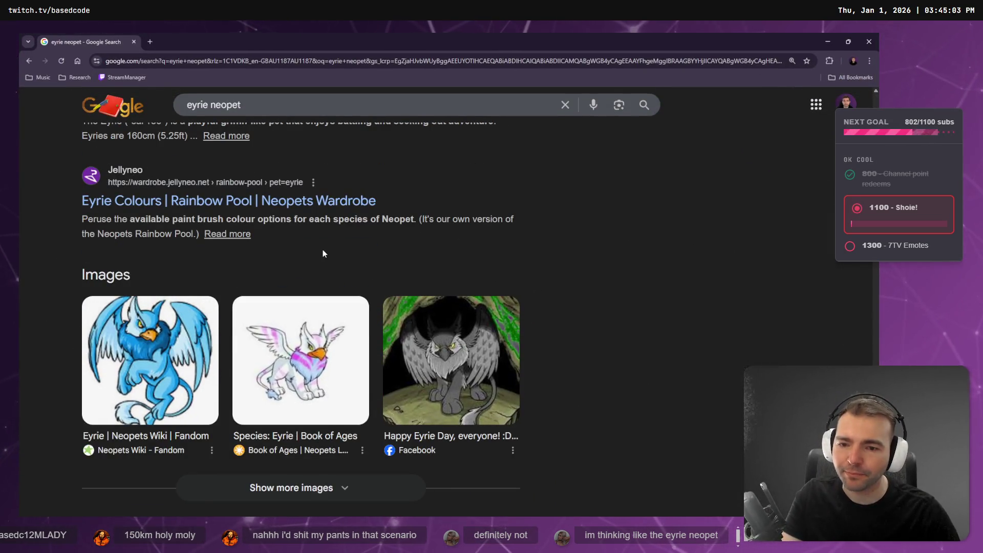
scroll(184, 251, "up", 3)
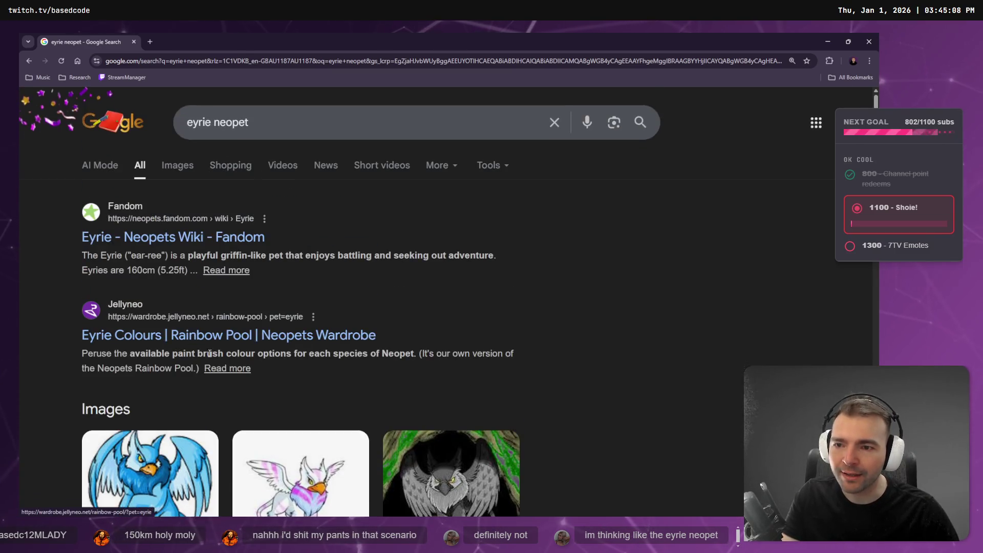
scroll(187, 378, "down", 2)
scroll(189, 394, "down", 3)
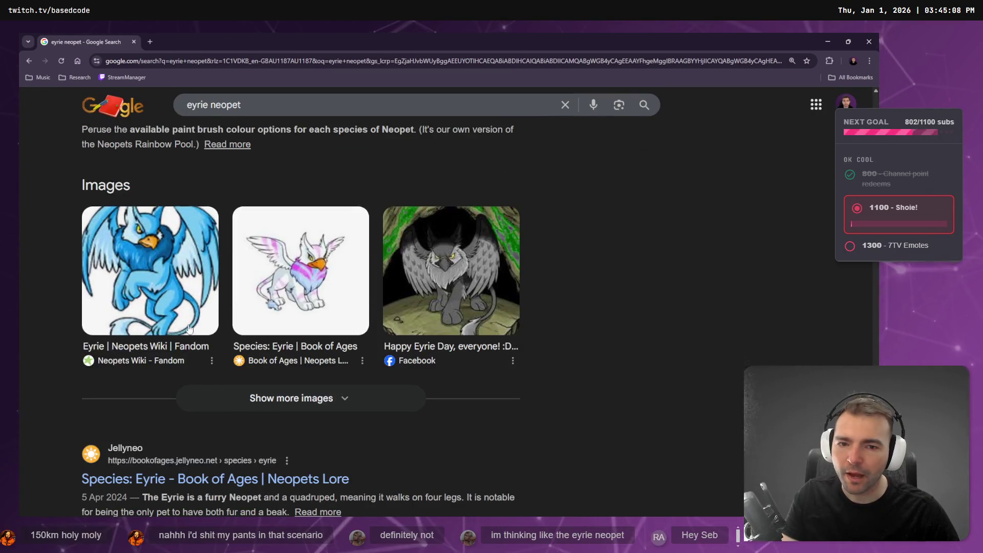
key("alt+Tab")
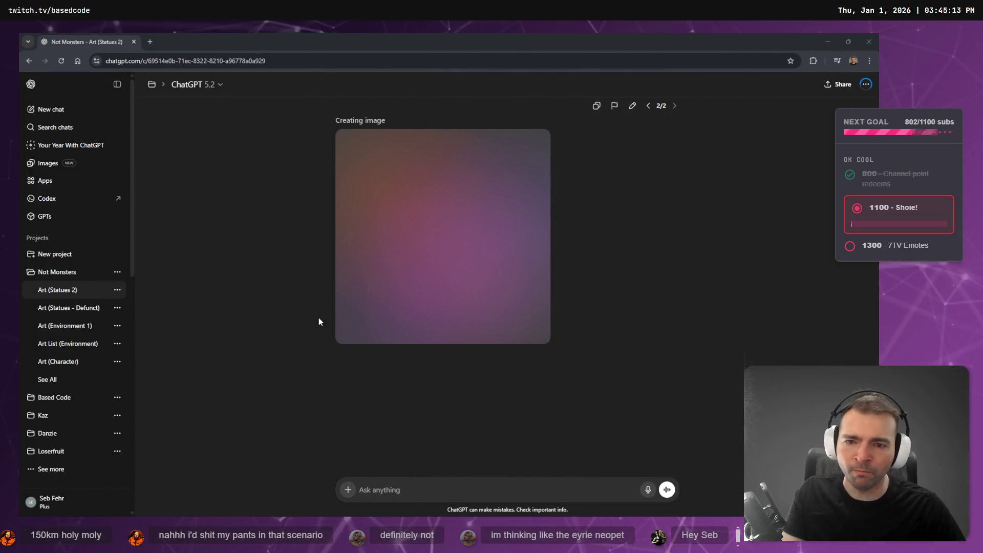
scroll(664, 210, "up", 3)
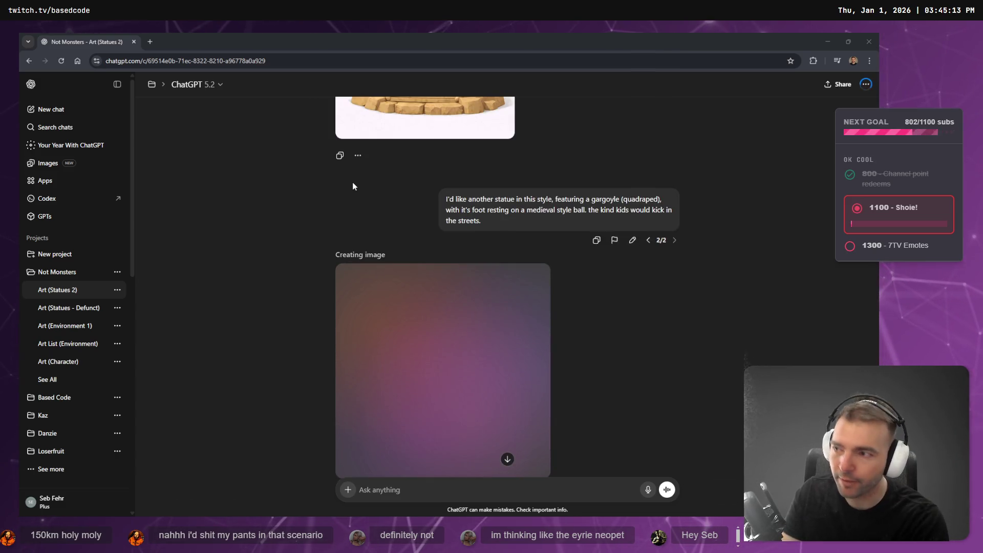
Step: Pull up Google image results for 'griffin' in a new window, then return to the statue request
key("ctrl+n")
type("griffin")
key("Return")
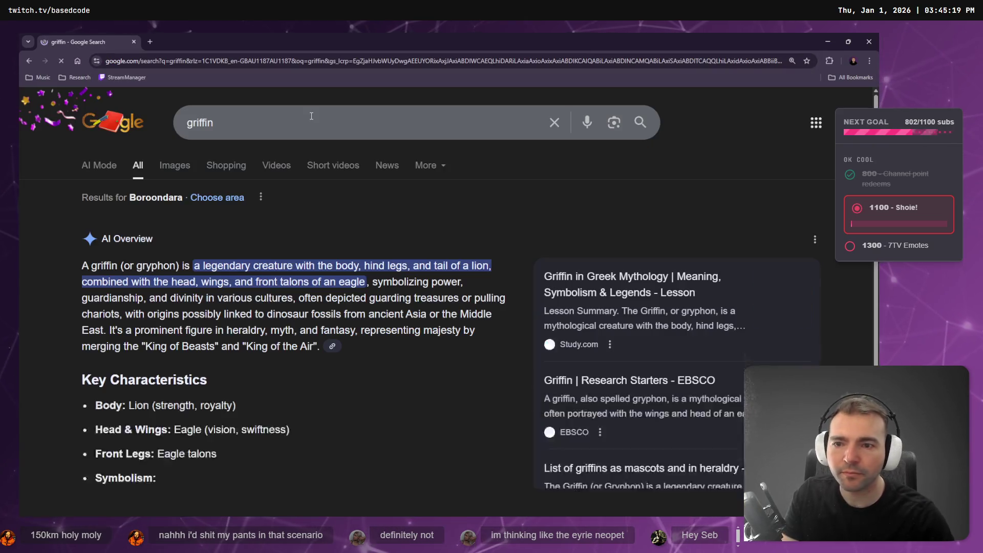
left_click(162, 169)
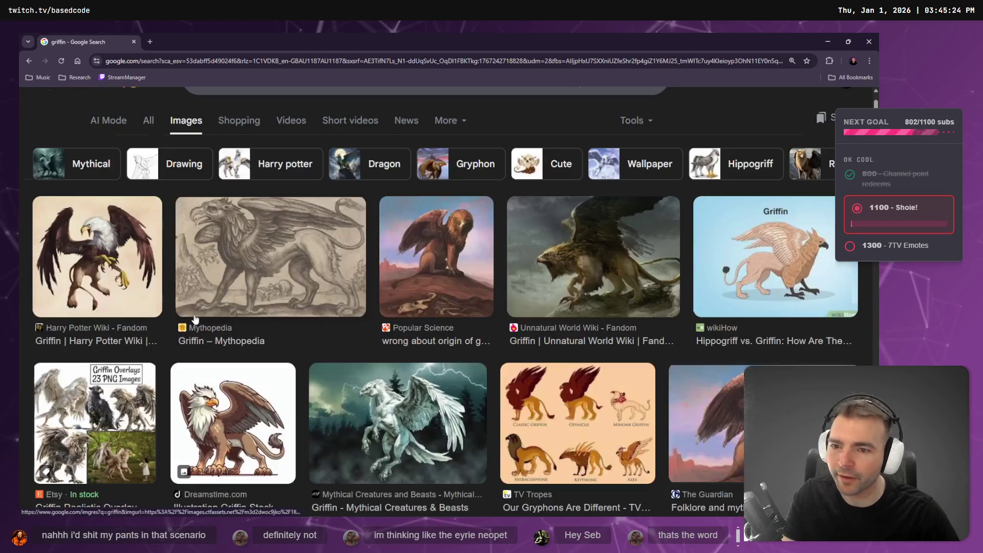
scroll(225, 311, "down", 1)
scroll(229, 311, "up", 1)
key("alt+Tab")
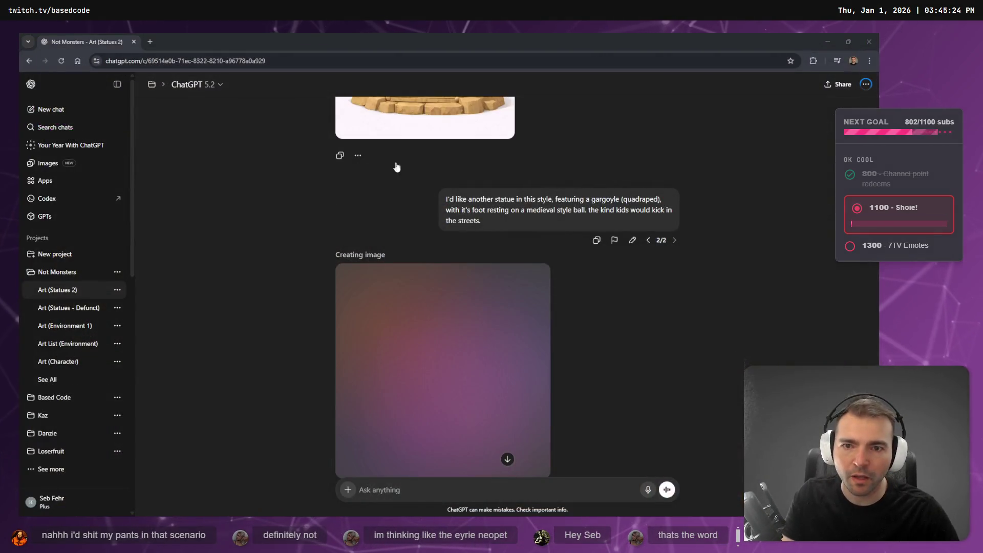
left_click(632, 241)
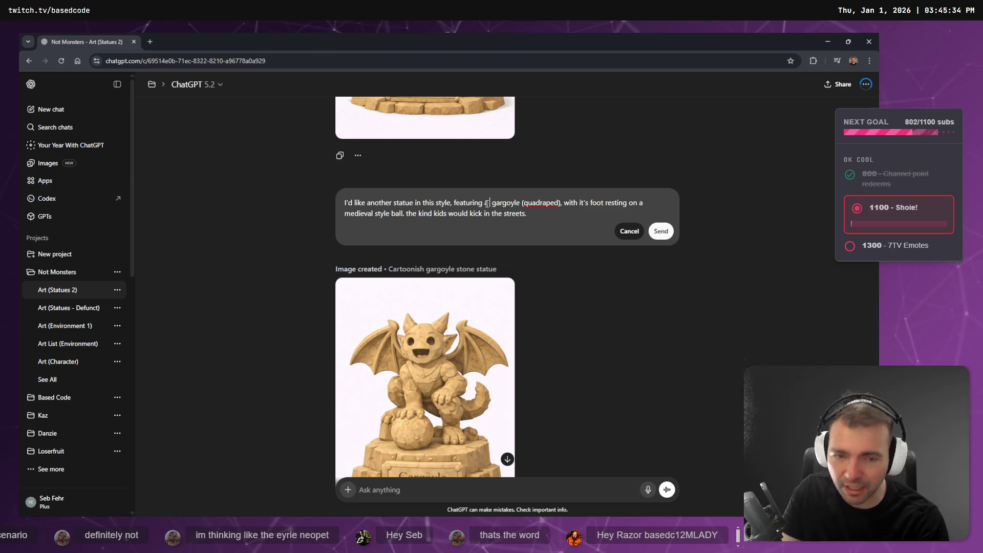
Step: Edit the statue prompt to request a griffin gargoyle '(like eyrie neopet' and resend it
type("griffin")
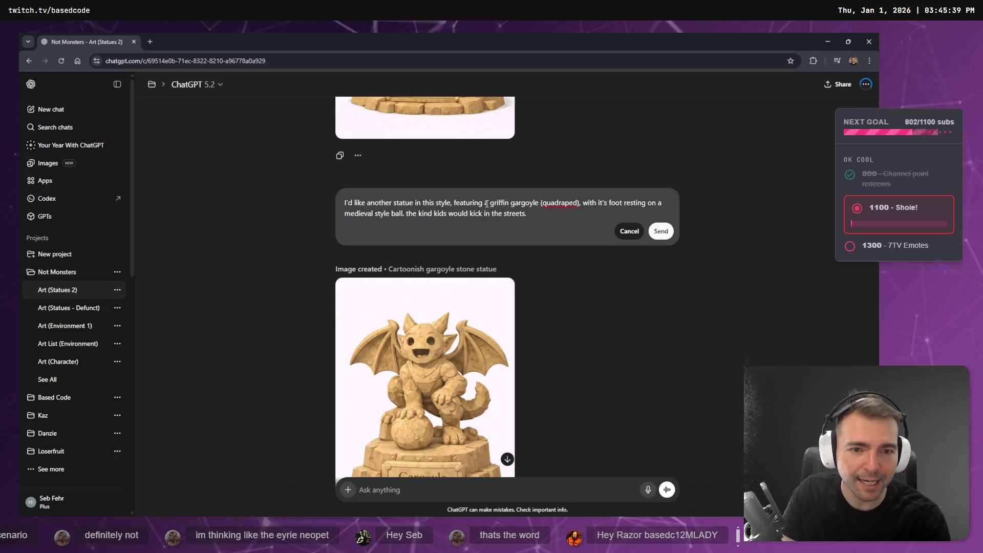
key("ctrl+shift+Right")
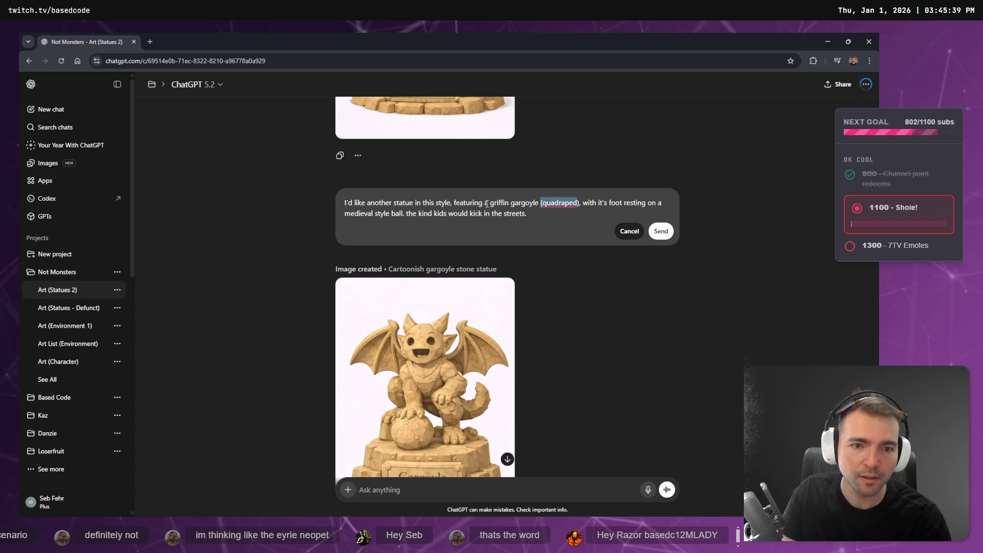
type("(like eyrie n")
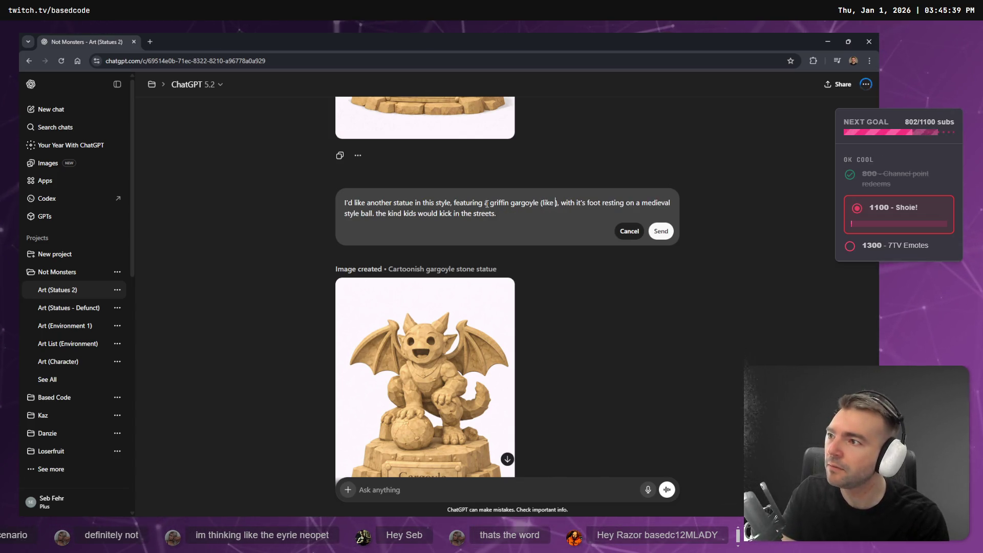
type("eopet")
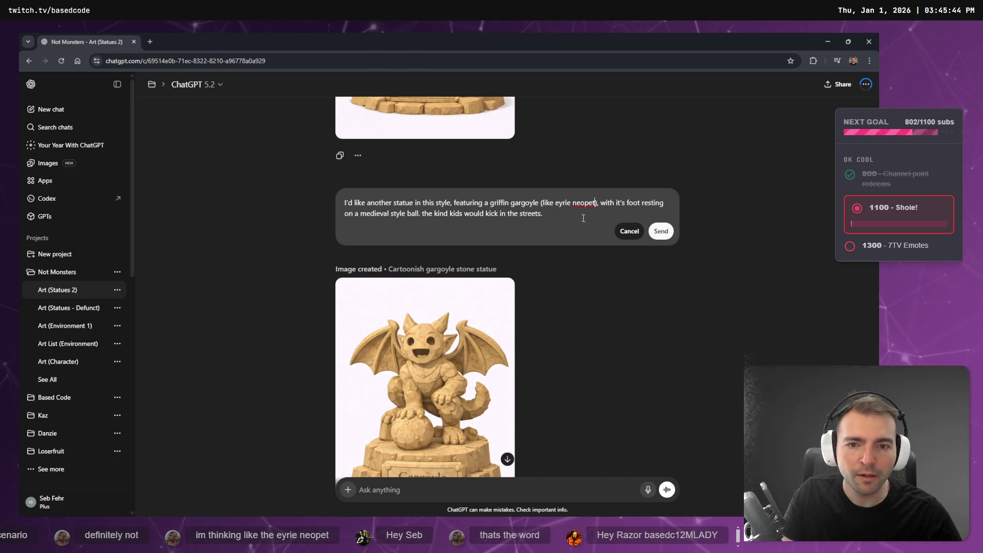
left_click(659, 231)
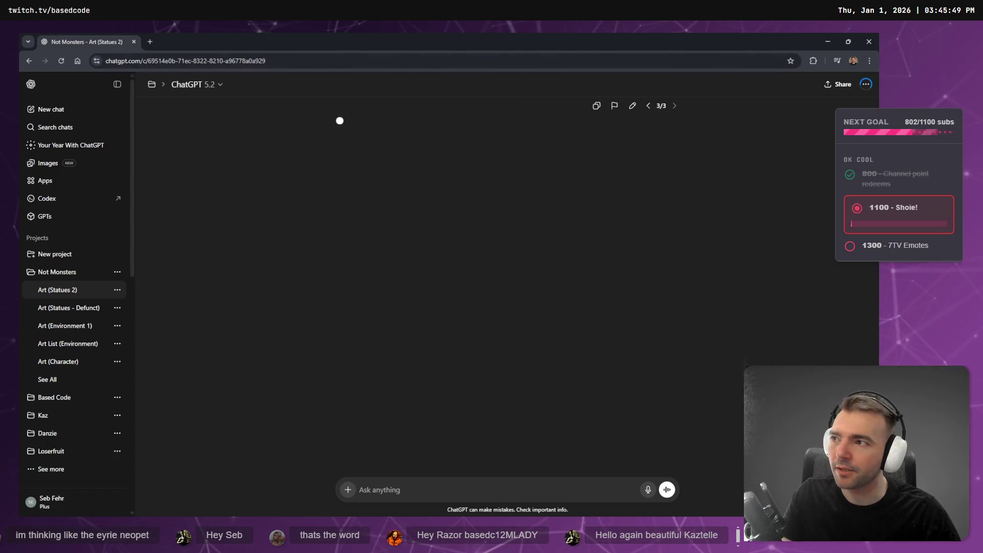
Step: Compare the Eyrie neopet search results with ChatGPT's finished griffin statue image
key("alt+Tab")
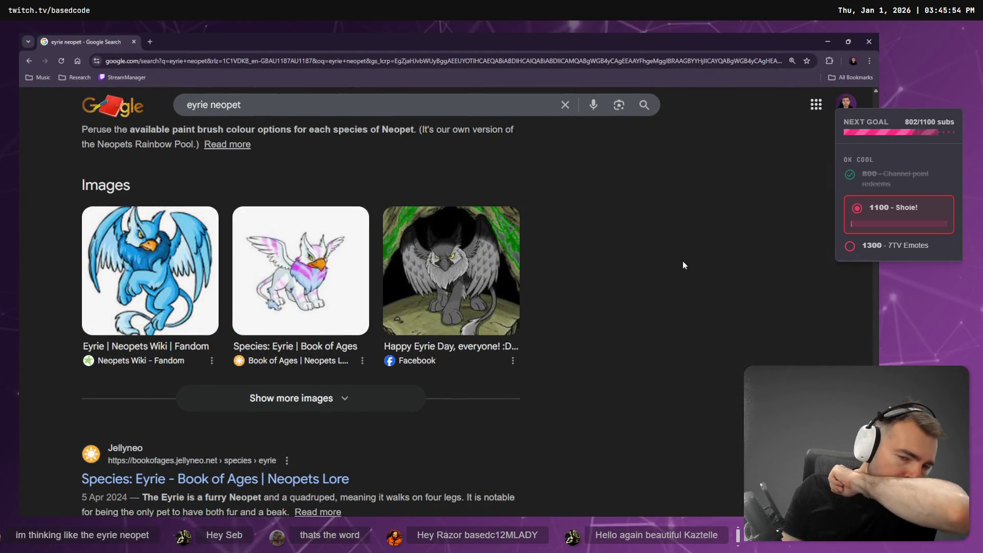
key("alt+Tab")
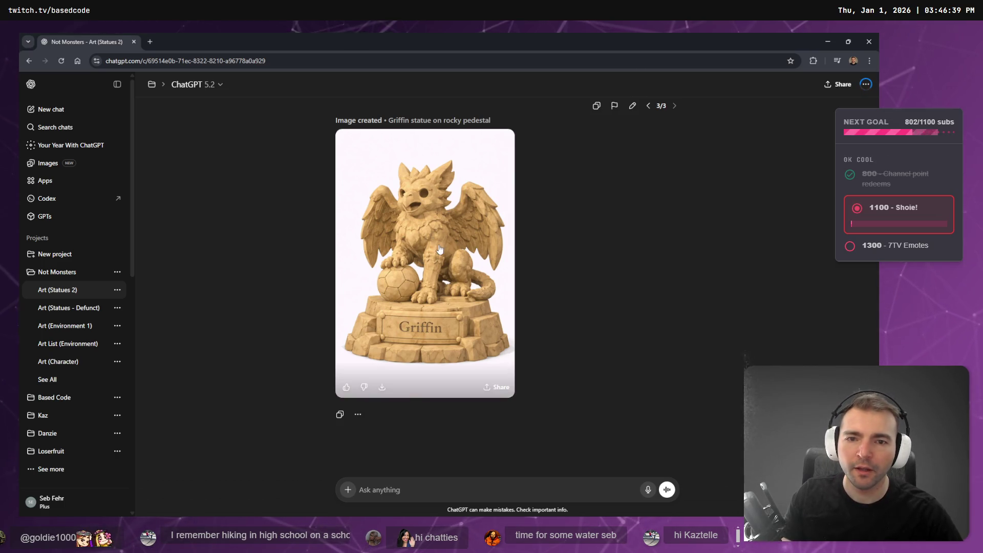
Step: Inspect the griffin image full size, then dictate a follow-up asking for a more generic ball
left_click(506, 273)
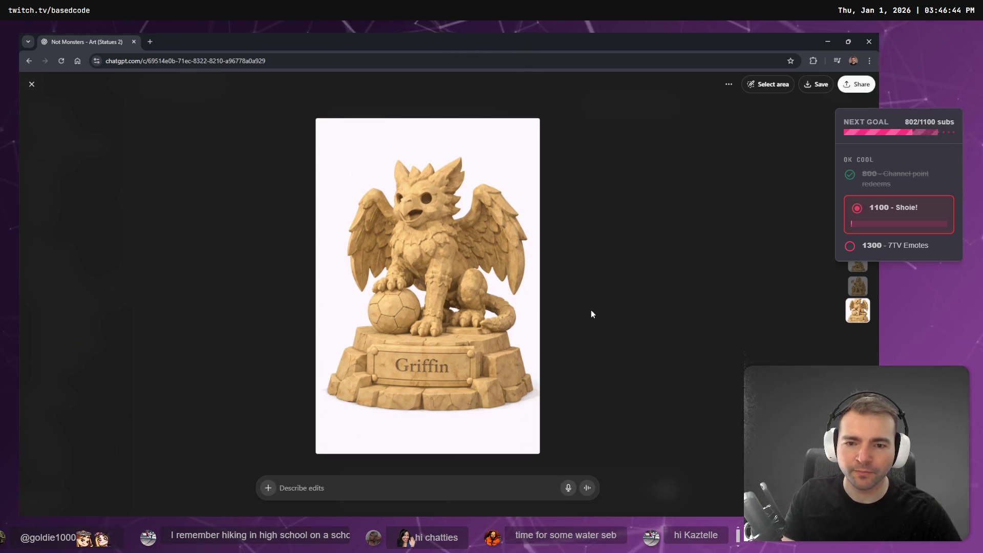
left_click(591, 310)
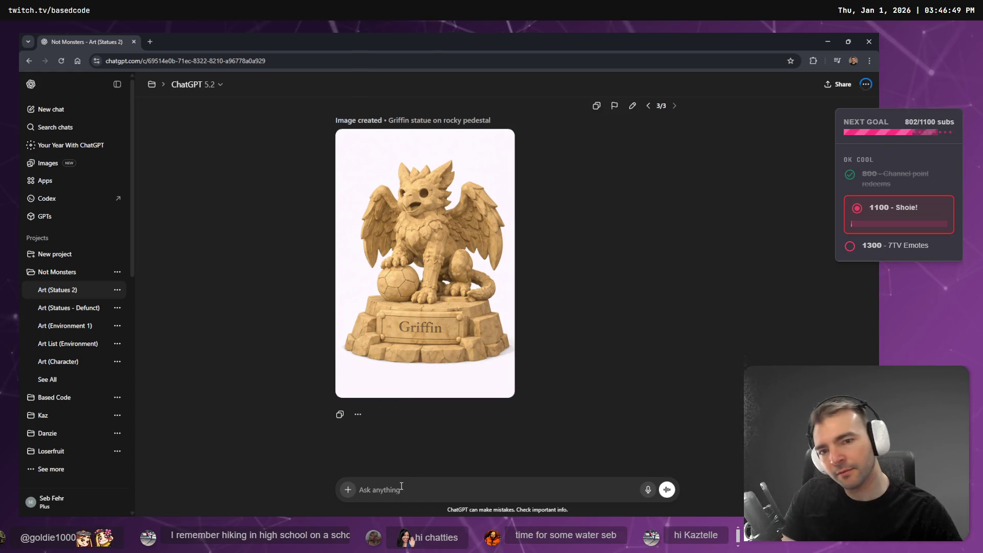
left_click(459, 369)
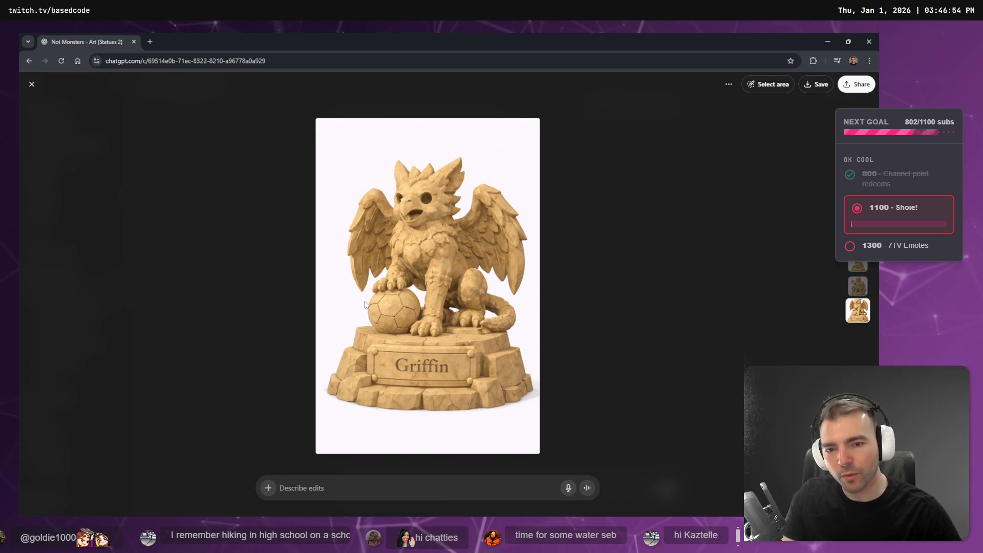
key("Escape")
key("super+h")
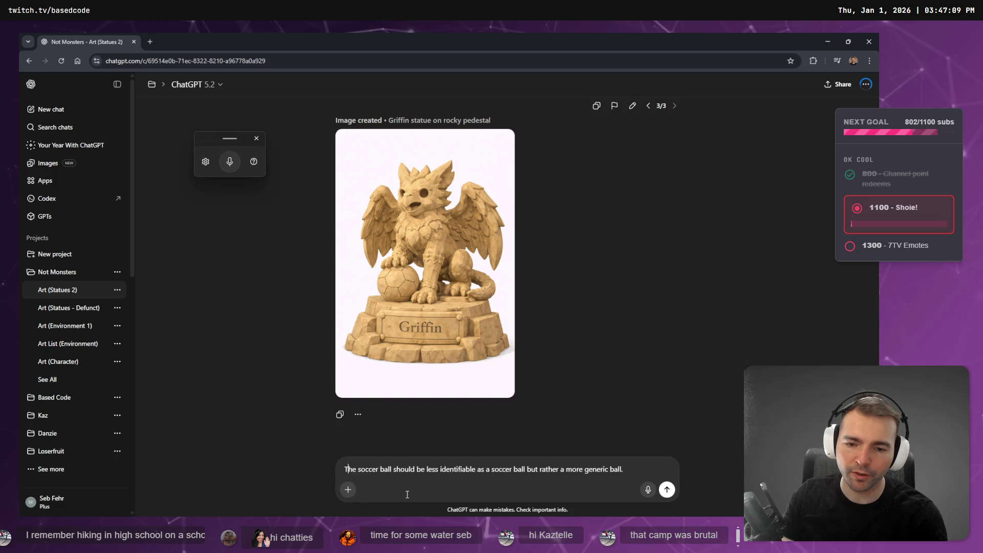
Step: Send the generic-ball follow-up and dismiss the voice typing toolbar
key("Return")
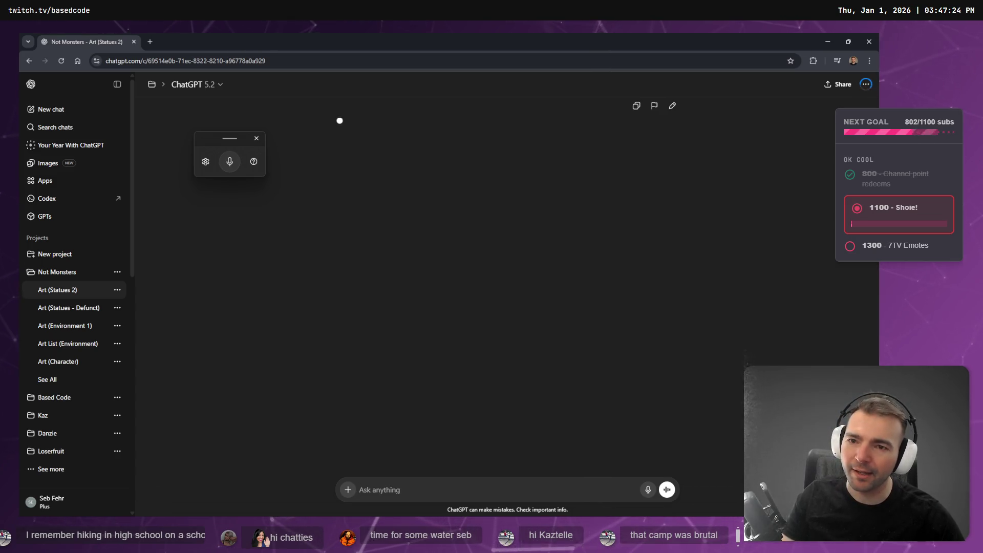
left_click(258, 139)
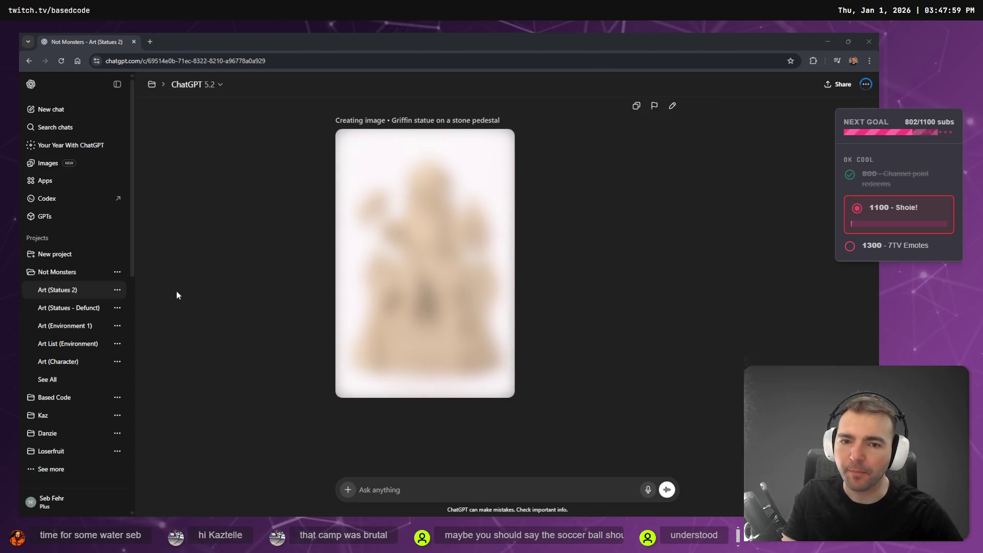
scroll(268, 253, "up", 4)
scroll(268, 253, "down", 5)
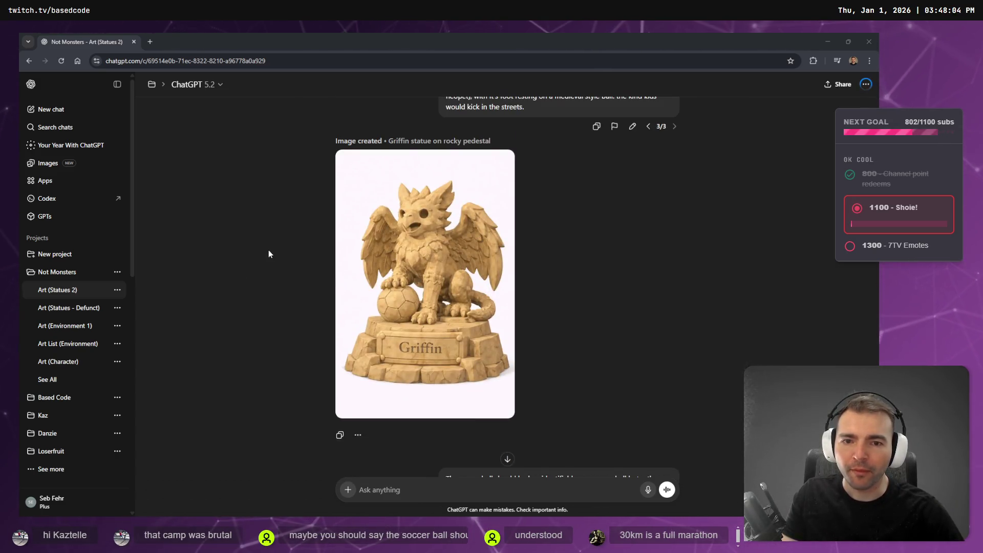
scroll(270, 274, "up", 5)
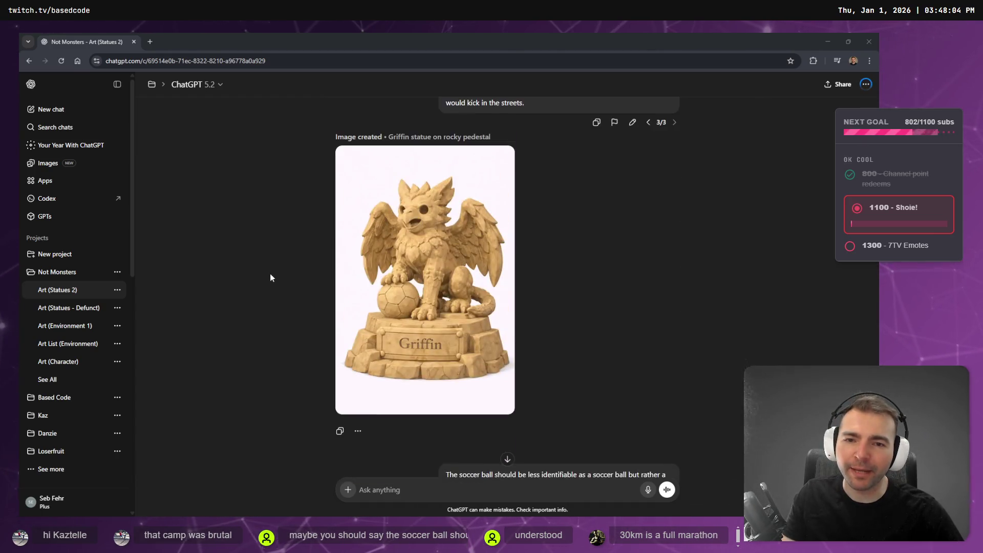
scroll(295, 280, "down", 6)
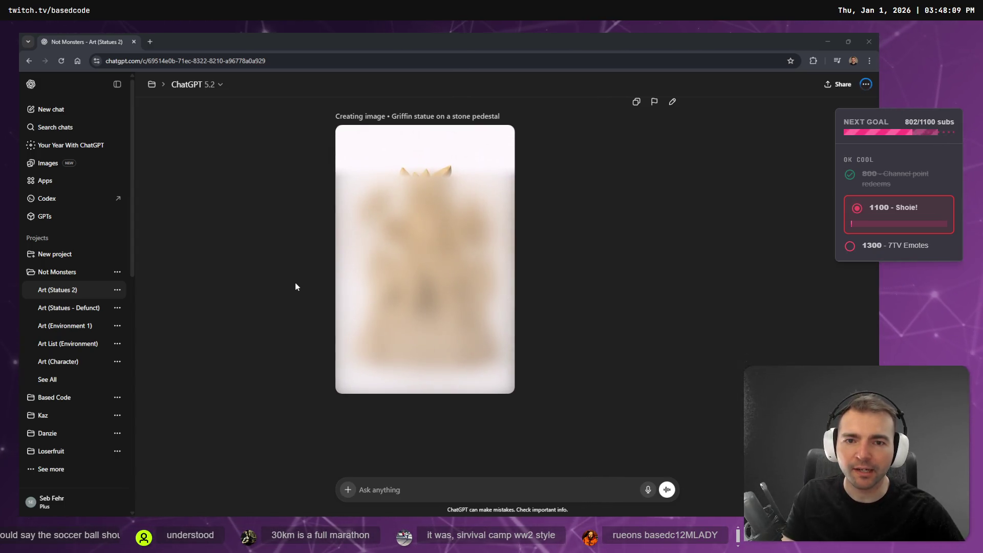
scroll(266, 287, "up", 5)
scroll(269, 288, "down", 5)
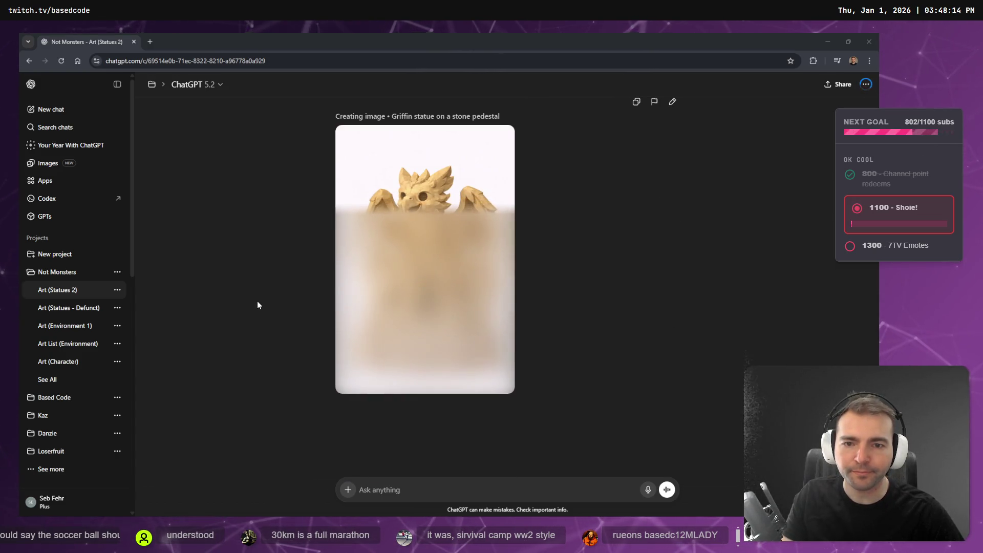
scroll(263, 307, "up", 5)
scroll(262, 307, "down", 5)
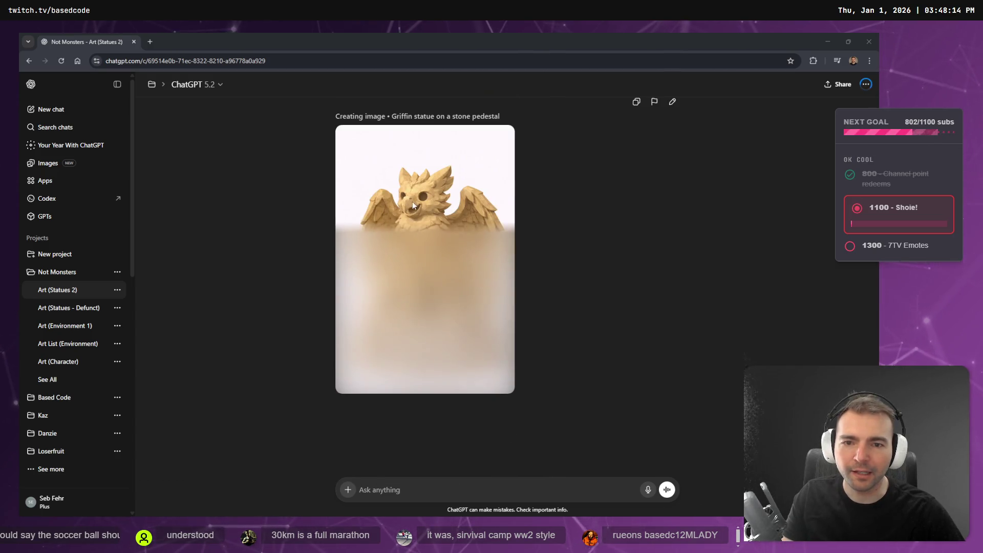
scroll(413, 205, "up", 5)
scroll(422, 207, "down", 5)
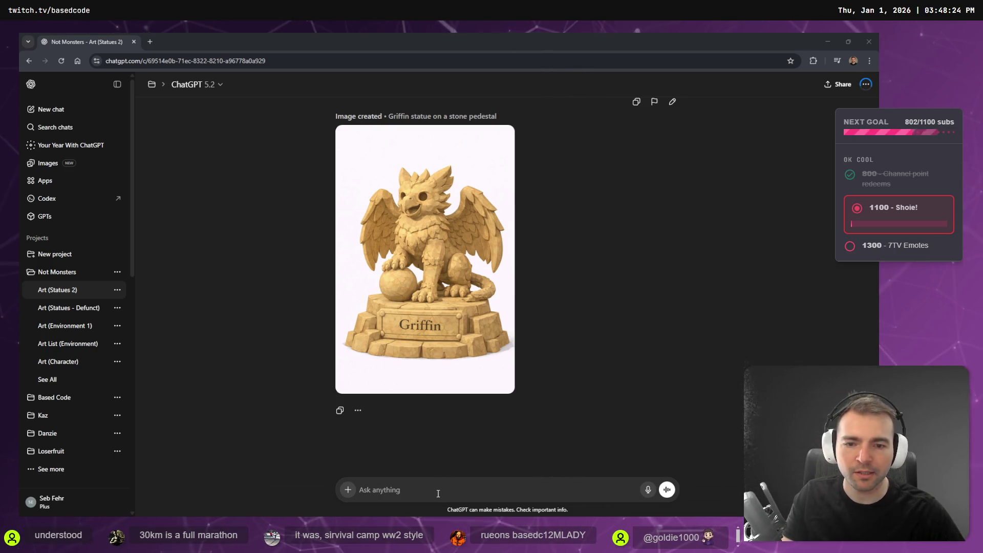
scroll(418, 295, "up", 5)
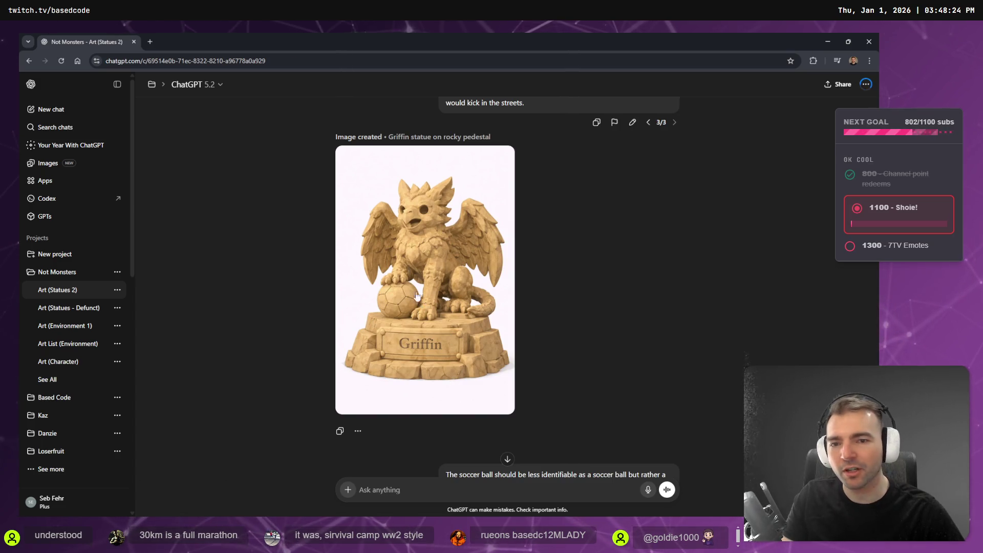
scroll(418, 296, "down", 5)
scroll(405, 227, "up", 4)
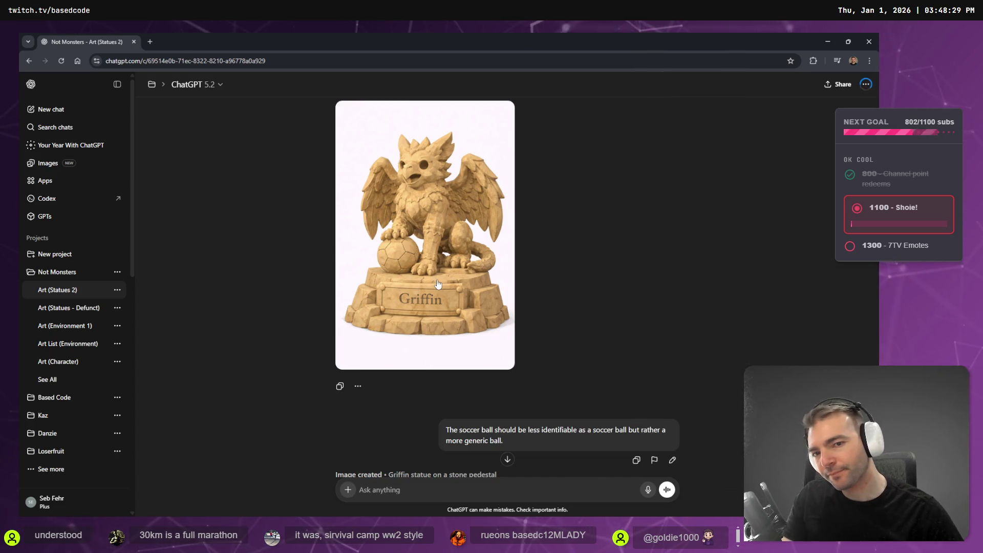
scroll(438, 289, "down", 6)
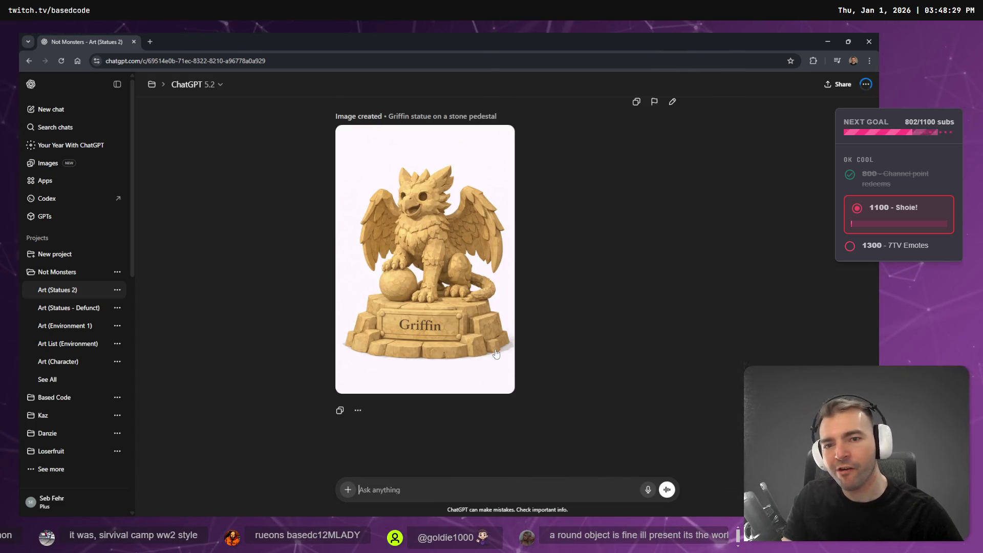
scroll(479, 354, "up", 6)
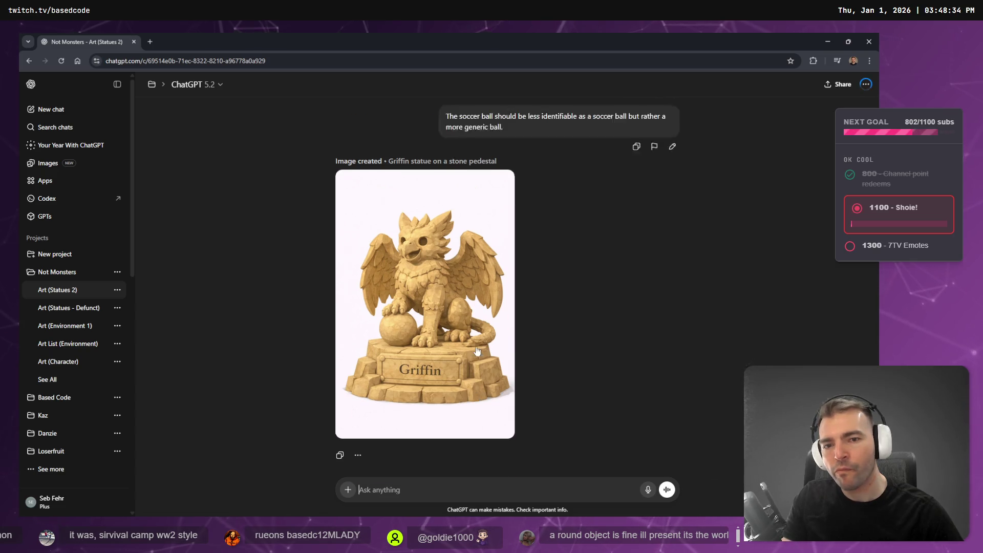
scroll(538, 307, "down", 4)
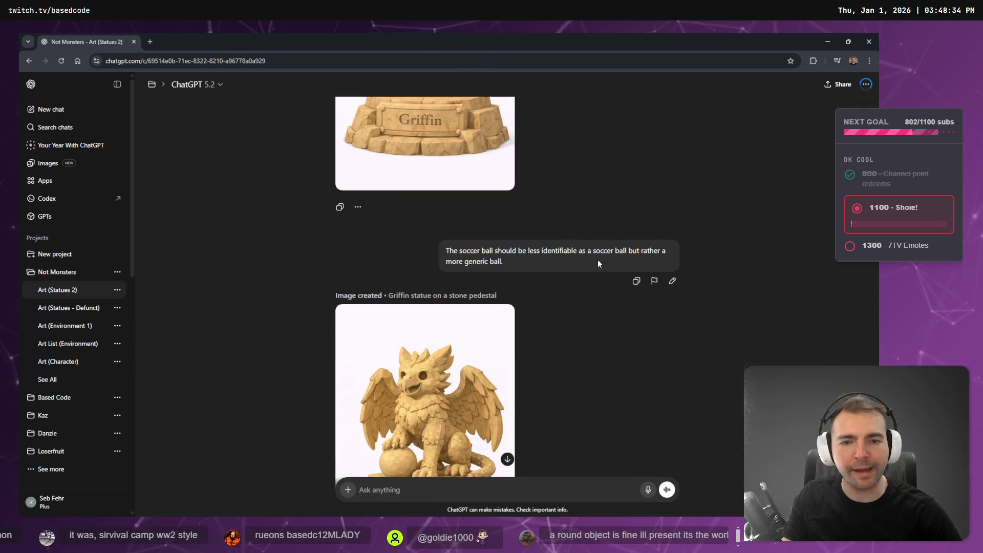
scroll(645, 277, "up", 3)
scroll(639, 283, "down", 2)
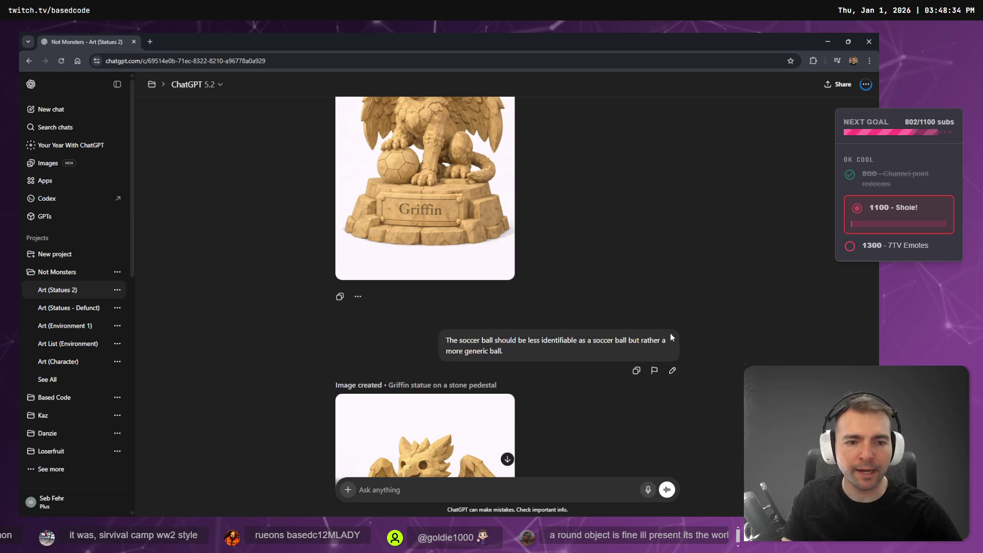
Step: Replace the generic-ball message with a dictated request for a simpler, low-poly-friendly griffin, and send it
left_click(672, 369)
key("ctrl+a")
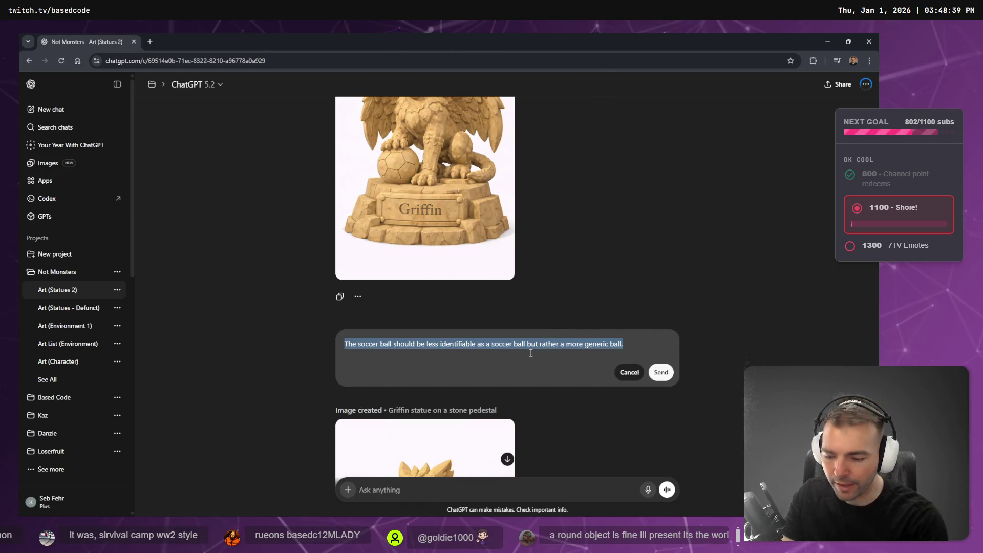
key("BackSpace")
key("super+h")
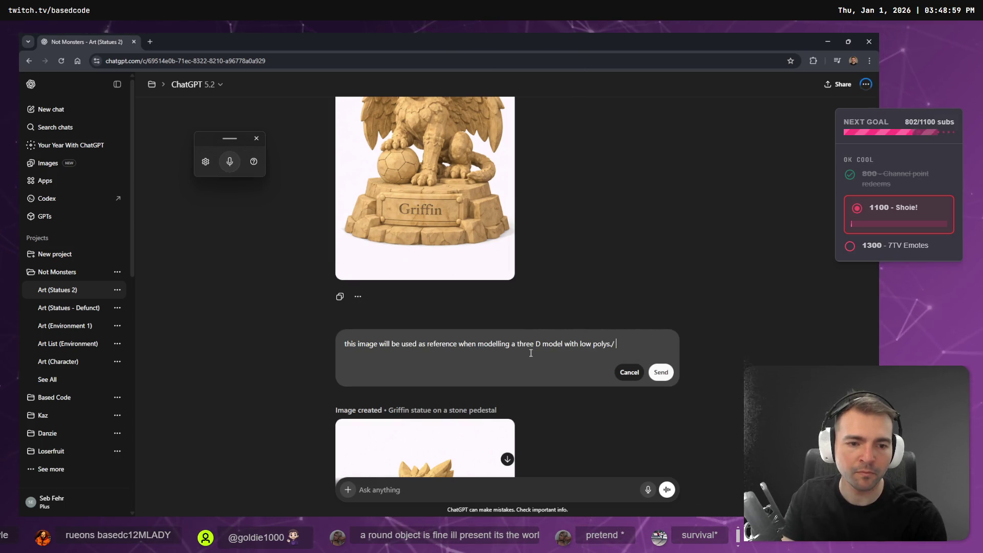
key("super+h")
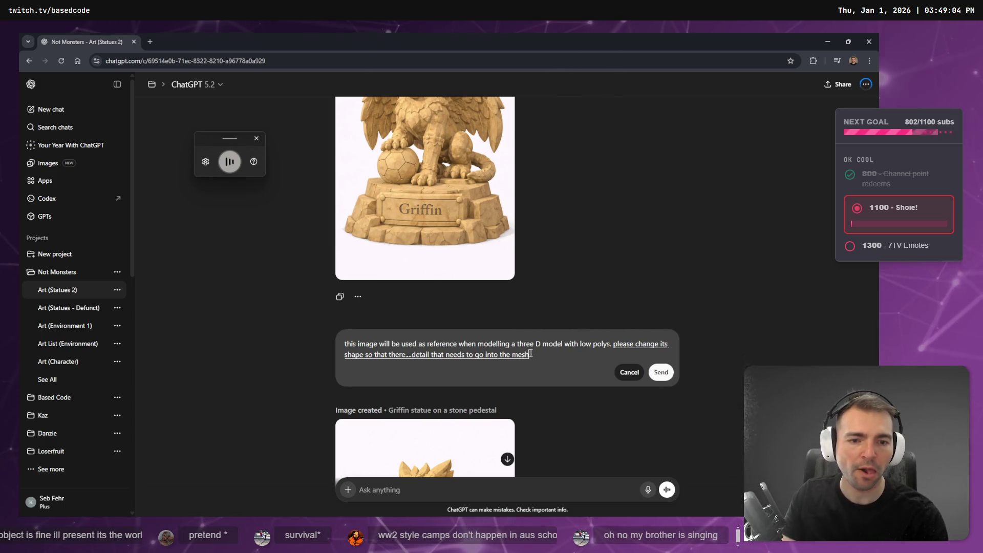
key("Return")
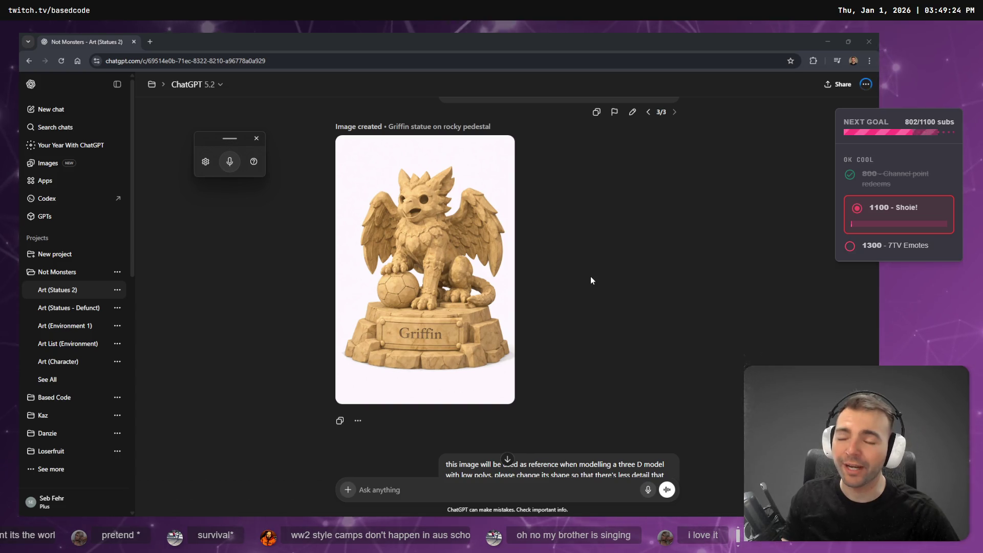
Step: Copy the generic-ball request text from version 1/2, then return to the low-poly version 2/2
scroll(591, 281, "down", 5)
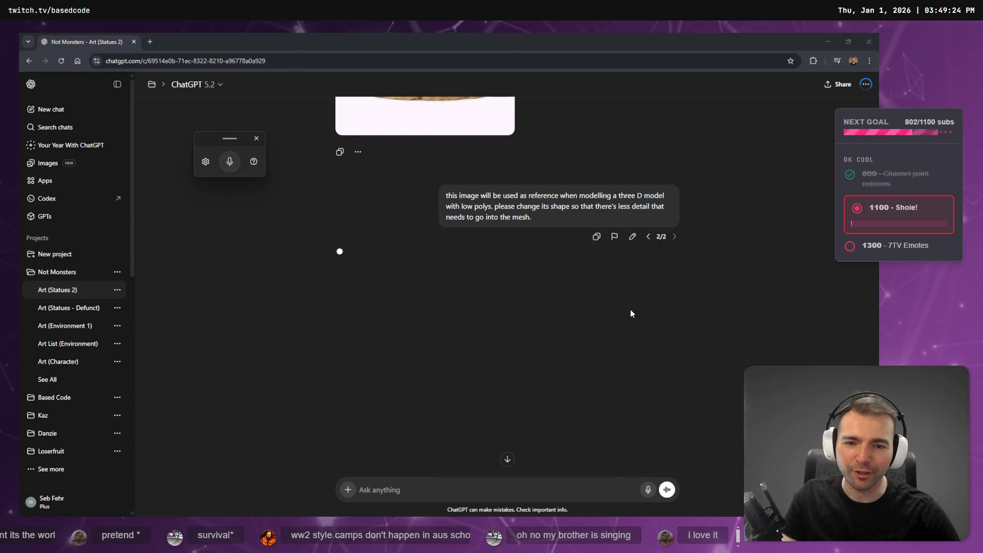
scroll(637, 299, "down", 3)
scroll(600, 288, "up", 6)
scroll(564, 266, "down", 3)
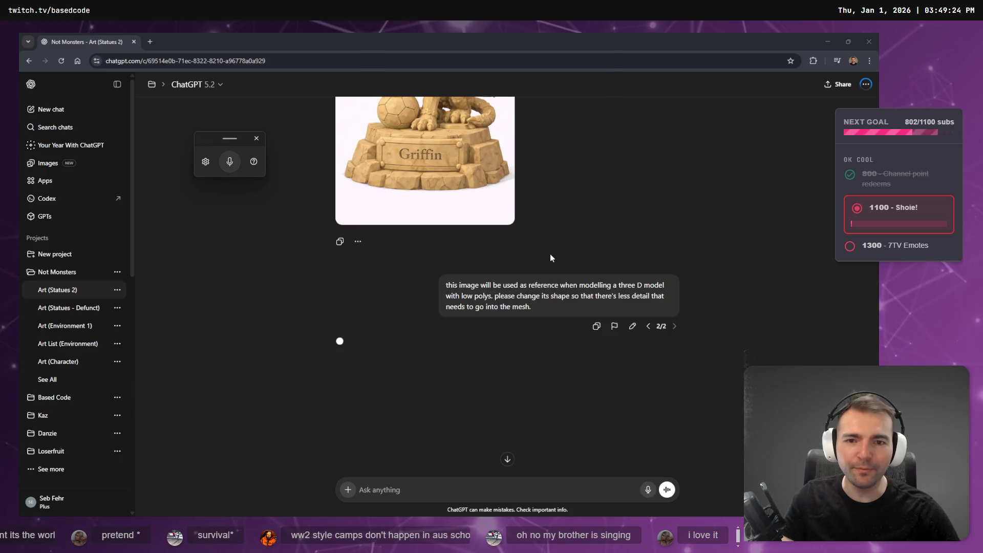
scroll(552, 254, "down", 3)
scroll(553, 260, "up", 6)
scroll(563, 254, "up", 8)
scroll(558, 245, "down", 6)
scroll(560, 247, "up", 1)
scroll(512, 238, "down", 2)
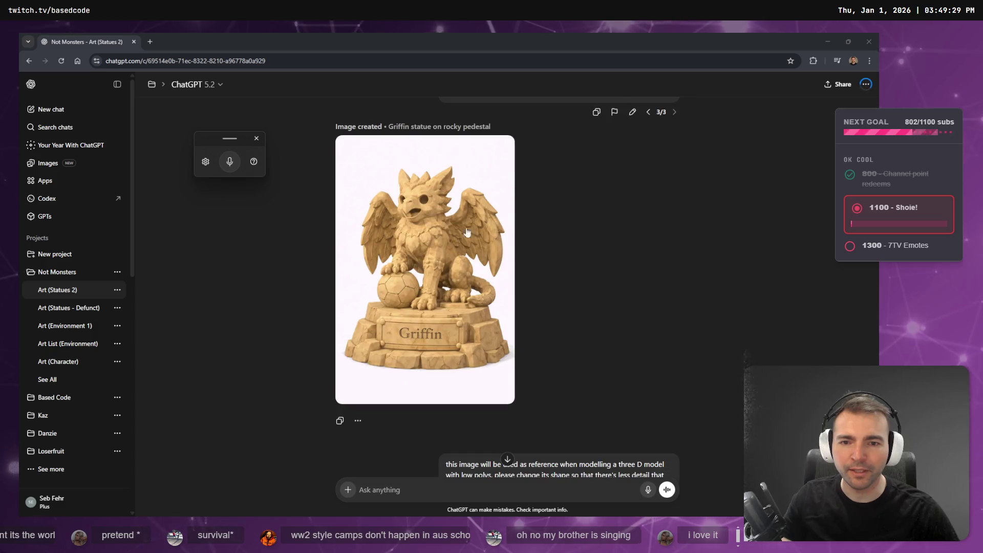
scroll(524, 249, "down", 5)
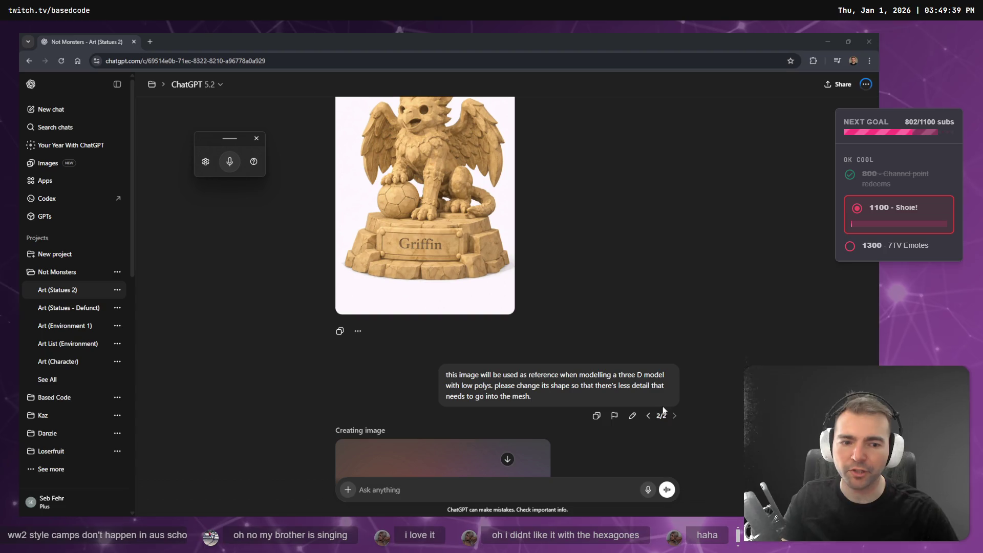
left_click(648, 415)
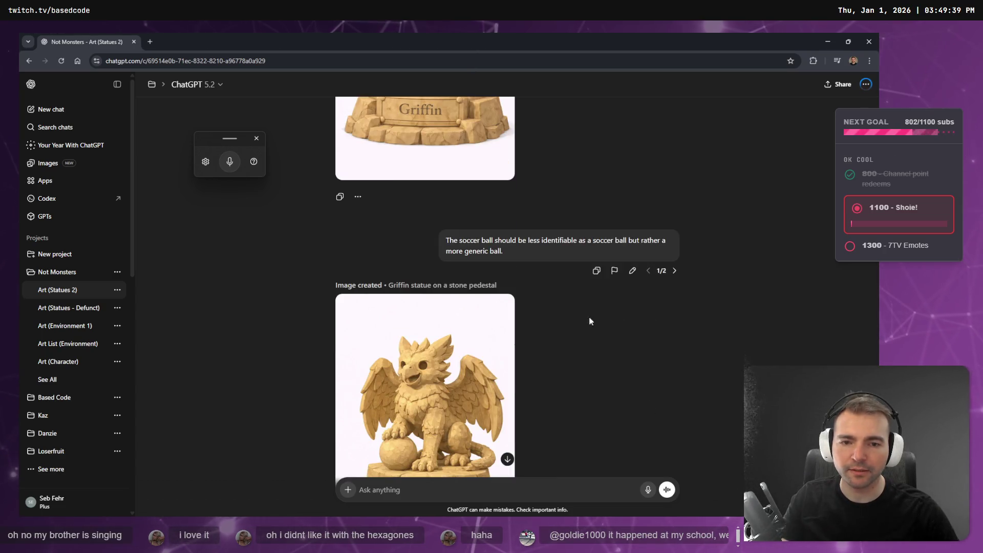
triple_click(520, 251)
key("ctrl+c")
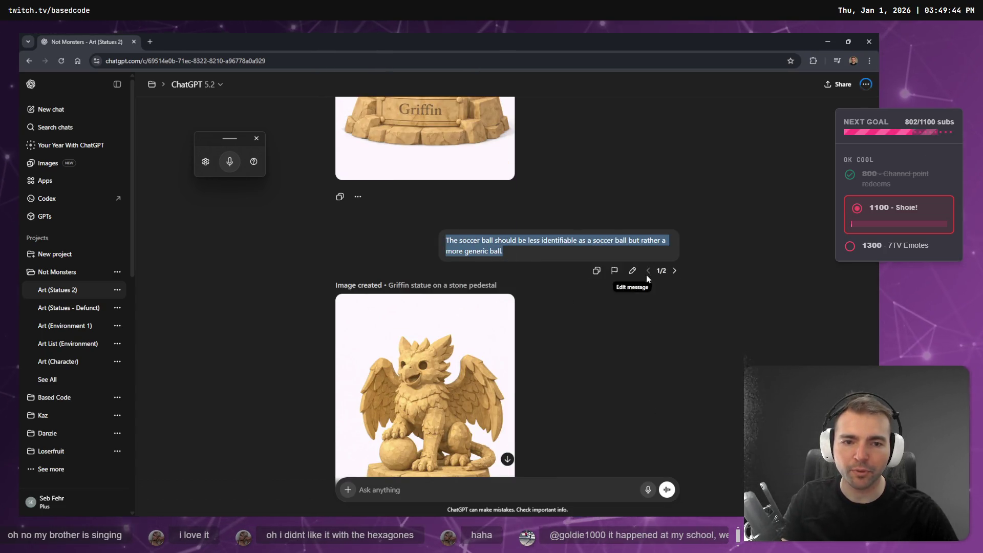
left_click(675, 272)
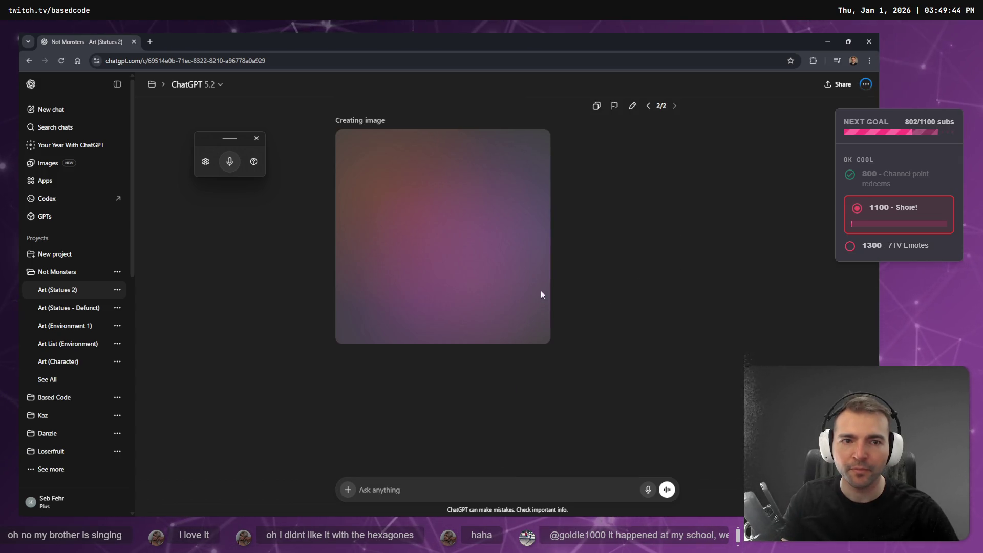
Step: Paste the copied generic-ball request into a new message and dictate an added stitched-leather ball detail
left_click(447, 481)
key("ctrl+v")
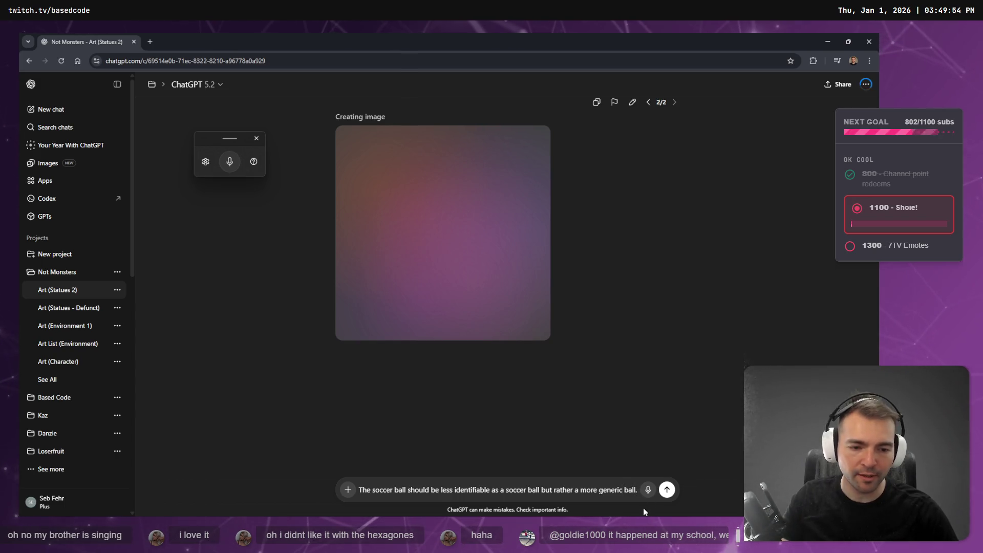
key("super+h")
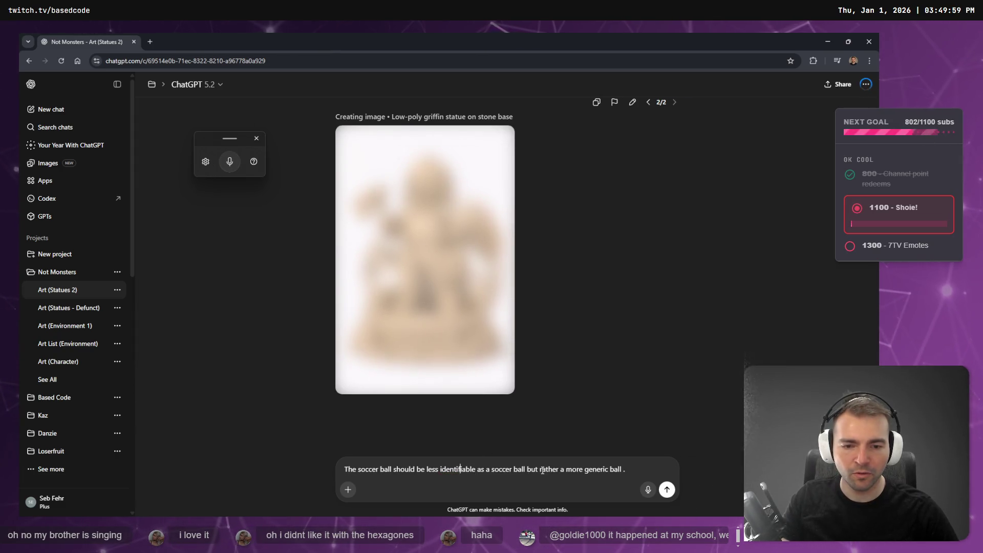
key("ctrl+z")
left_click(621, 469)
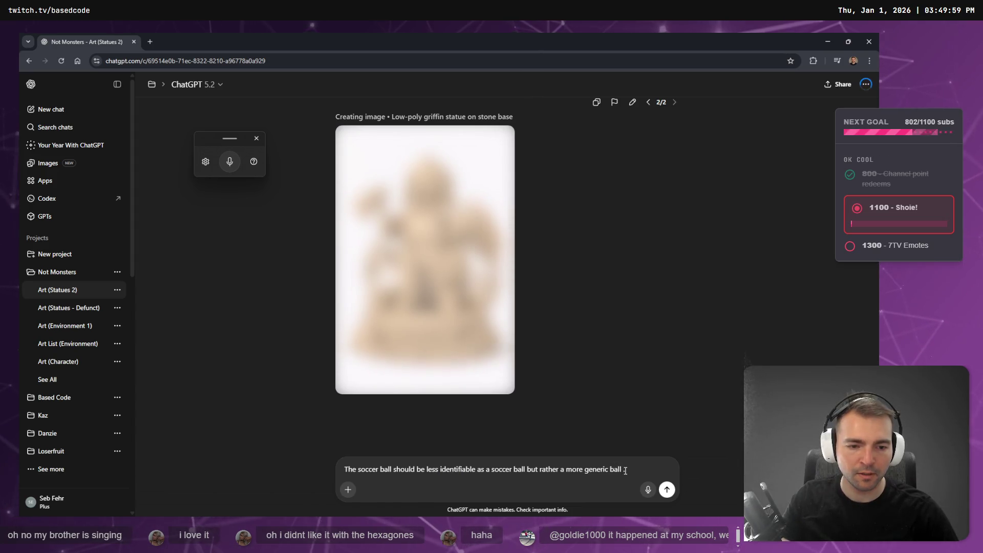
type(".")
key("super+h")
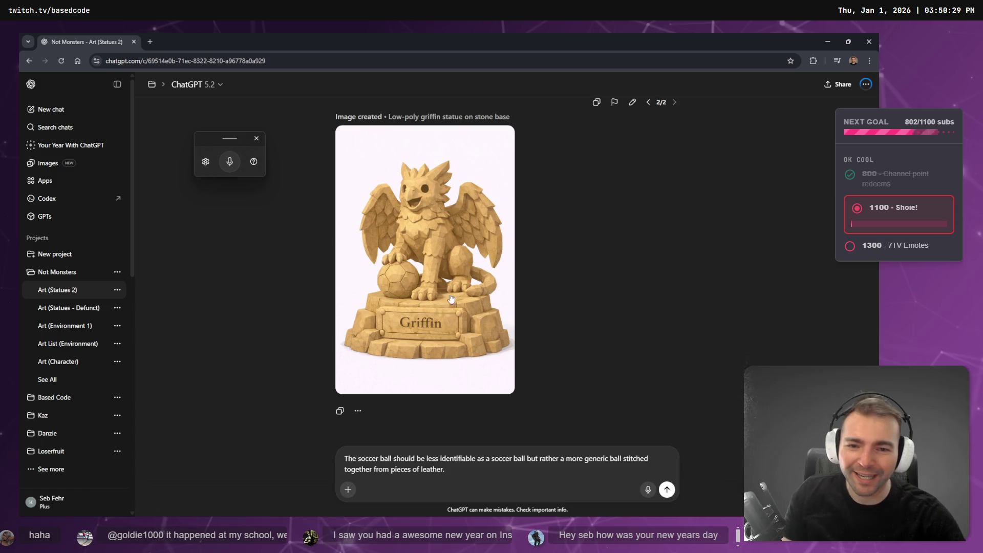
Step: Compare the detailed griffin image with the generic-ball version's image at full size
scroll(441, 315, "up", 5)
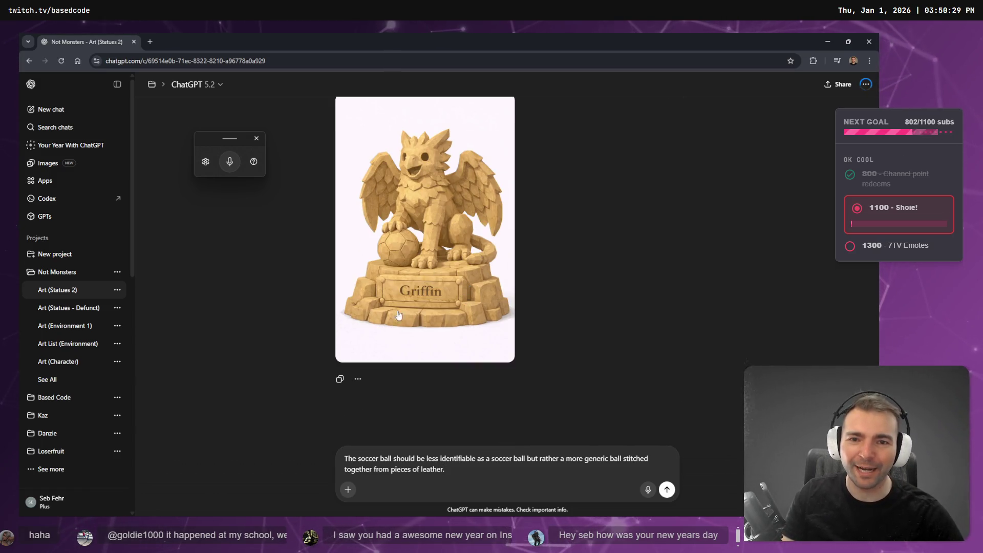
left_click(456, 279)
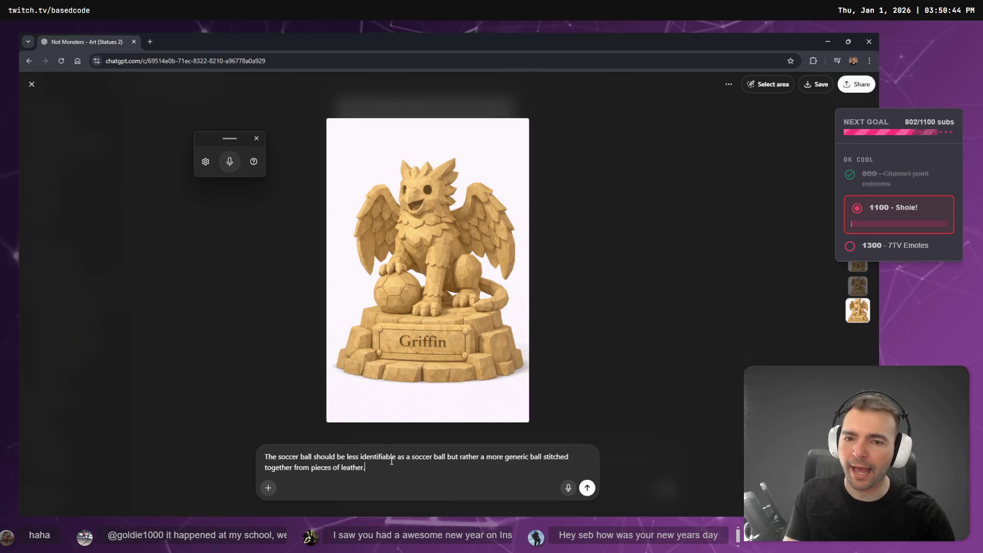
scroll(465, 277, "up", 3)
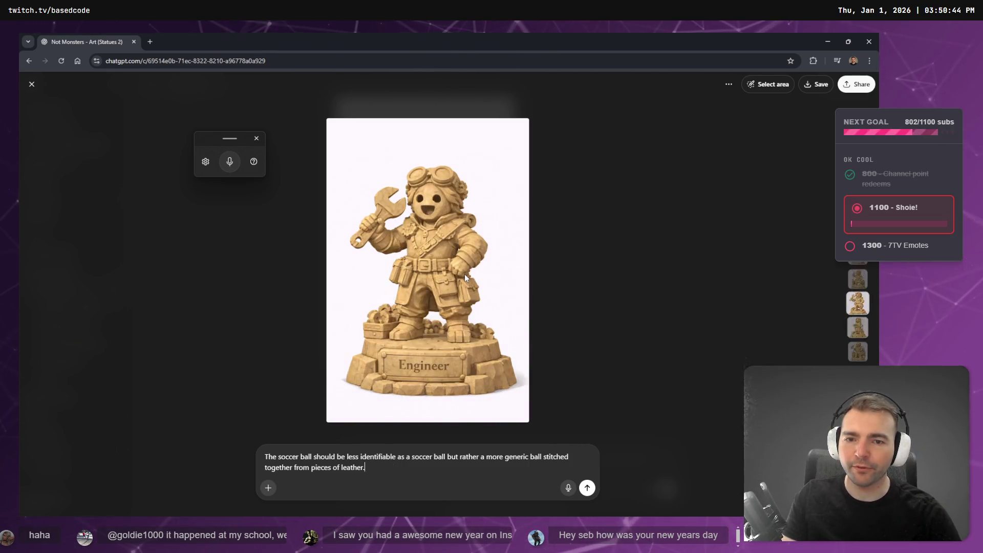
scroll(465, 274, "down", 2)
key("Escape")
scroll(439, 311, "down", 3)
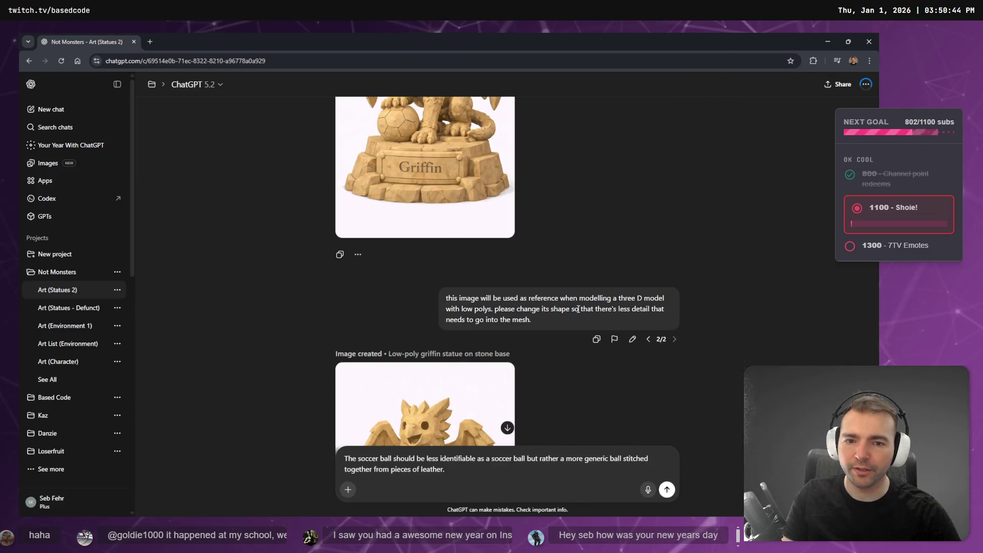
left_click(648, 339)
scroll(567, 333, "down", 4)
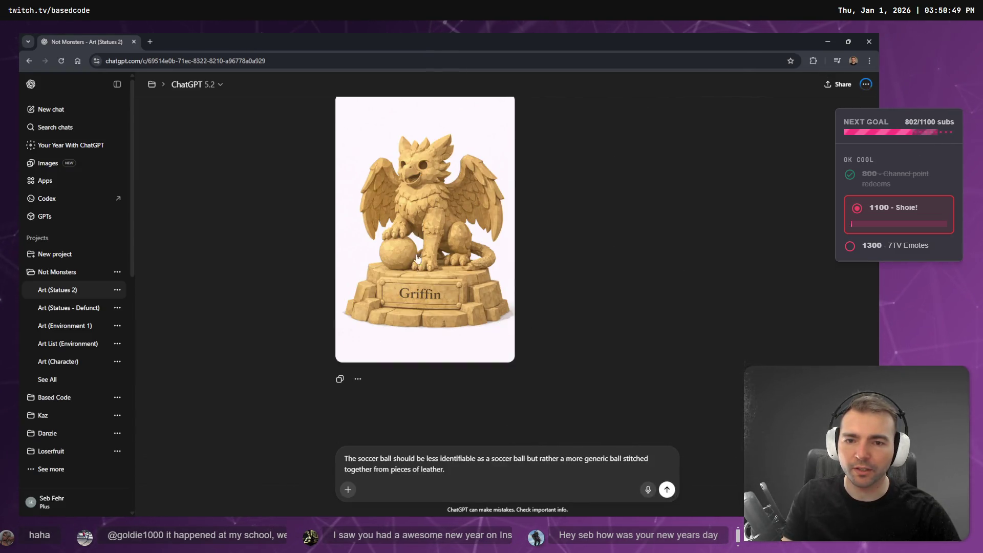
left_click(414, 283)
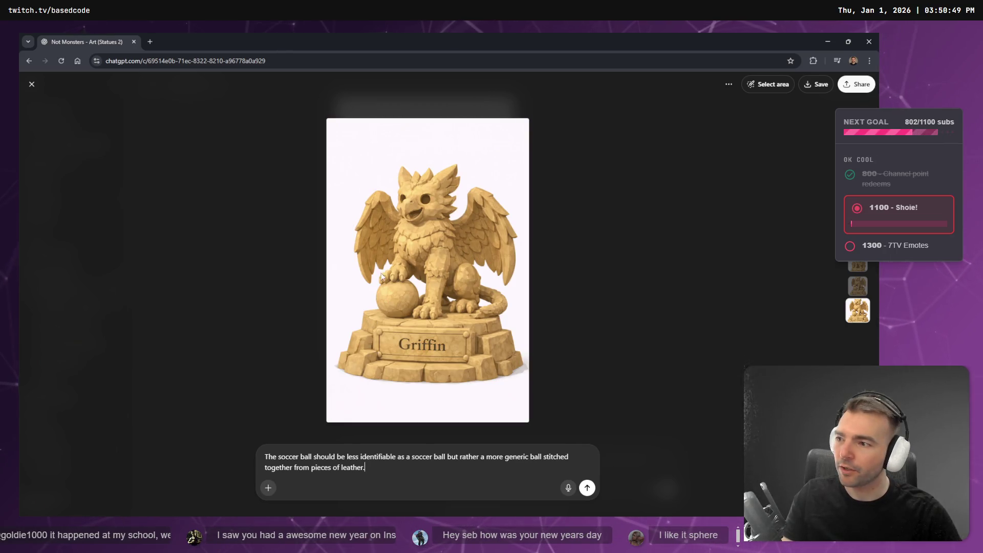
left_click(645, 260)
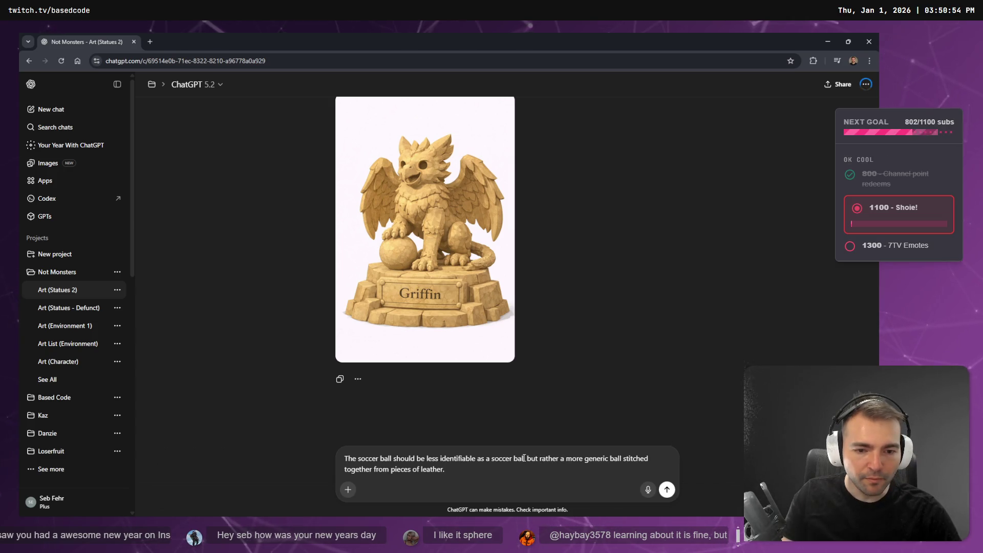
Step: Trim the extra wording and send 'The soccer ball should be less identifiable as a soccer ball.'
left_click_drag(527, 456, 434, 477)
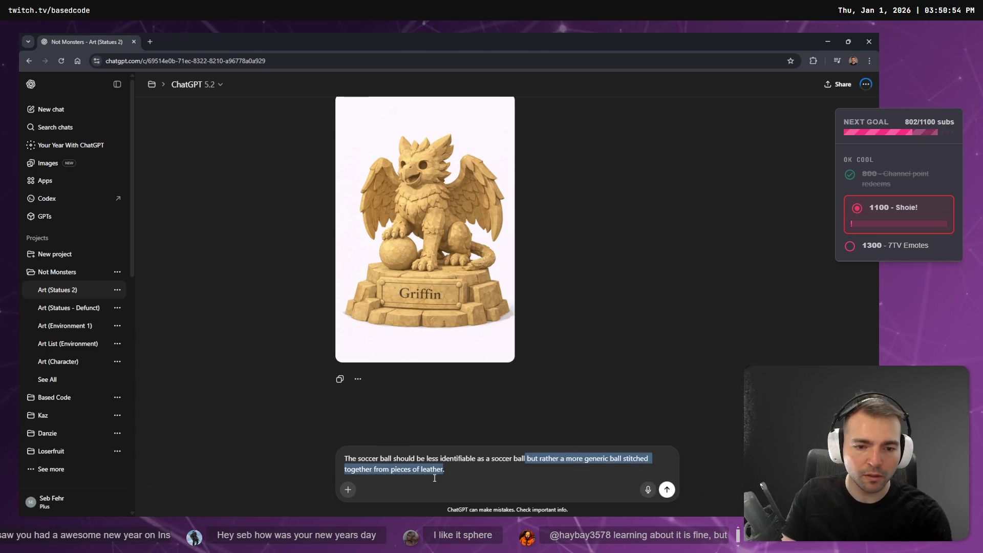
key("BackSpace")
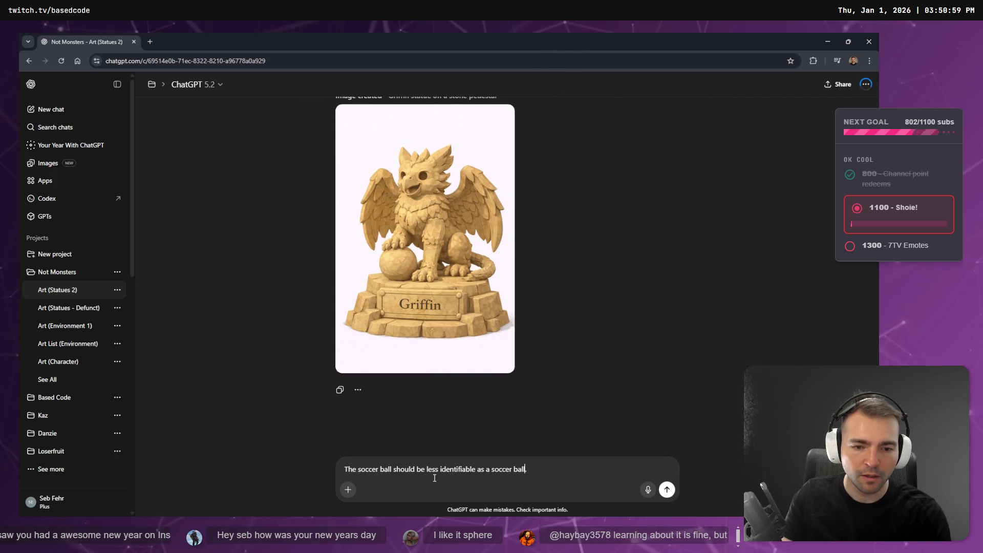
key("Return")
scroll(526, 278, "up", 5)
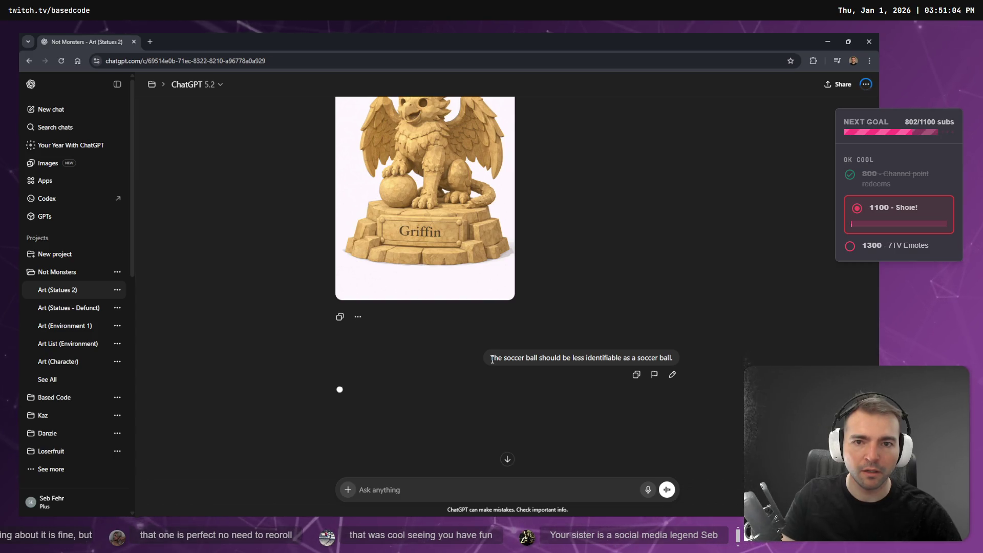
left_click_drag(492, 360, 641, 356)
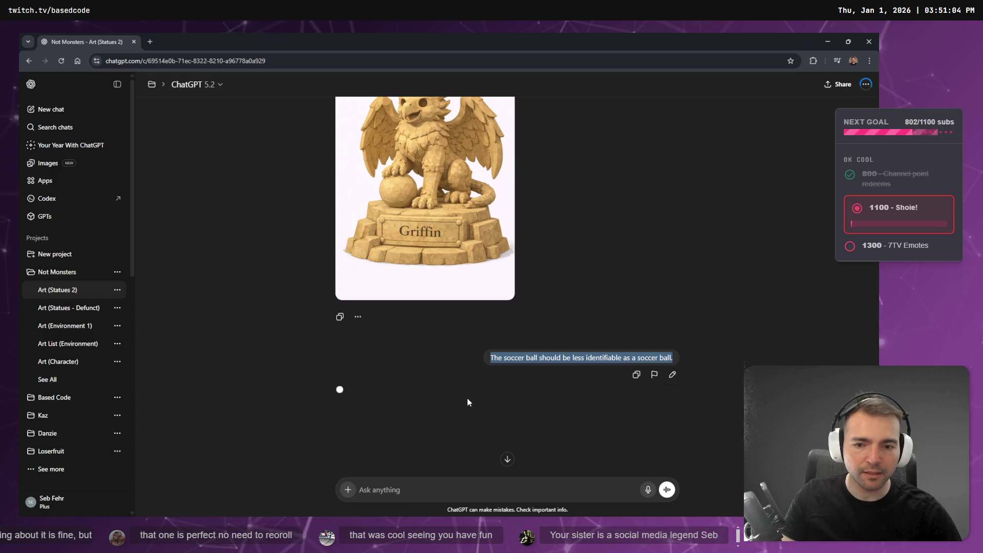
scroll(566, 360, "down", 3)
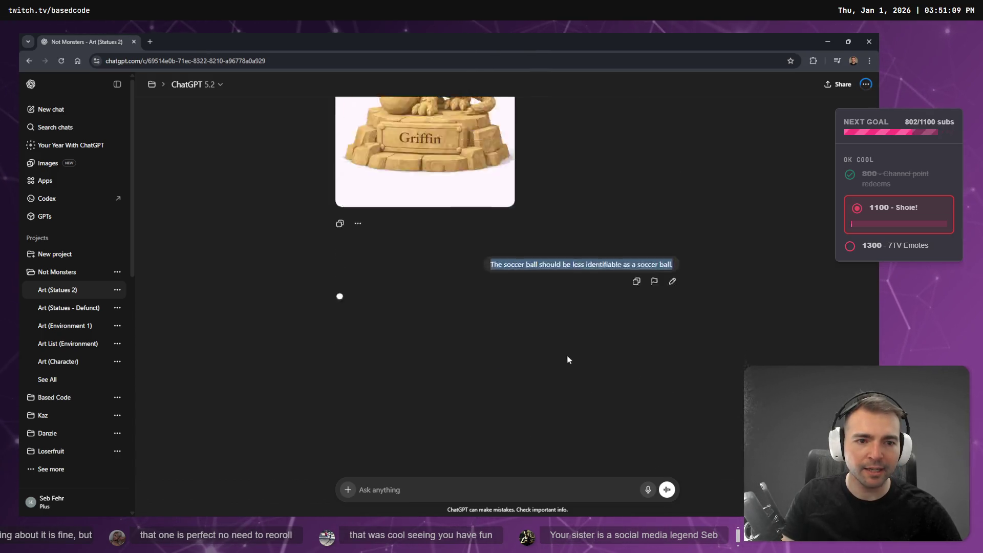
Step: Switch to the low-poly griffin version and type 'The soccer ball should be less identifiable as a soccer ball.'
scroll(566, 360, "up", 3)
scroll(580, 374, "up", 3)
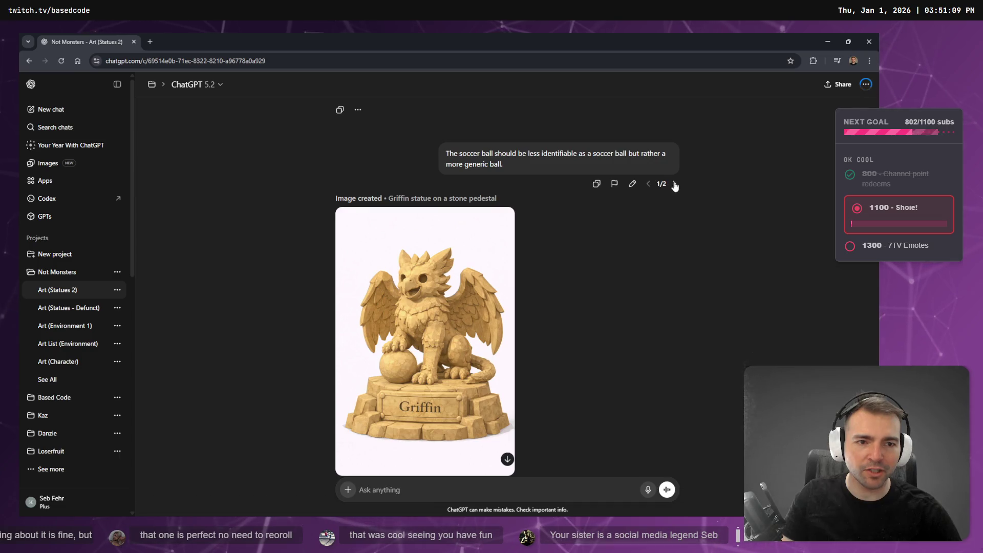
left_click(675, 184)
scroll(527, 352, "down", 2)
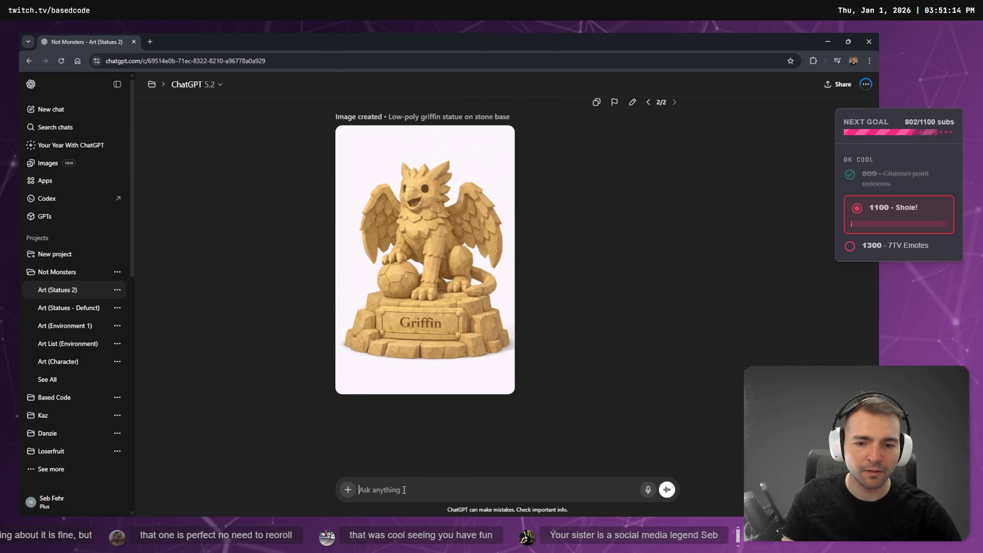
type("The soccer ball should be less identifiable as a soccer ball.")
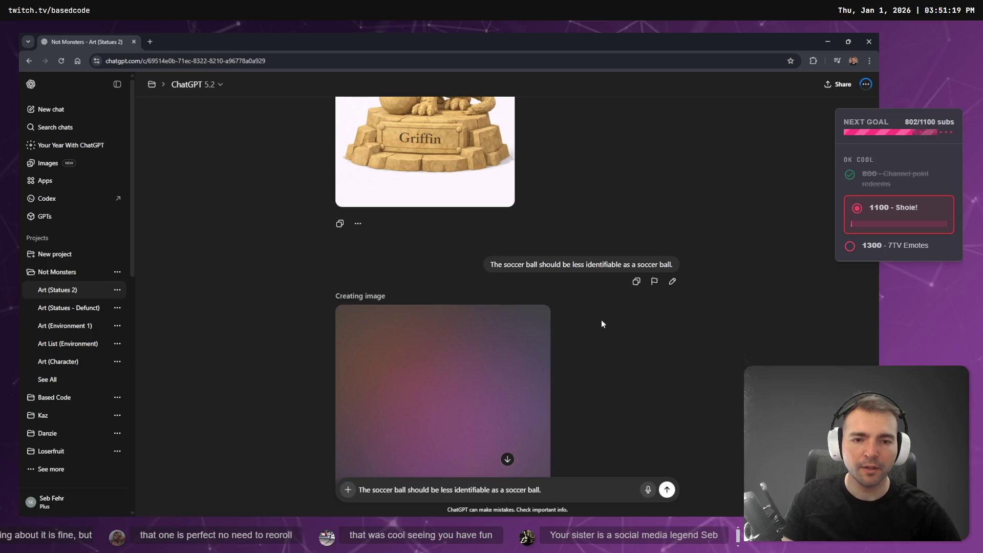
Step: Keep the low-poly griffin version shown and send the soccer-ball request
scroll(601, 323, "down", 2)
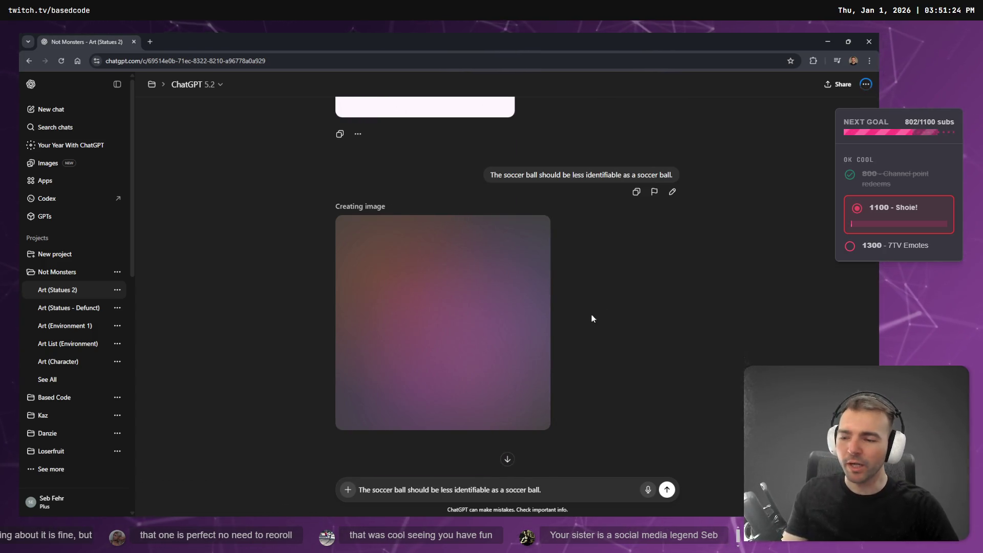
scroll(592, 318, "up", 5)
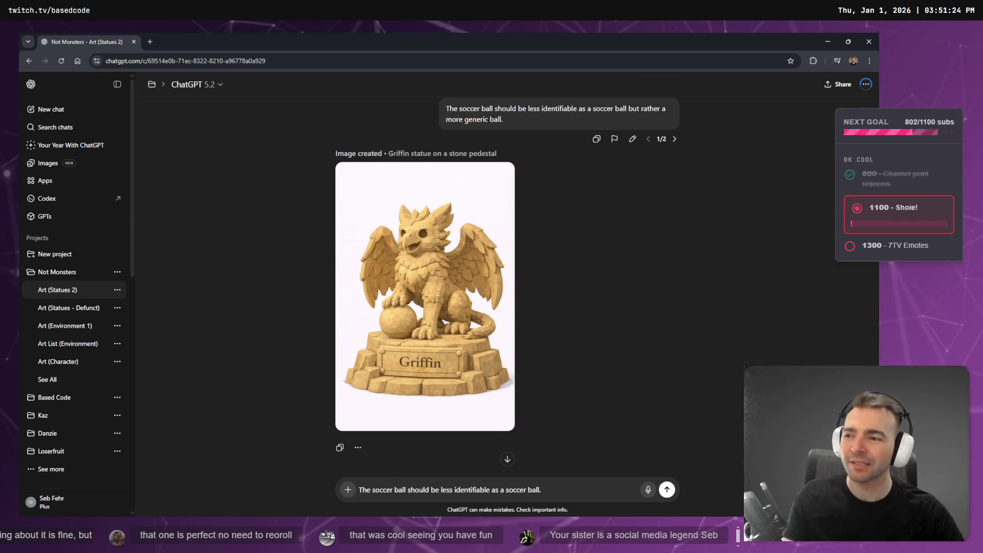
left_click(674, 139)
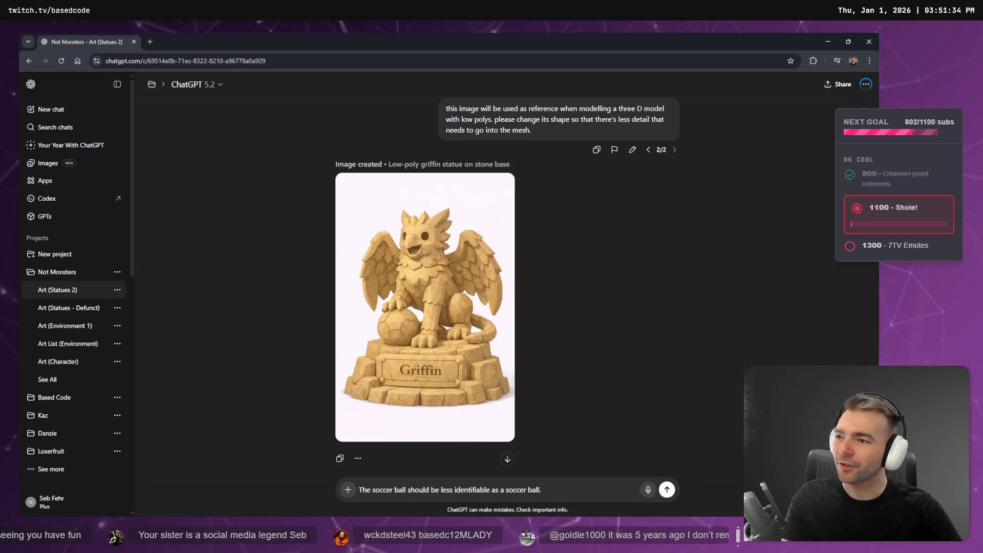
scroll(639, 176, "down", 1)
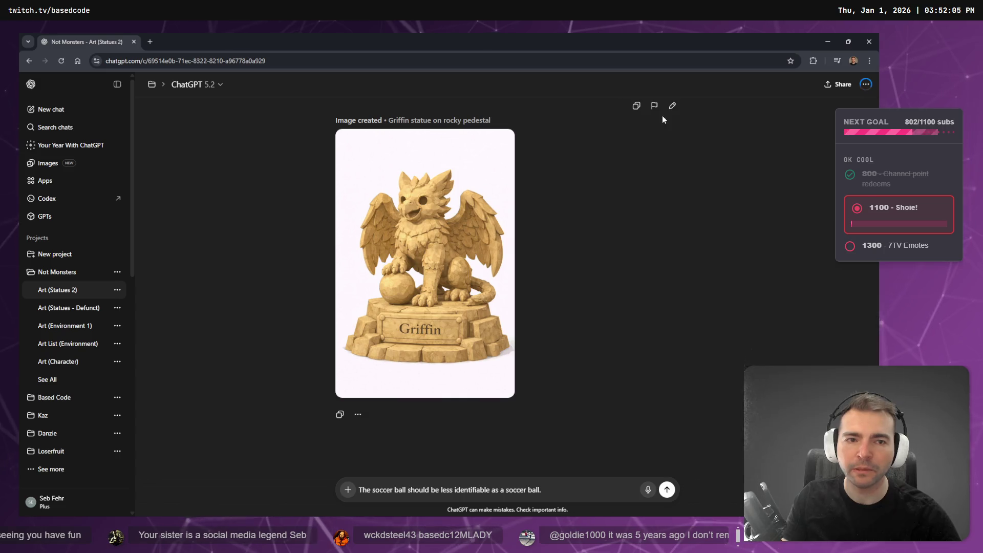
scroll(666, 145, "up", 10)
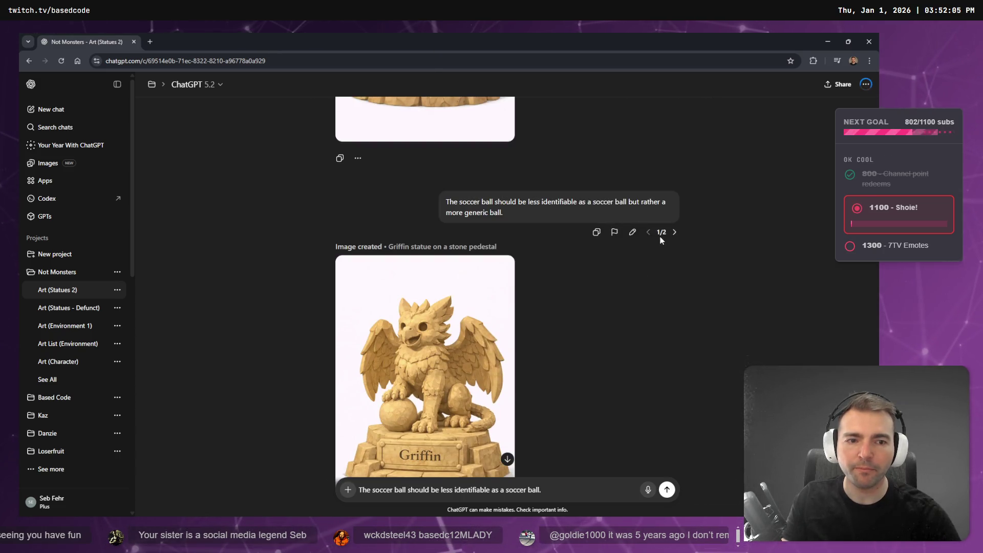
left_click(673, 230)
scroll(601, 333, "down", 3)
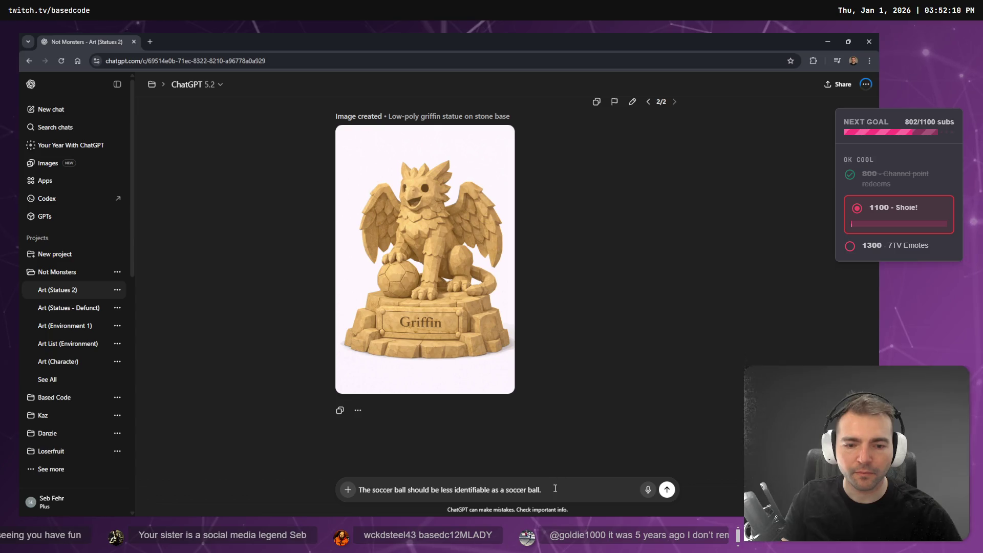
left_click(666, 490)
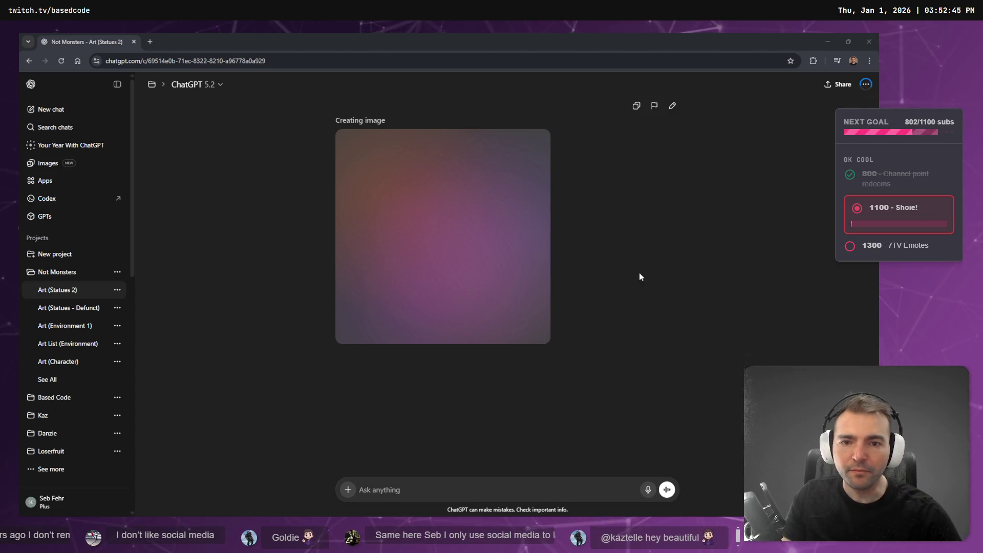
Step: View the finished griffin statue with a plain, unmarked ball at full size
scroll(633, 274, "up", 2)
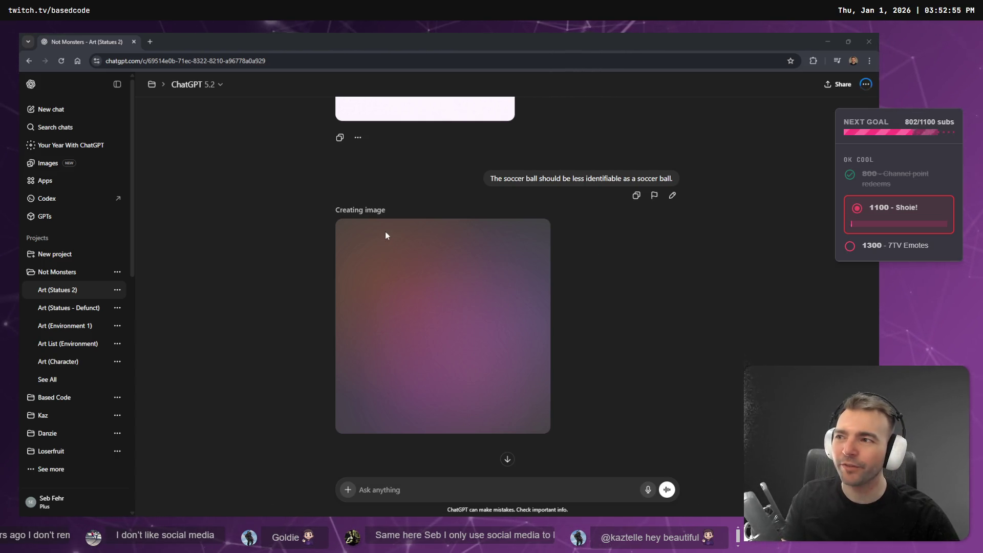
scroll(300, 210, "down", 2)
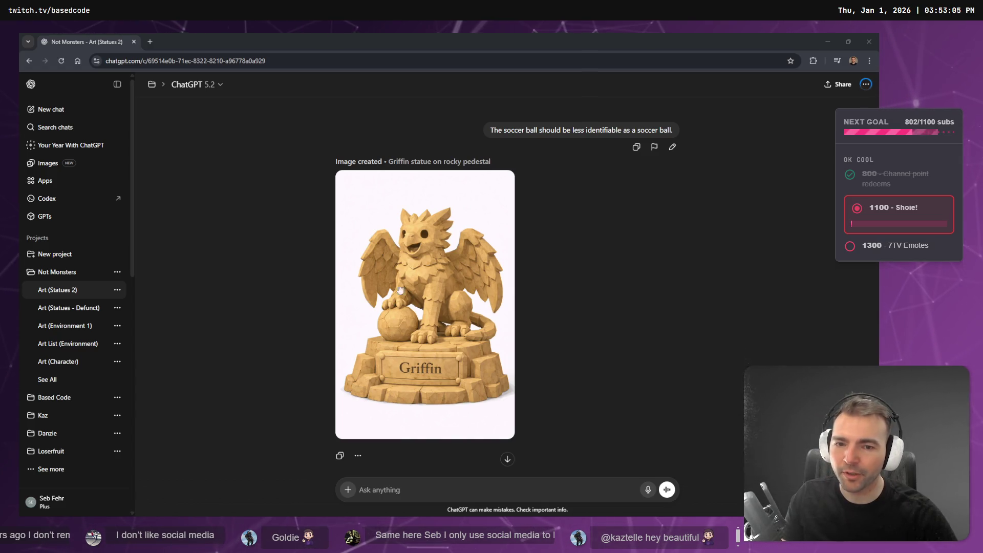
left_click(372, 285)
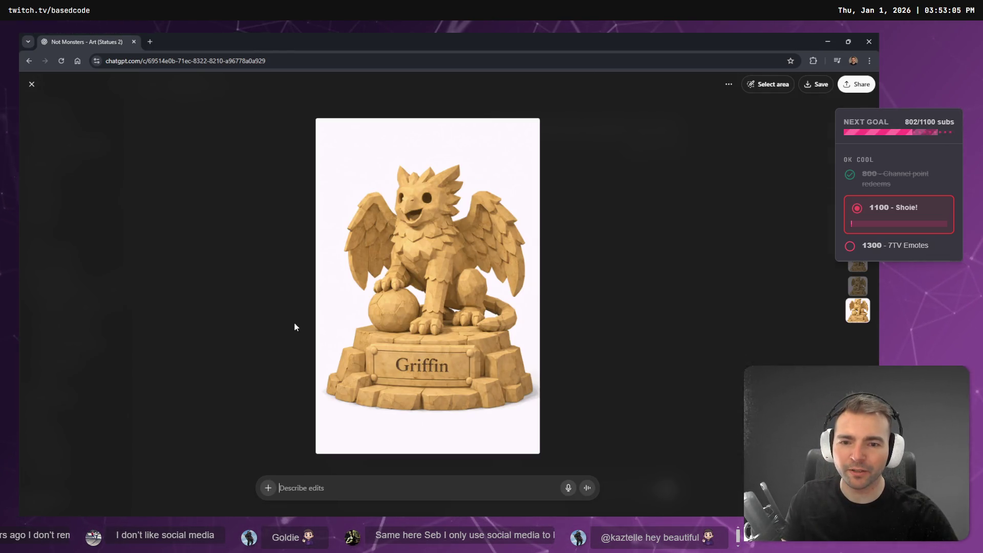
left_click(600, 355)
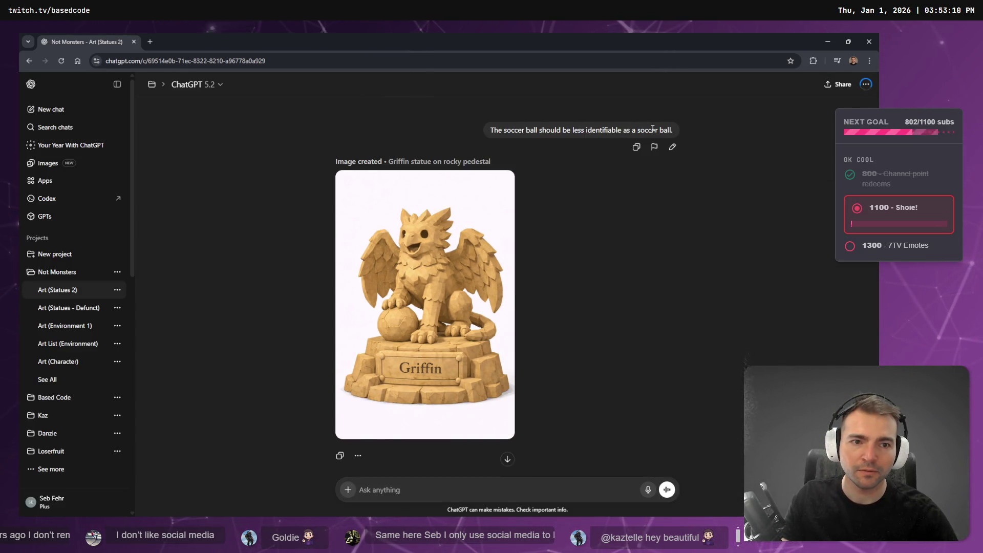
Step: Append ', but rather a generic stone sphere.' to the soccer-ball request and resend it
left_click(673, 147)
type(", bu")
key("BackSpace")
type("rath")
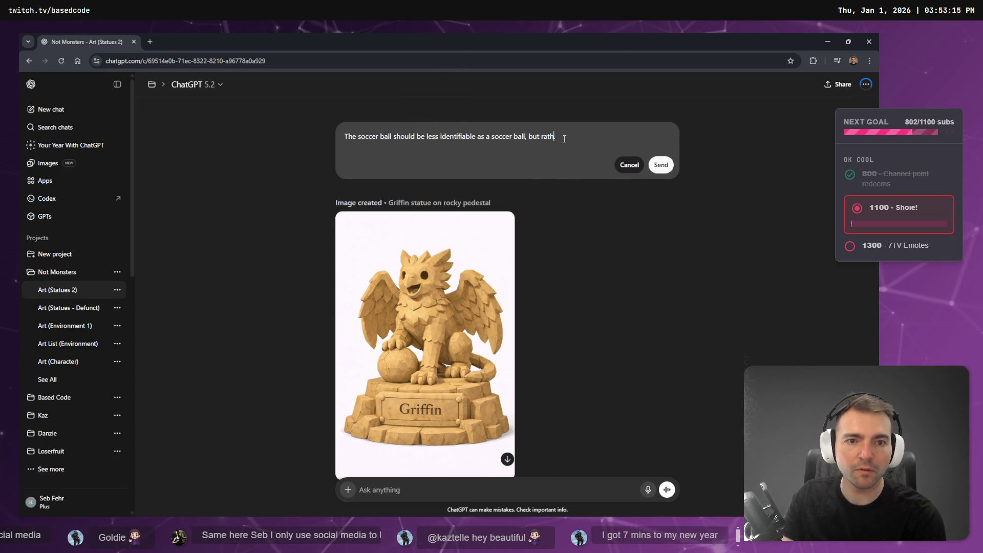
type("er a generic sphere.")
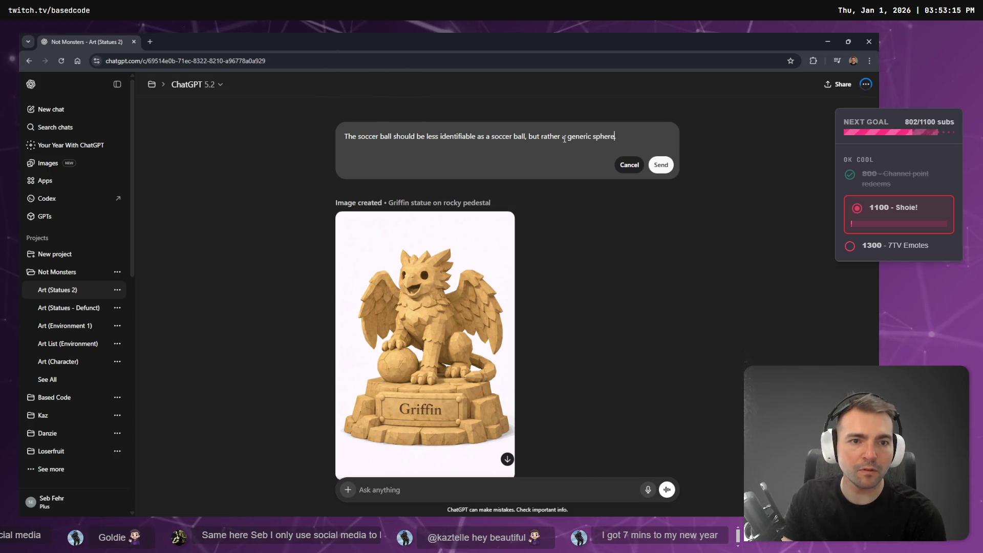
left_click(566, 137)
key("ctrl+Right")
type("s")
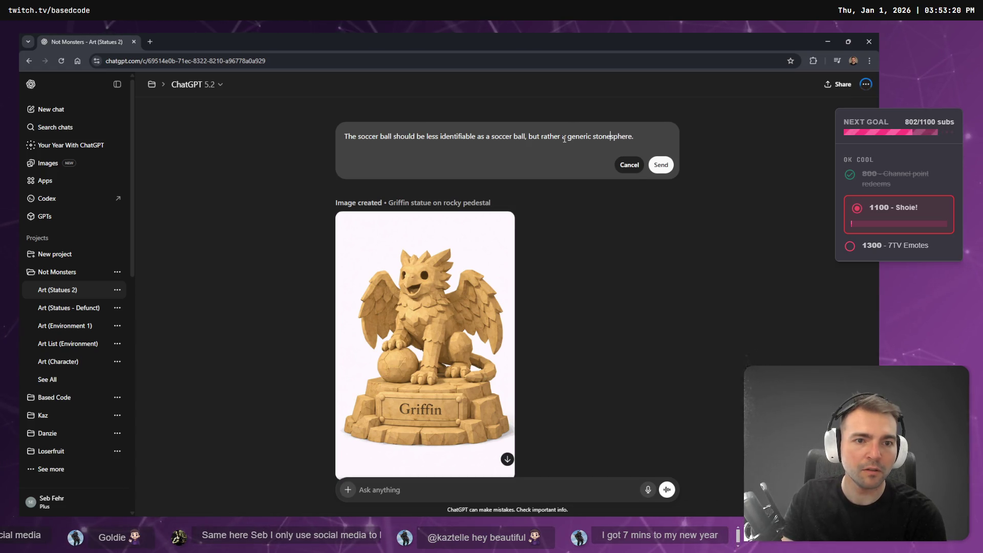
key("Return")
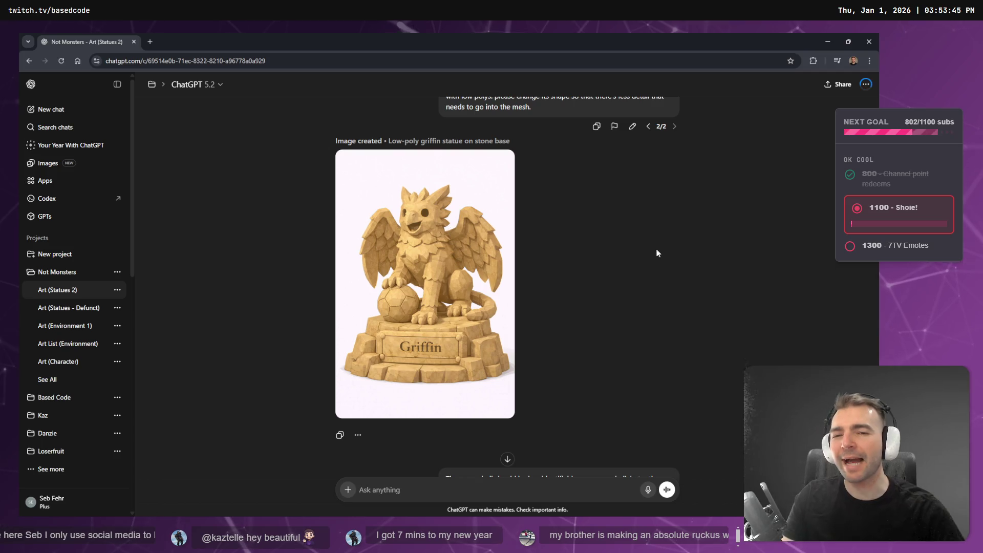
Step: Scroll through the ChatGPT conversation and view the first result for the soccer-ball request
scroll(345, 380, "down", 9)
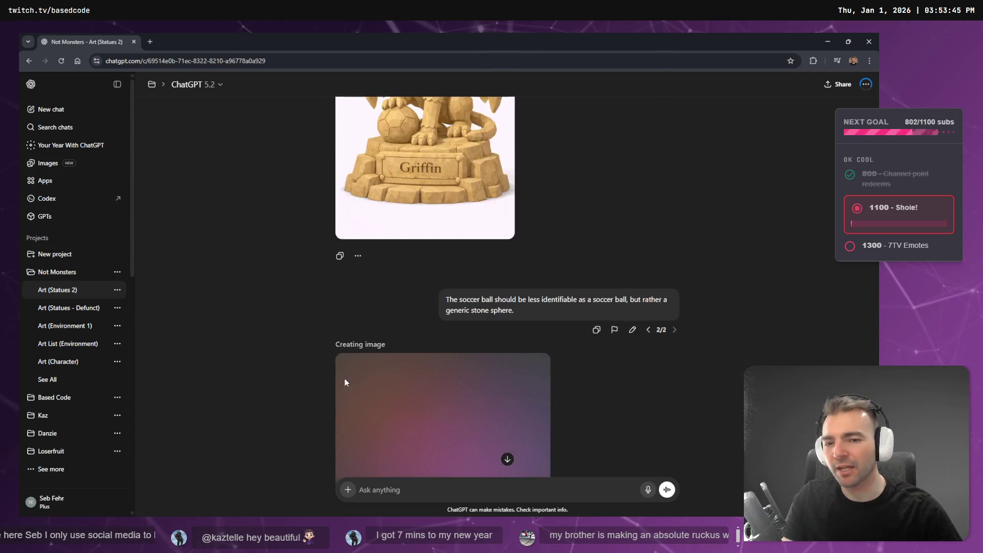
scroll(360, 376, "up", 2)
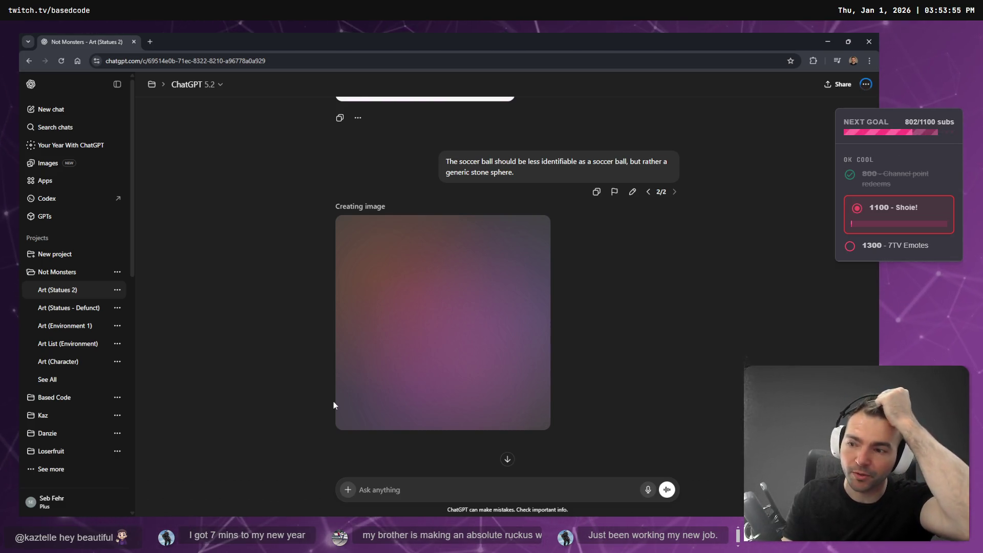
scroll(512, 215, "up", 2)
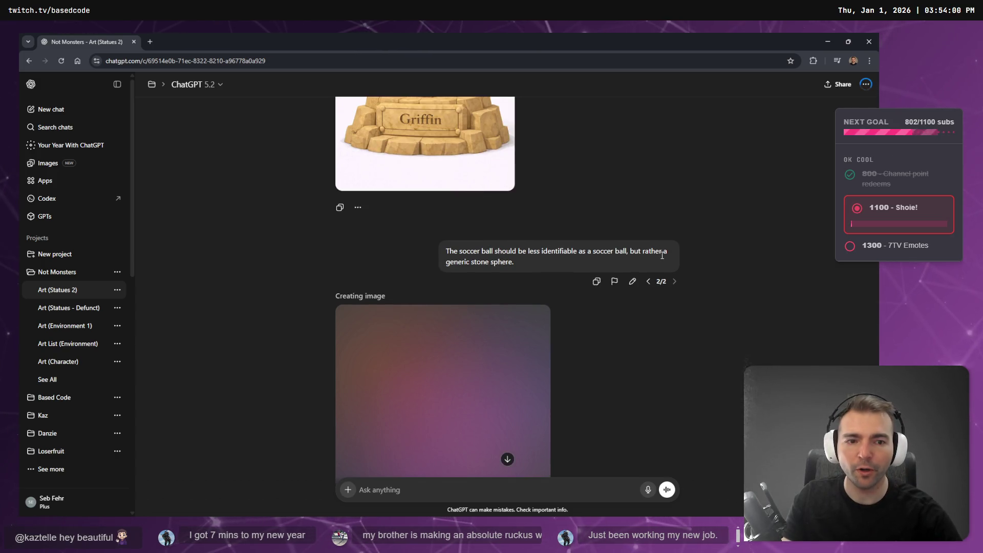
left_click(649, 281)
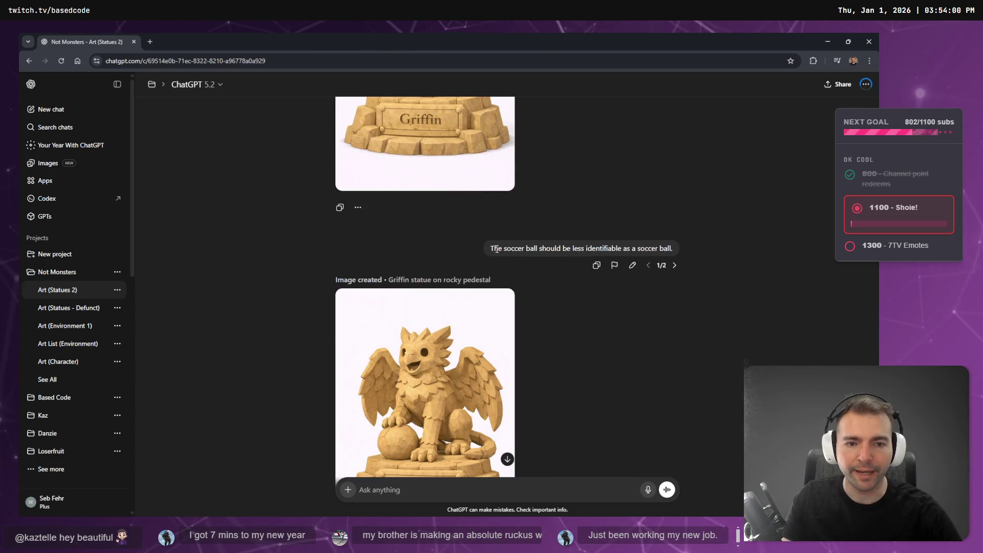
scroll(634, 248, "down", 1)
scroll(413, 323, "up", 5)
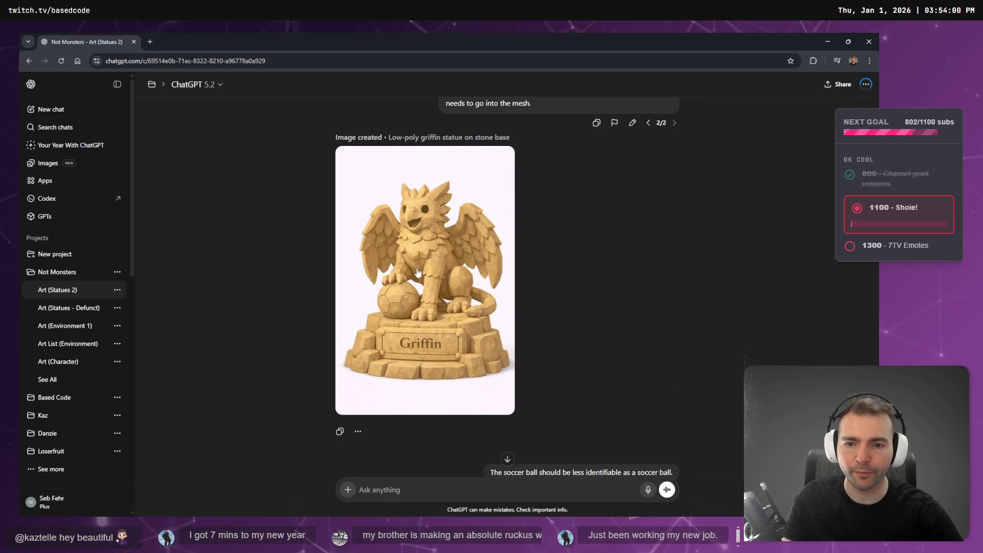
scroll(424, 272, "down", 5)
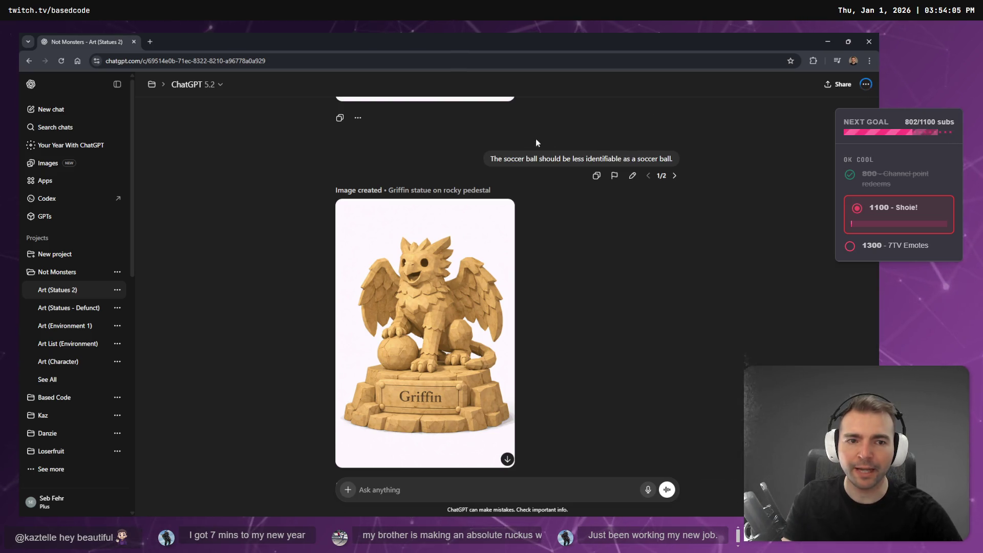
Step: Switch back to the generic stone-sphere version and open the griffin image full size
left_click(675, 176)
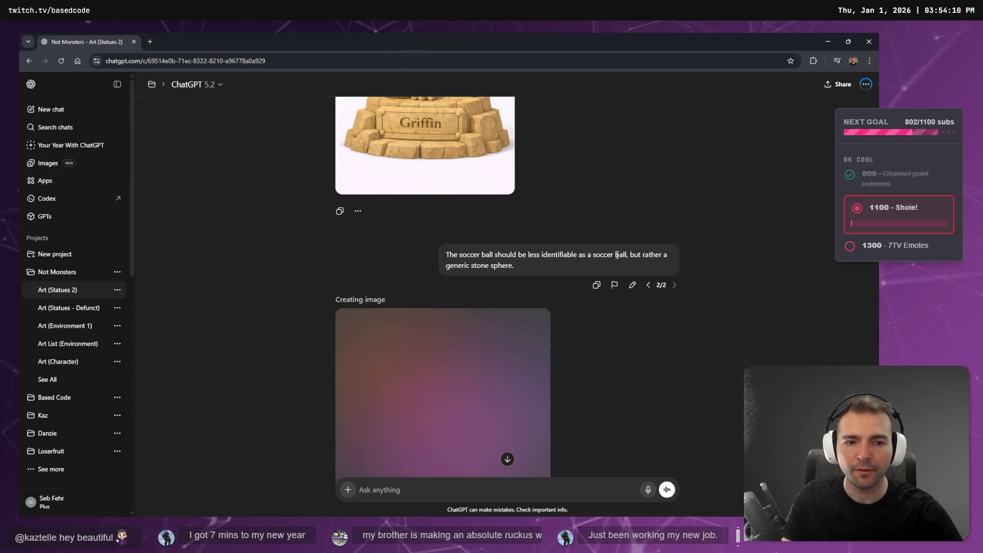
left_click_drag(629, 254, 626, 263)
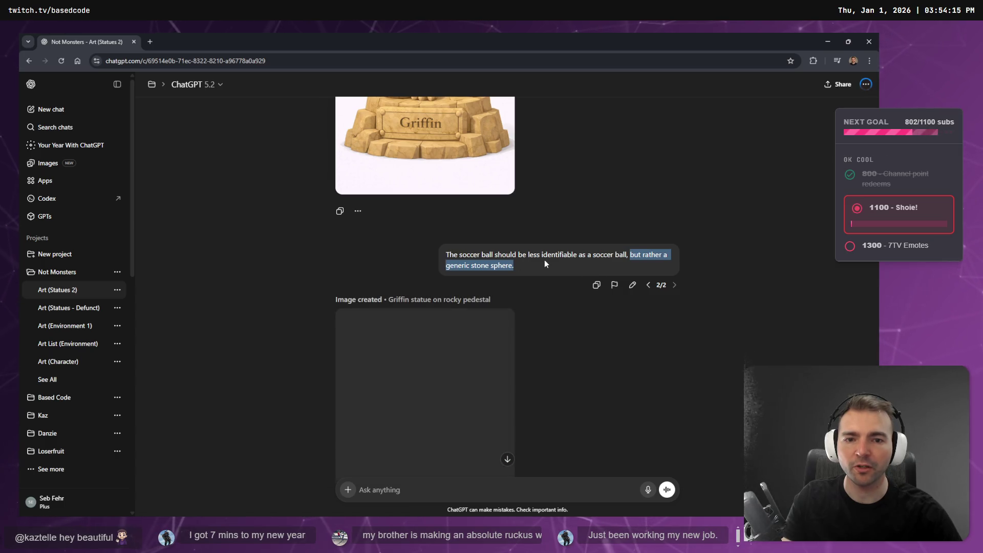
scroll(409, 306, "down", 3)
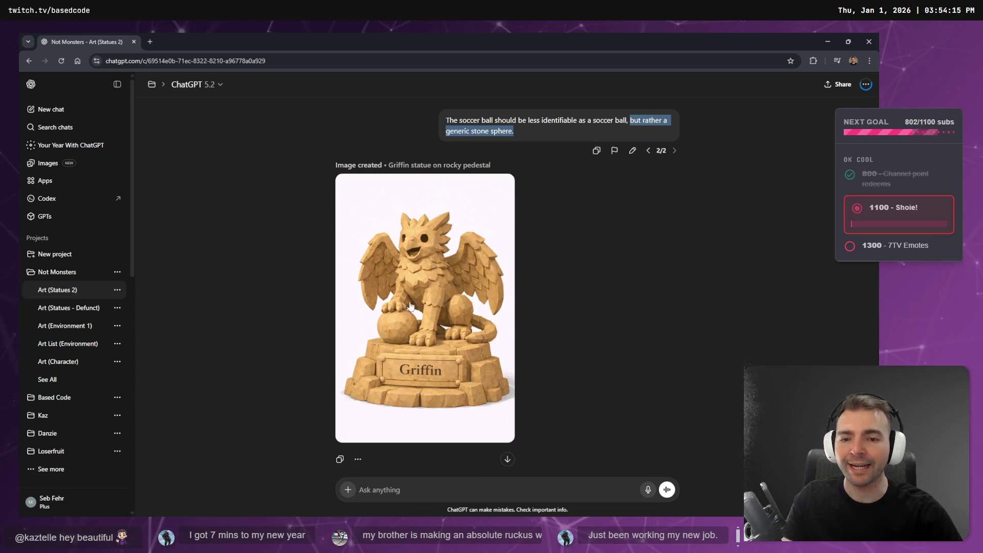
left_click(473, 361)
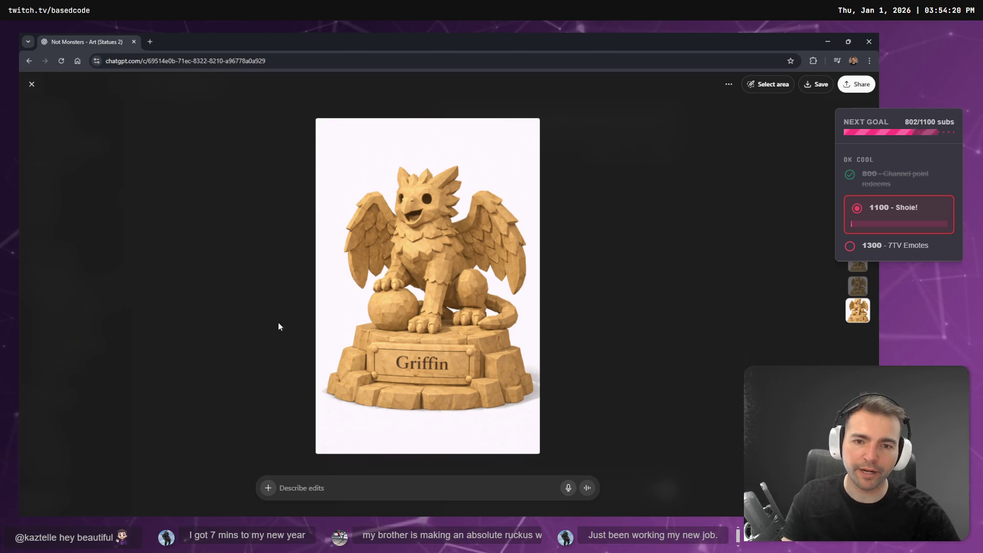
Step: Copy the griffin statue image from its context menu
right_click(456, 236)
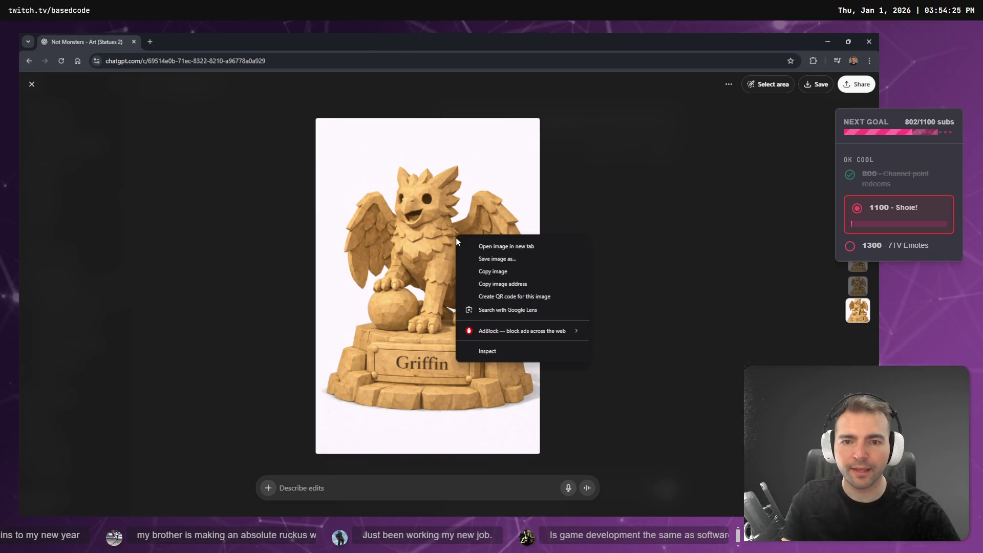
left_click(495, 272)
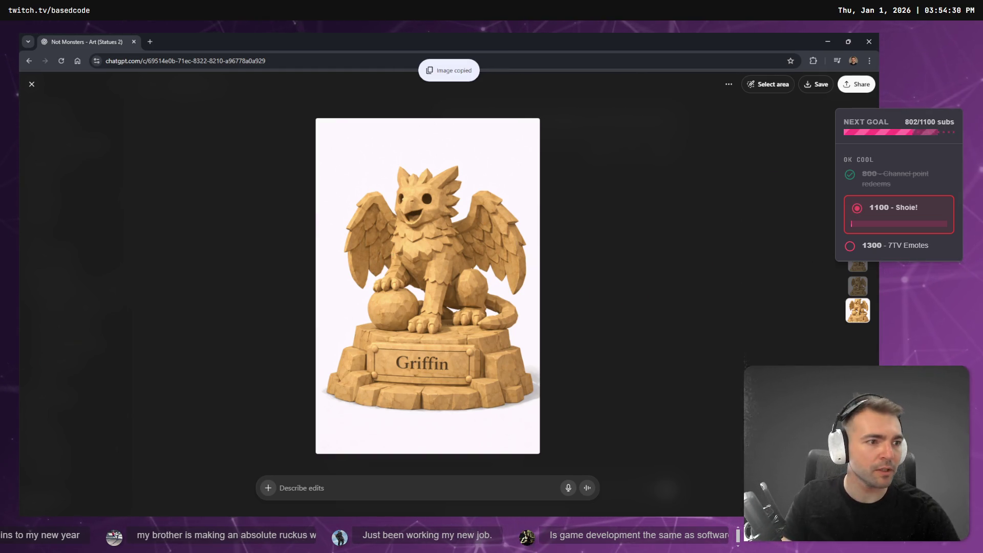
key("alt+Tab")
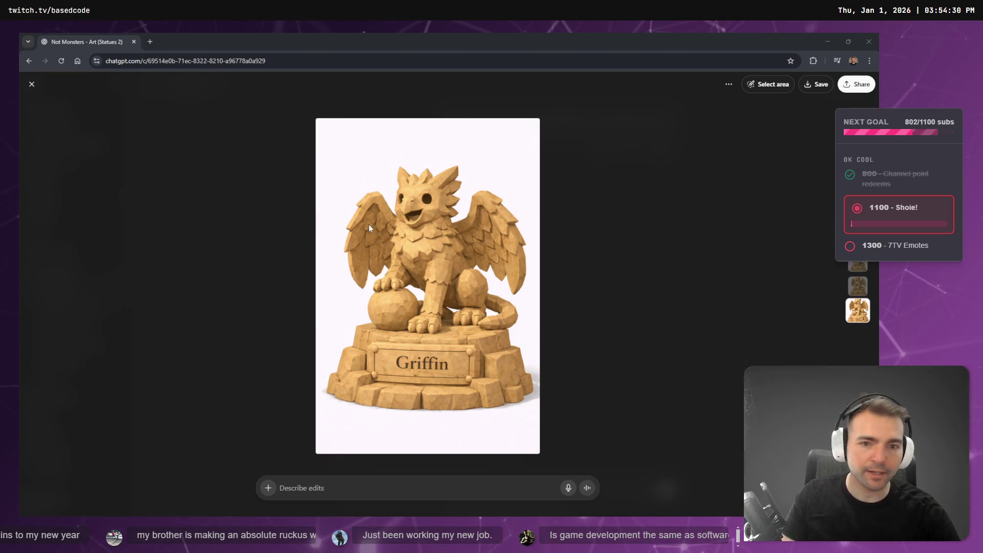
Step: Copy the image again and paste it onto the tldraw board under the #30 - Kaztelle label
right_click(394, 220)
left_click(422, 256)
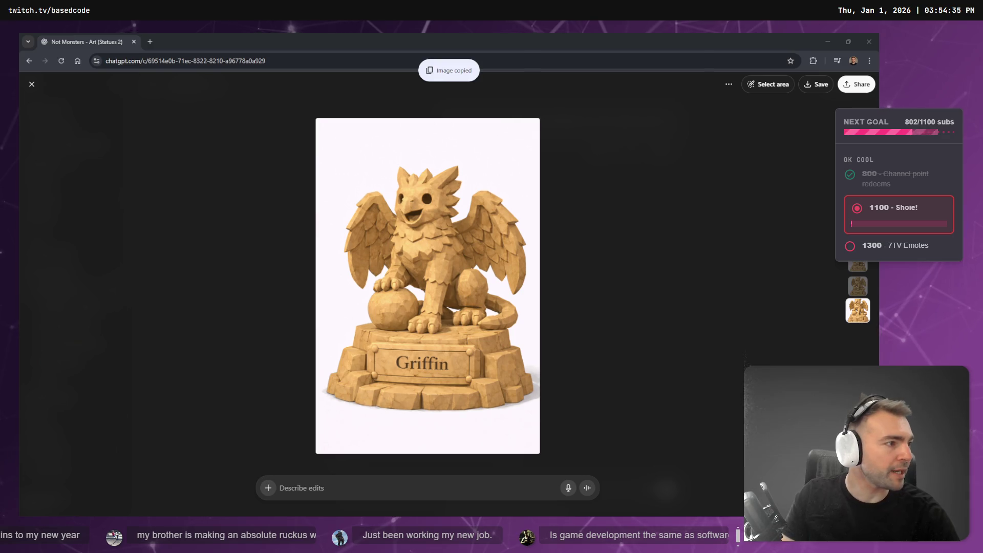
key("alt+Tab")
key("ctrl+v")
mouse_move(467, 186)
left_mouse_down()
mouse_move(461, 346)
mouse_move(461, 319)
left_mouse_up()
Step: Shrink the griffin image to match neighbouring statues and align it with its #30 entry
scroll(462, 319, "down", 5)
left_click_drag(545, 333, 454, 197)
scroll(443, 246, "up", 3)
left_click_drag(444, 247, 451, 240)
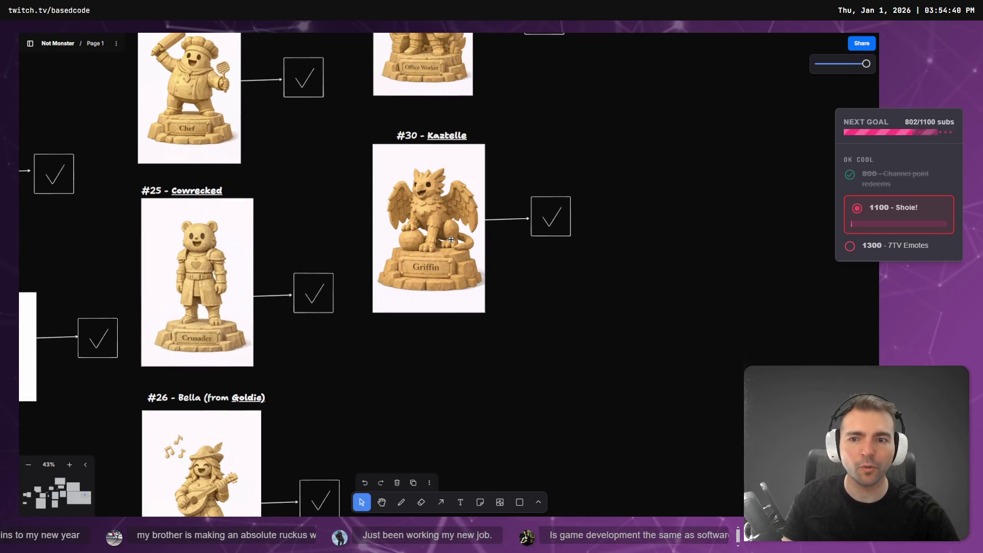
Step: Pan and zoom around the statue board to review the entries, then deselect the griffin image
scroll(288, 207, "down", 5)
scroll(286, 203, "up", 4)
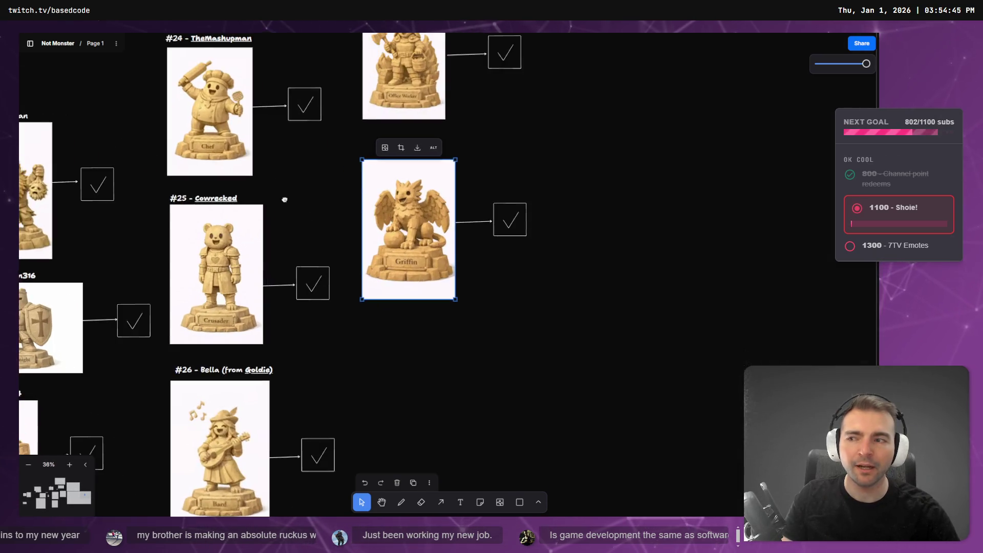
scroll(285, 203, "down", 10)
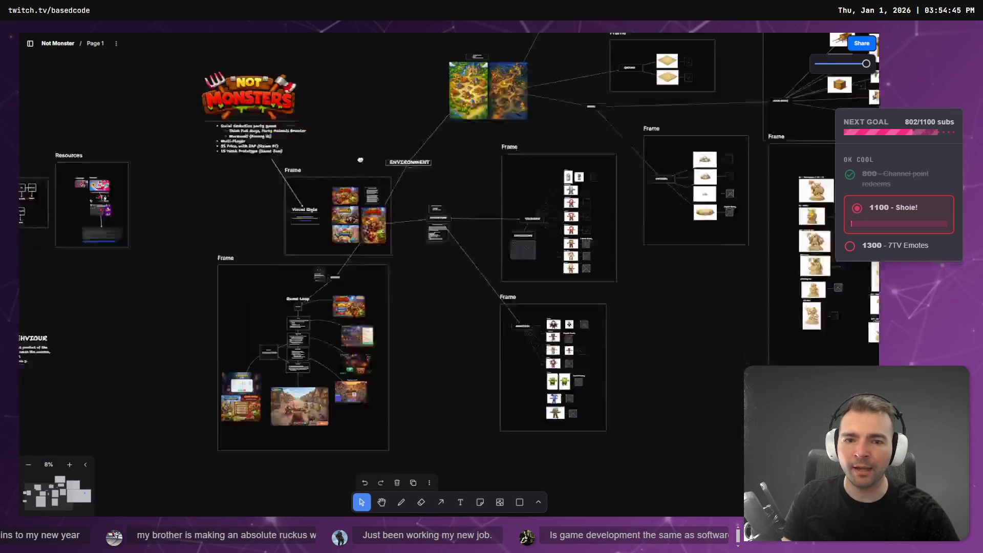
scroll(497, 290, "up", 10)
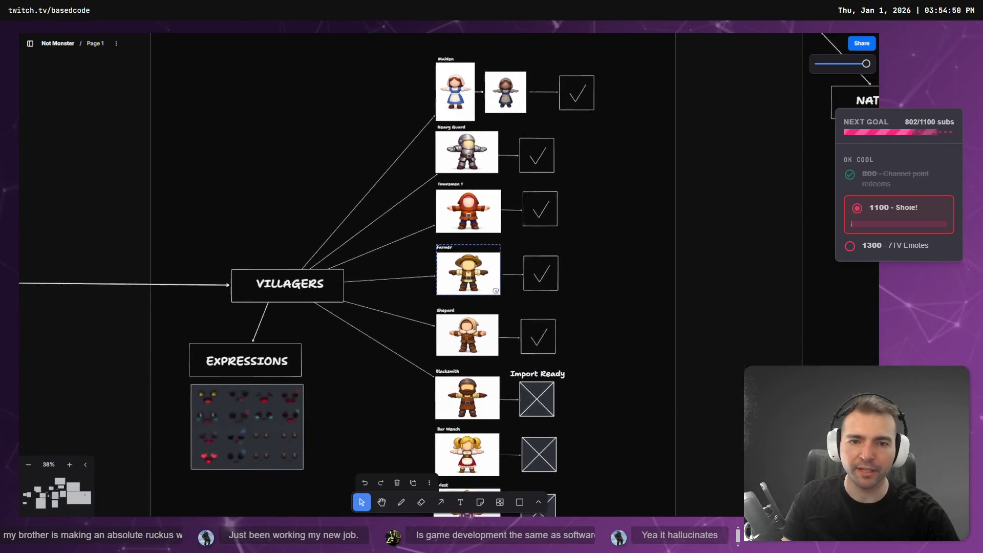
scroll(496, 289, "up", 5)
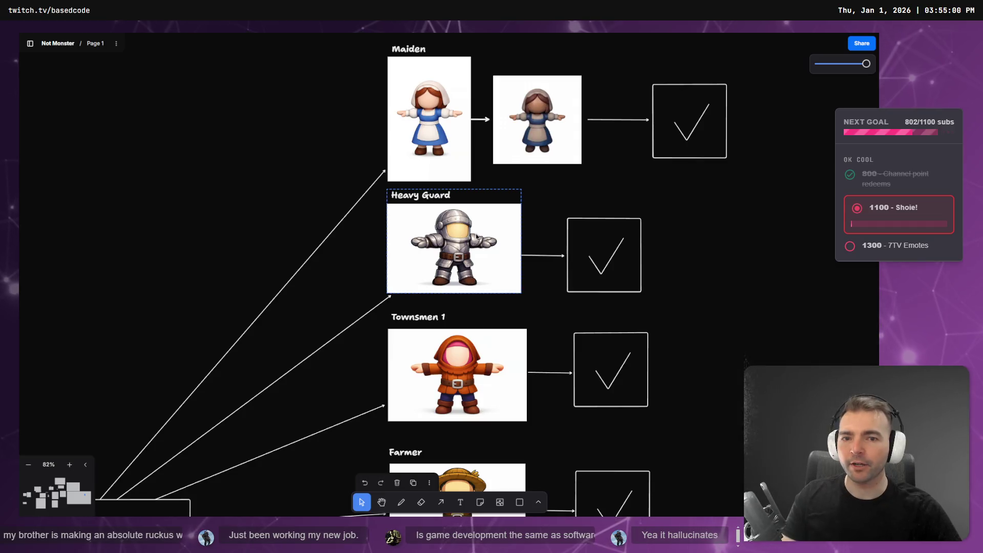
scroll(421, 95, "down", 5)
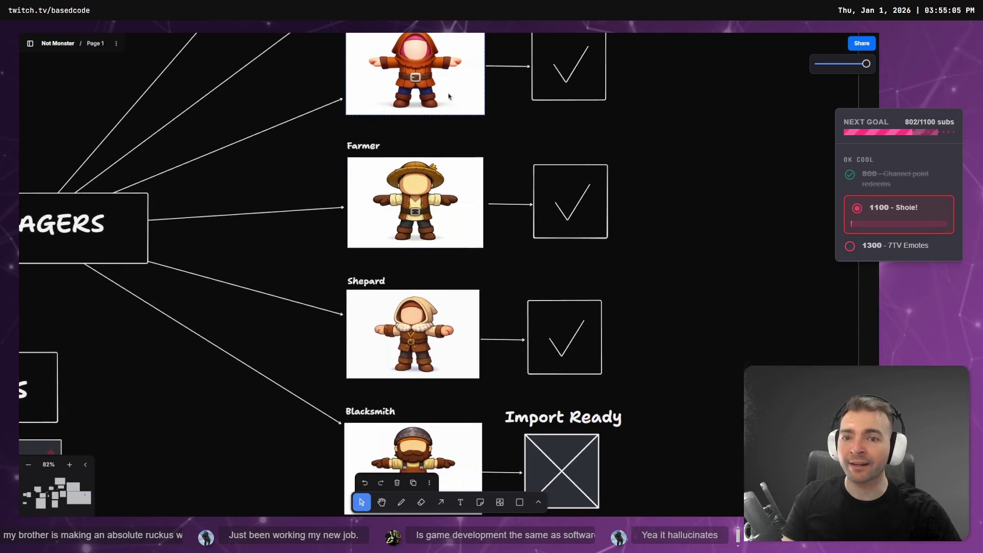
scroll(405, 294, "down", 6)
scroll(401, 459, "down", 4)
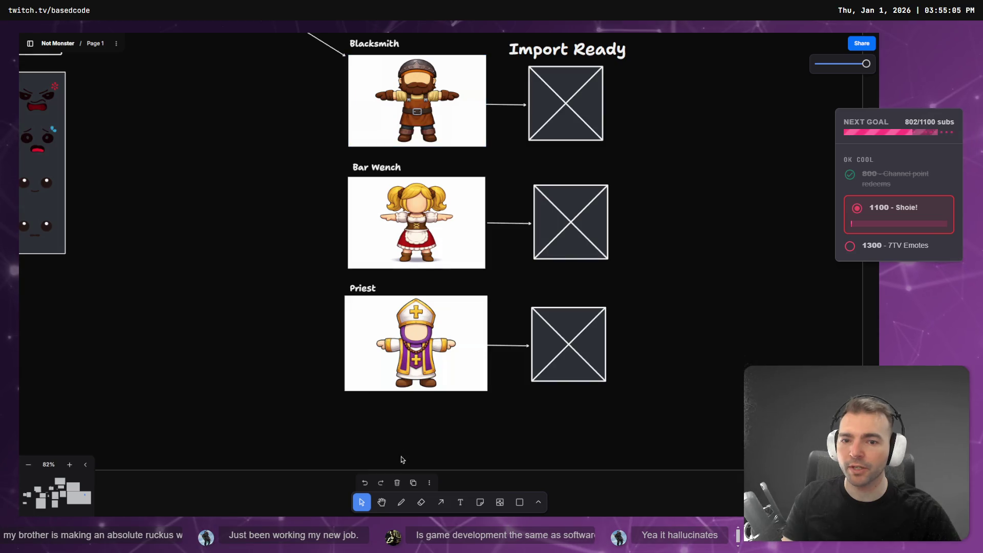
scroll(442, 297, "up", 12)
scroll(447, 448, "down", 10)
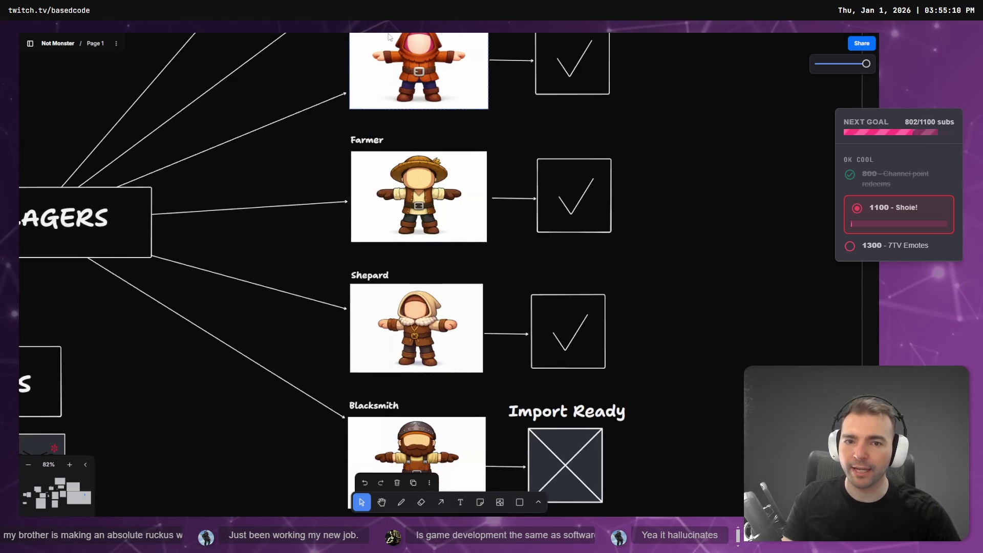
scroll(390, 232, "down", 5, "ctrl")
scroll(404, 189, "up", 5)
scroll(403, 189, "right", 5)
scroll(409, 231, "left", 5)
scroll(416, 267, "down", 8)
scroll(417, 267, "down", 8)
scroll(416, 267, "right", 5)
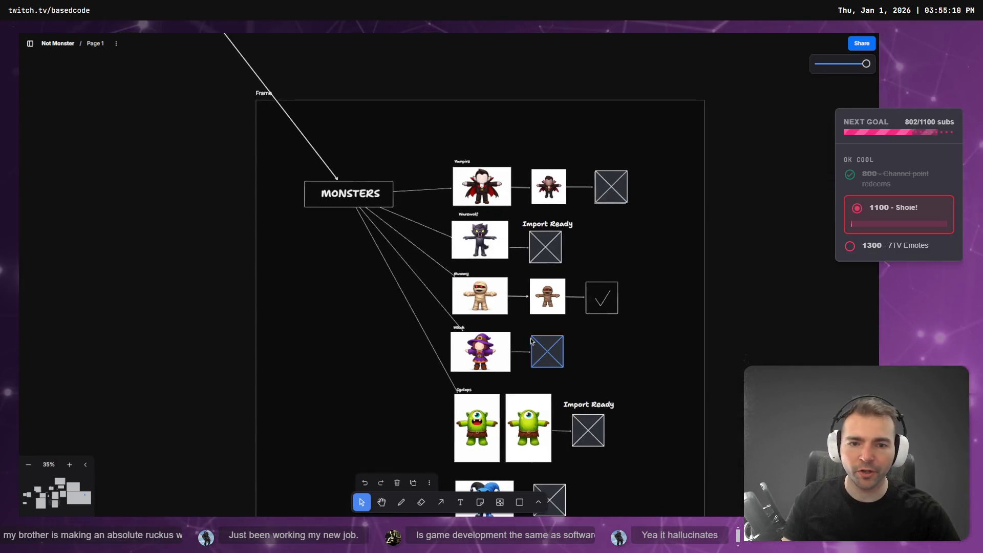
scroll(441, 174, "up", 2)
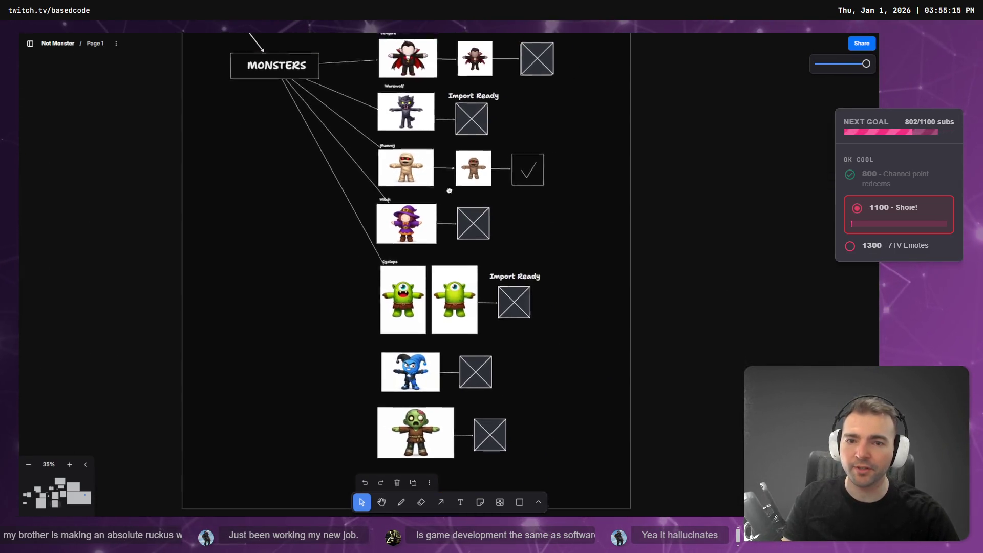
scroll(409, 169, "up", 5)
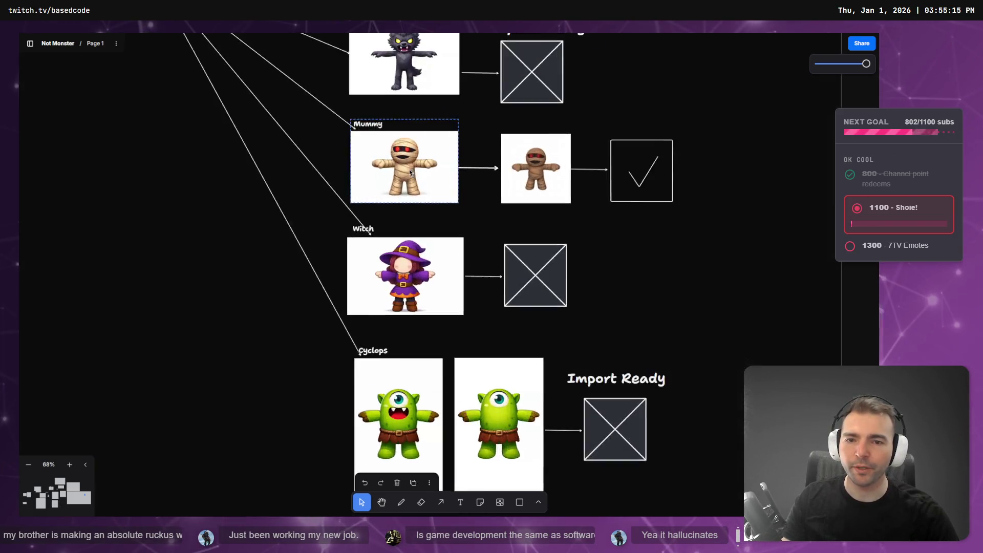
scroll(461, 256, "up", 6)
scroll(461, 295, "down", 3)
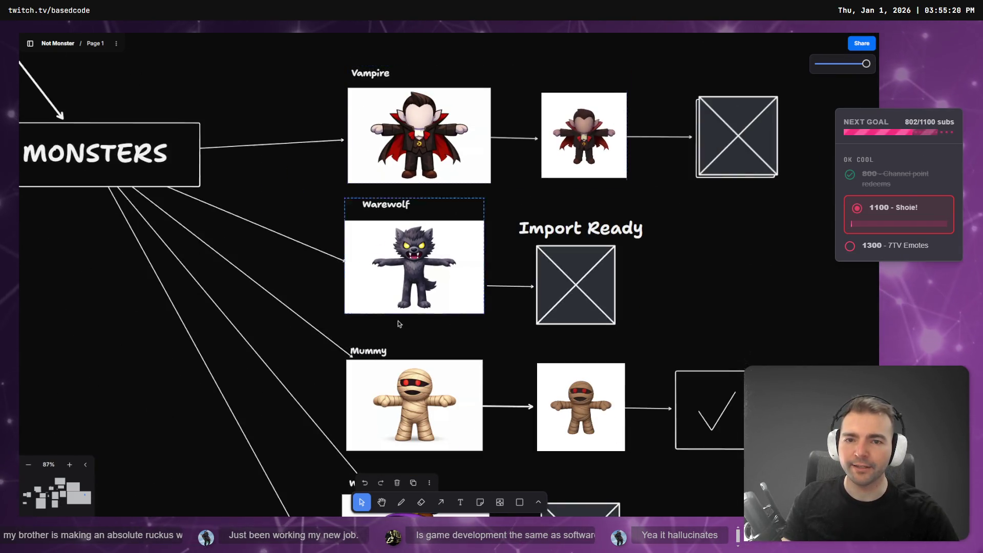
scroll(418, 278, "down", 6)
scroll(418, 278, "down", 4)
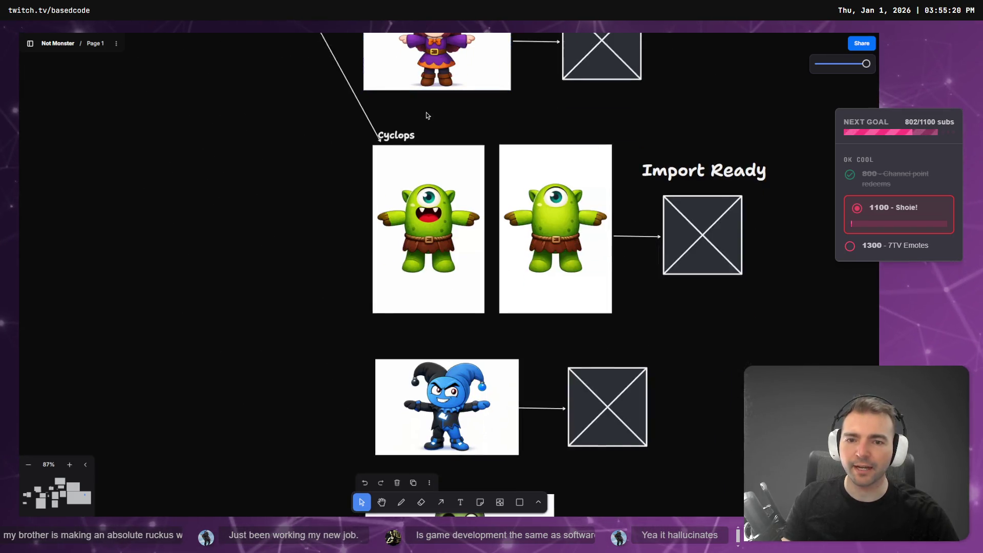
scroll(461, 287, "down", 5)
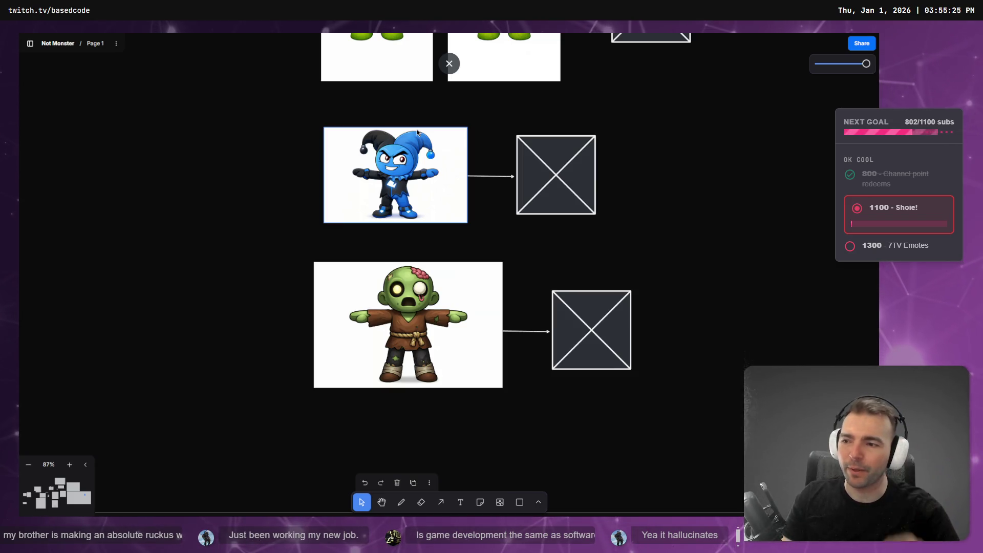
scroll(542, 127, "up", 10)
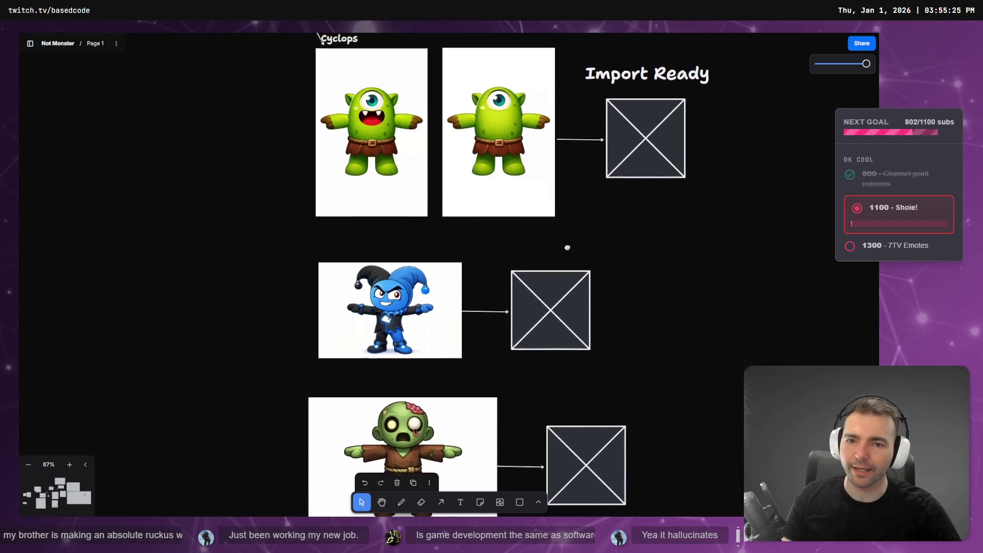
scroll(568, 364, "down", 4)
scroll(567, 364, "down", 8)
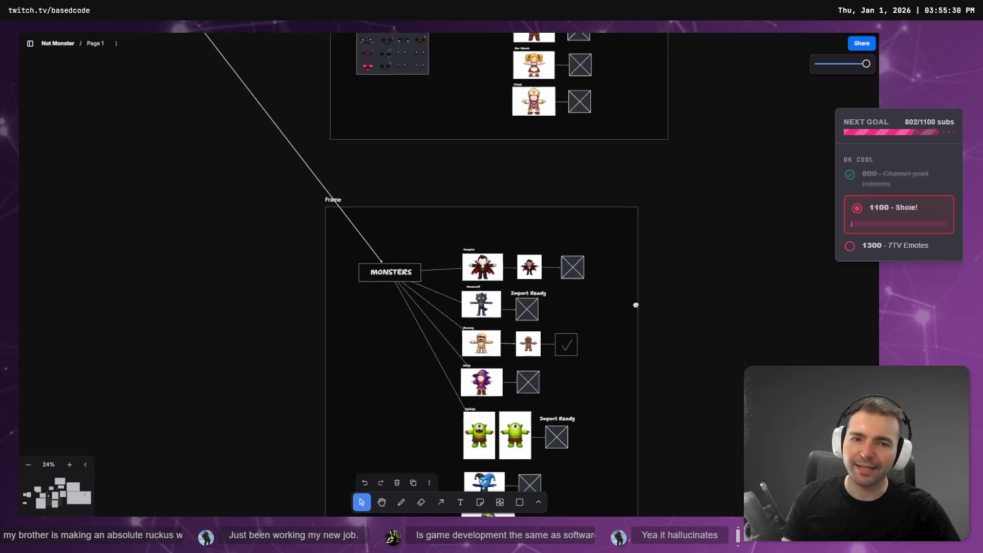
scroll(492, 338, "left", 2)
left_click(588, 289)
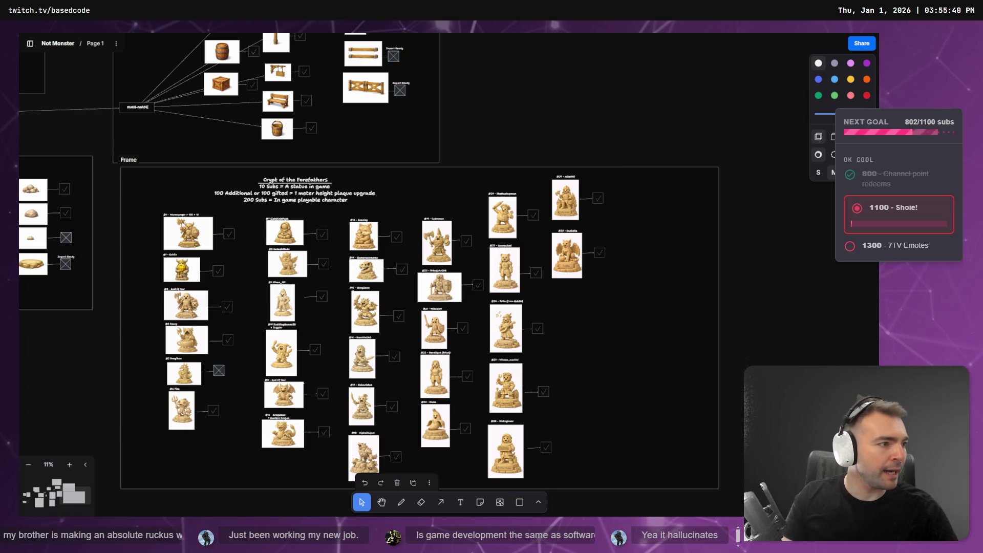
key("alt+Tab")
key("Escape")
mouse_move(460, 32)
left_mouse_down()
mouse_move(491, 74)
mouse_move(980, 110)
mouse_move(669, 121)
mouse_move(538, 78)
mouse_move(0, 51)
left_mouse_up()
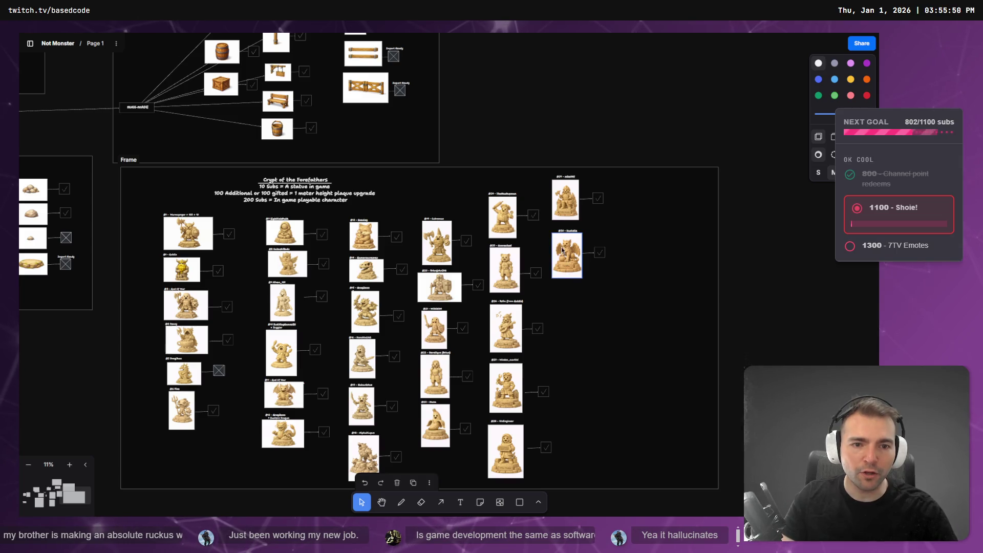
scroll(563, 252, "up", 10)
left_click(602, 275)
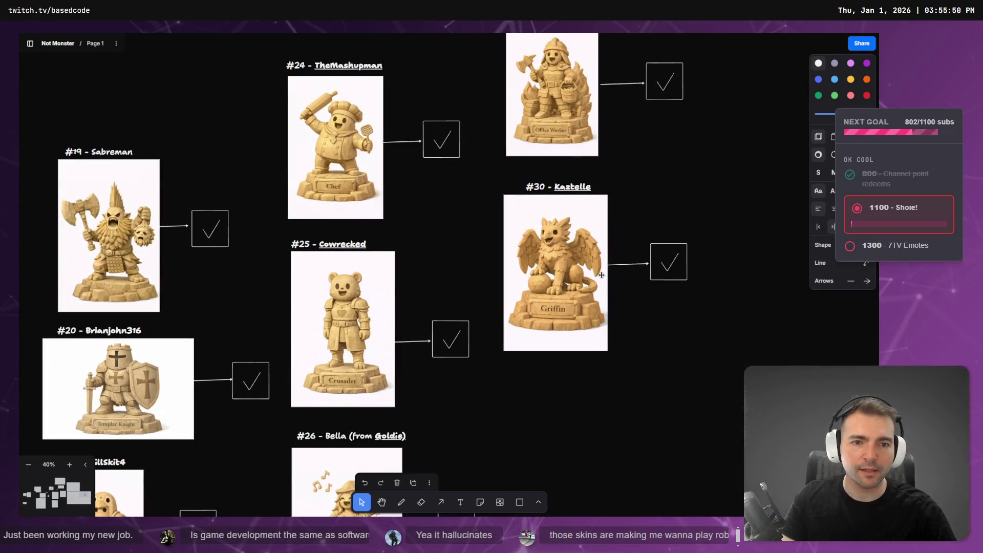
left_click(709, 169)
scroll(526, 248, "down", 3)
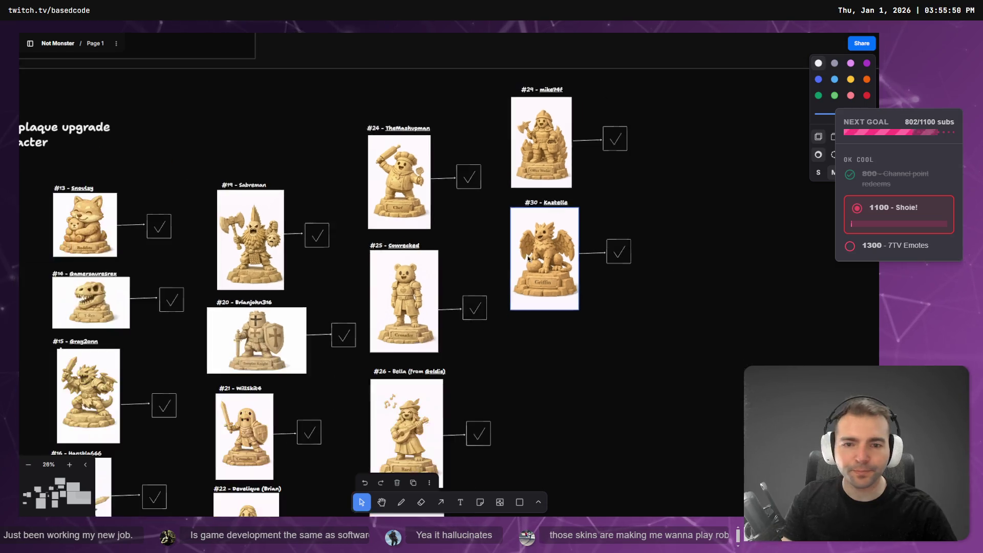
scroll(526, 258, "down", 10)
left_click_drag(404, 143, 592, 334)
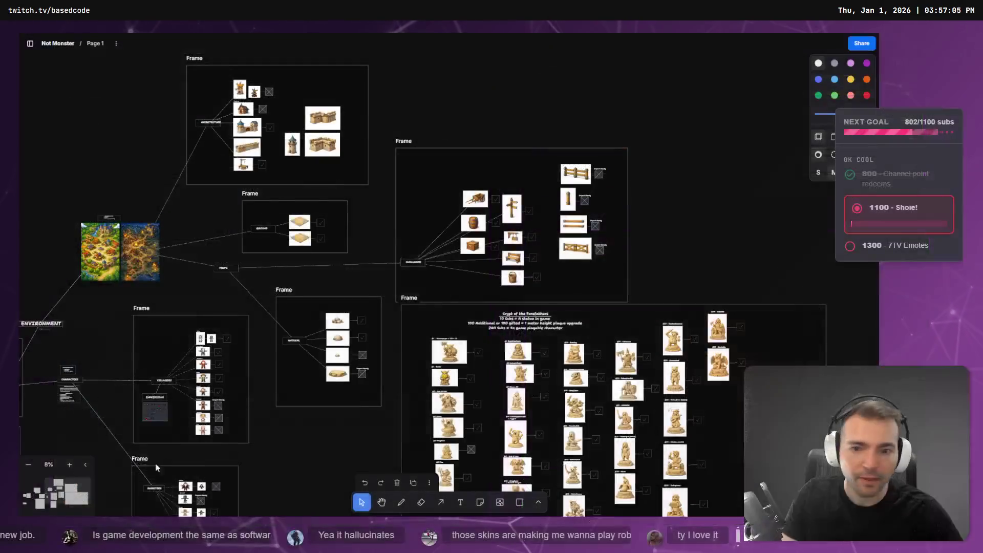
key("alt+Tab")
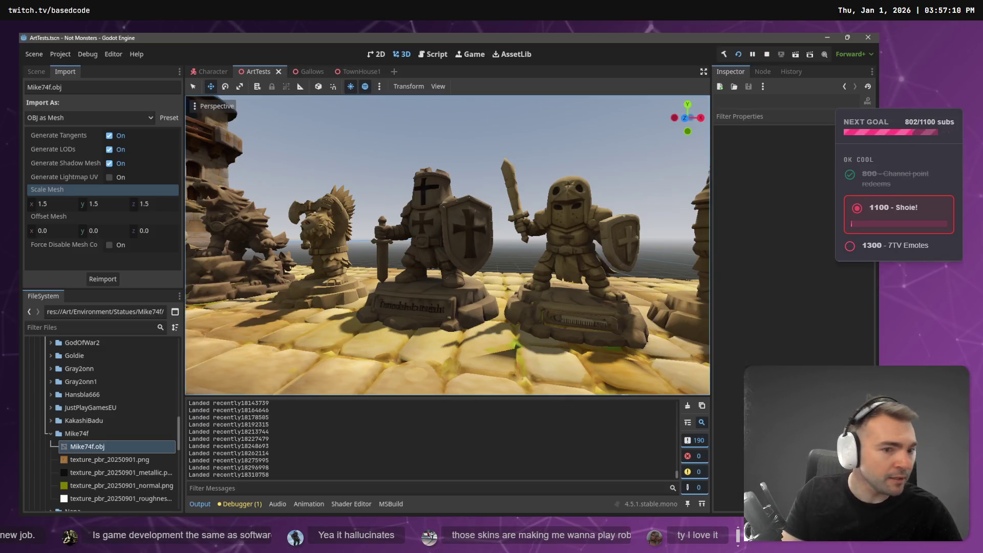
Step: Swing the 3D view toward the town wall, then stop the game and rebuild the project
mouse_move(566, 162)
left_mouse_down()
mouse_move(507, 165)
mouse_move(534, 148)
left_mouse_up()
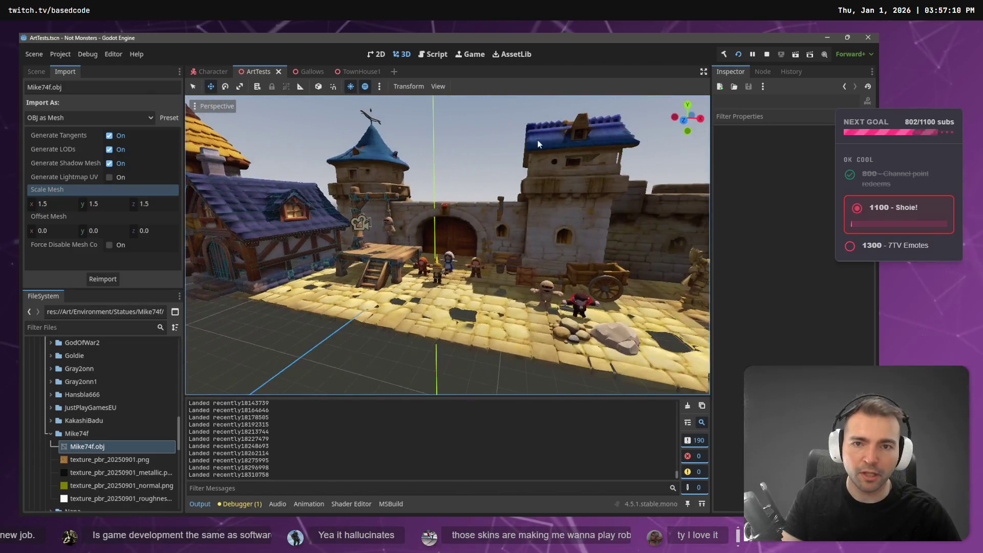
key("F5")
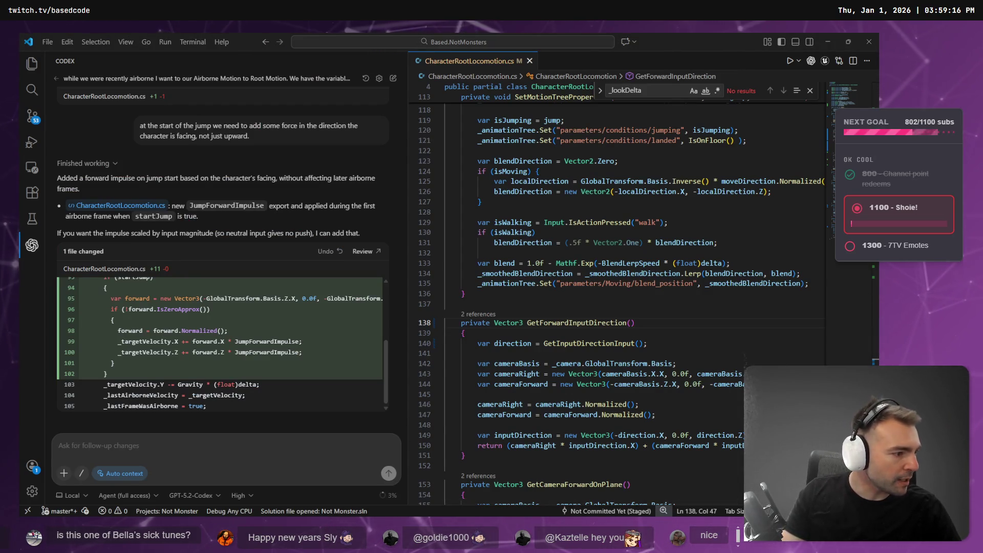
Step: Check the exported Gravity field in the character locomotion script, then build and run the game in Godot
key("alt+Tab")
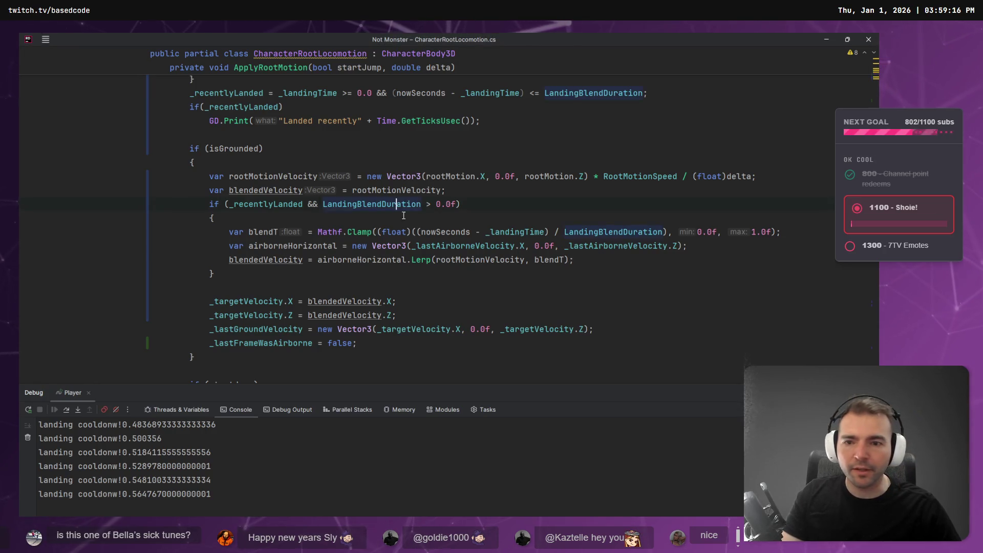
scroll(397, 207, "up", 15)
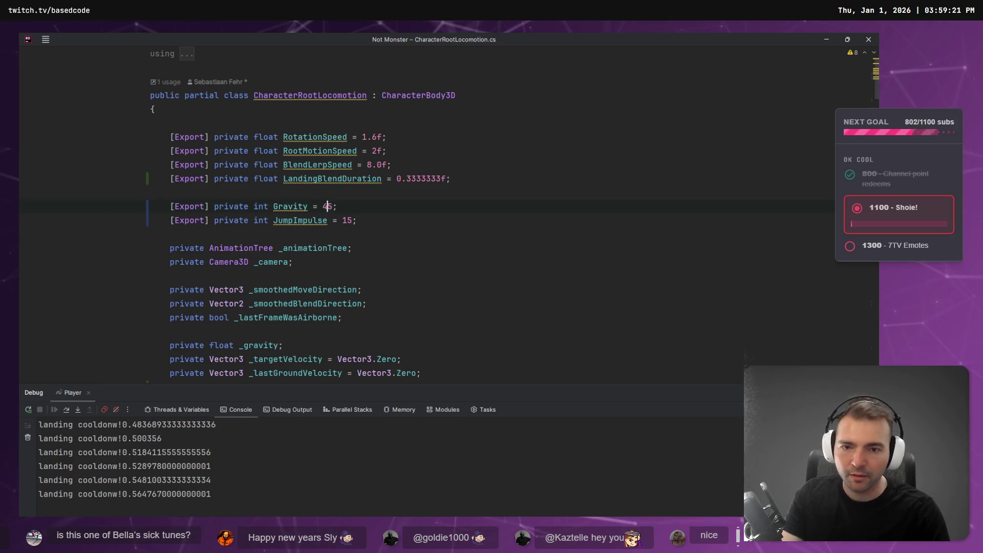
key("alt+Tab")
key("alt+Tab")
key("alt+Tab")
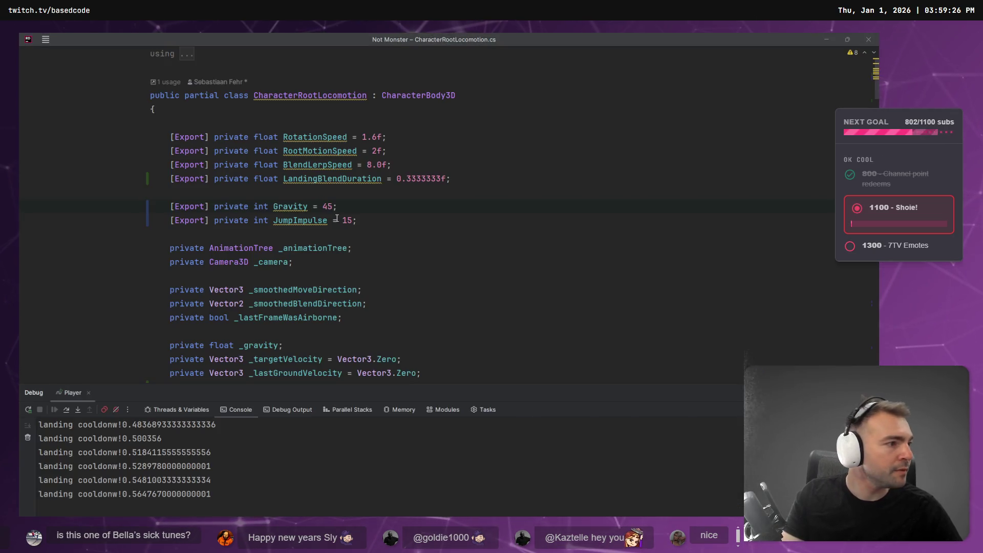
key("F5")
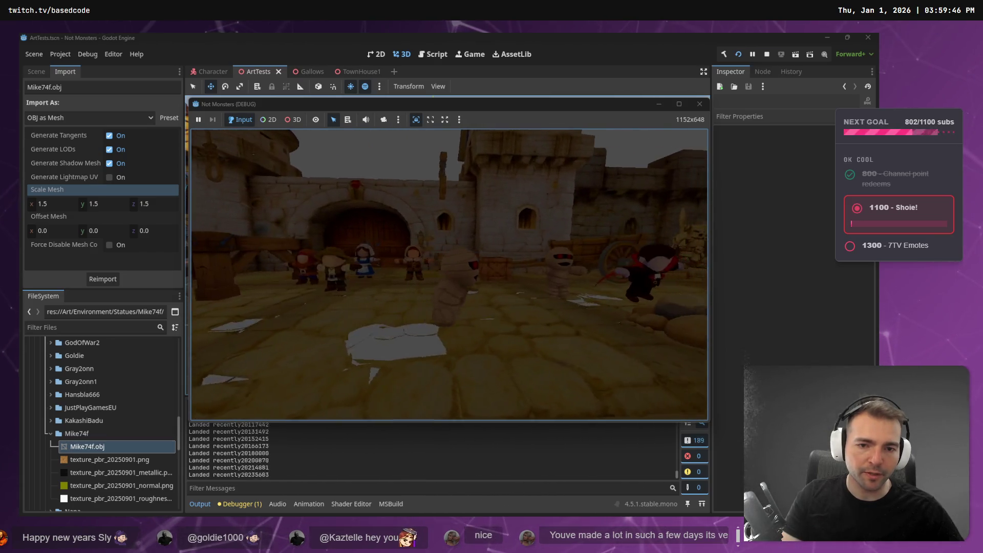
Step: Stop the game and set the Character scene's Jump state timeline length to 1.1 s
key("F8")
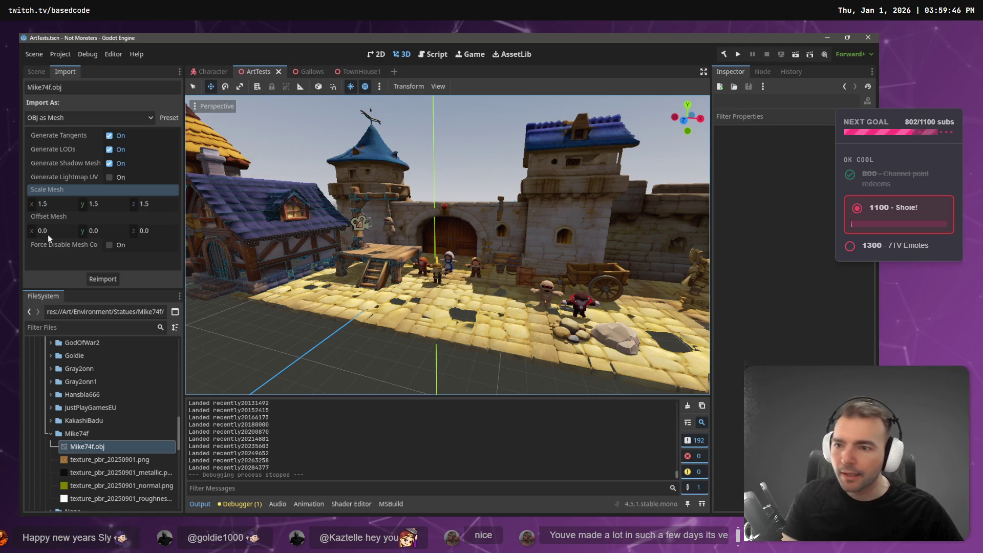
left_click(37, 72)
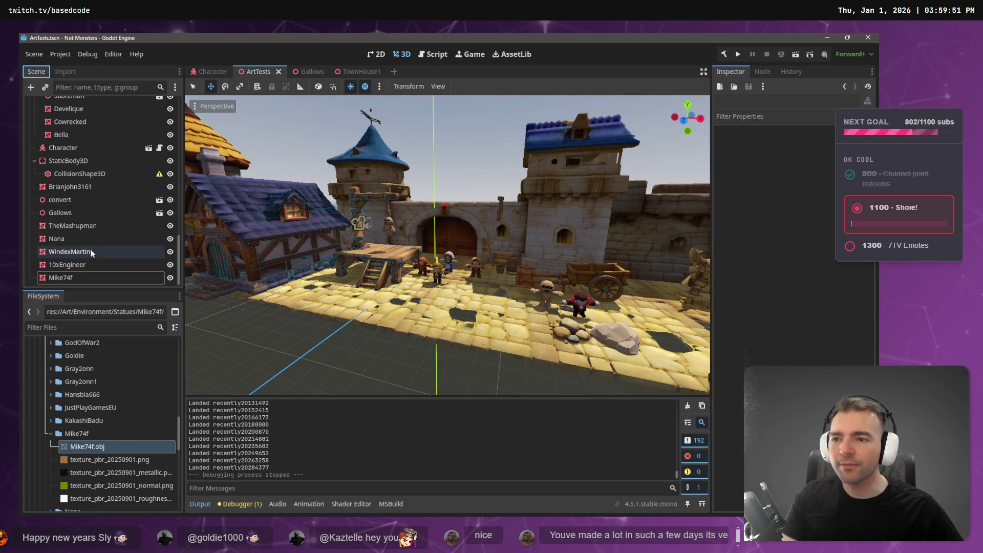
scroll(91, 192, "up", 3)
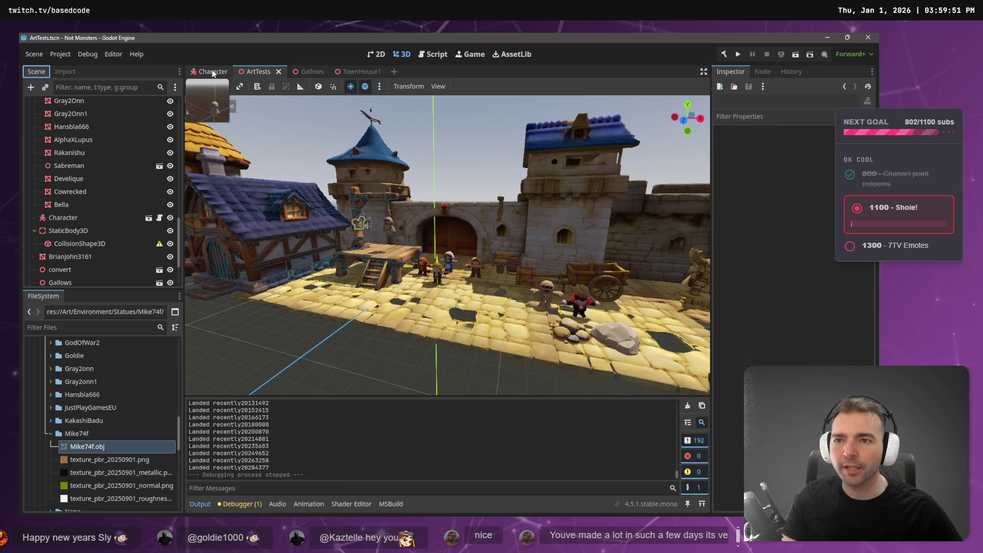
left_click(213, 72)
left_click(77, 119)
left_click(80, 169)
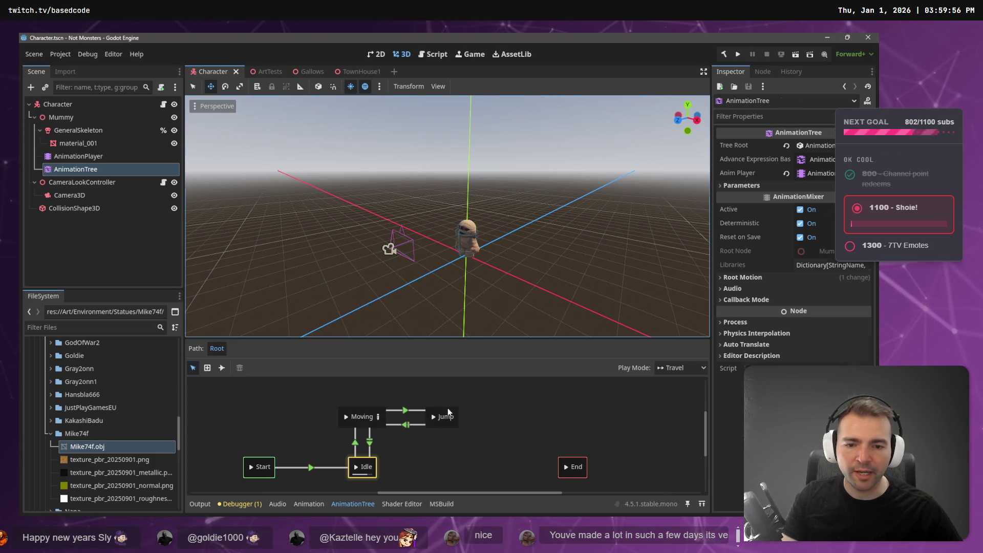
left_click(443, 417)
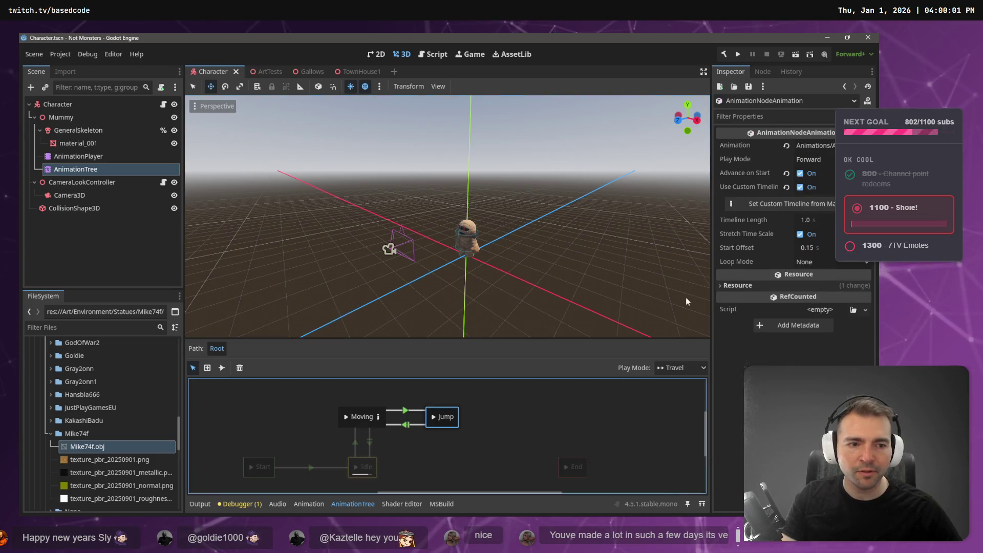
left_click(815, 221)
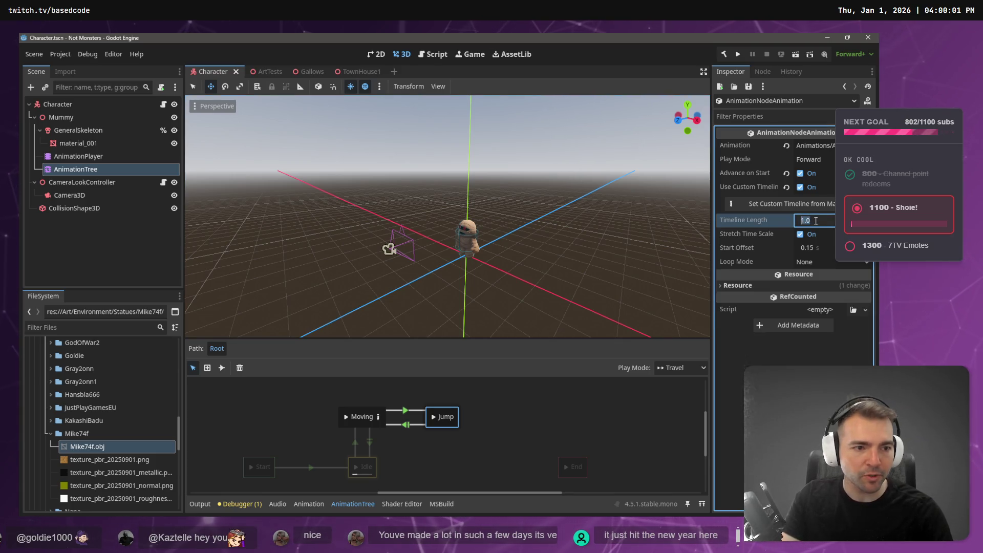
type("1.1")
key("Return")
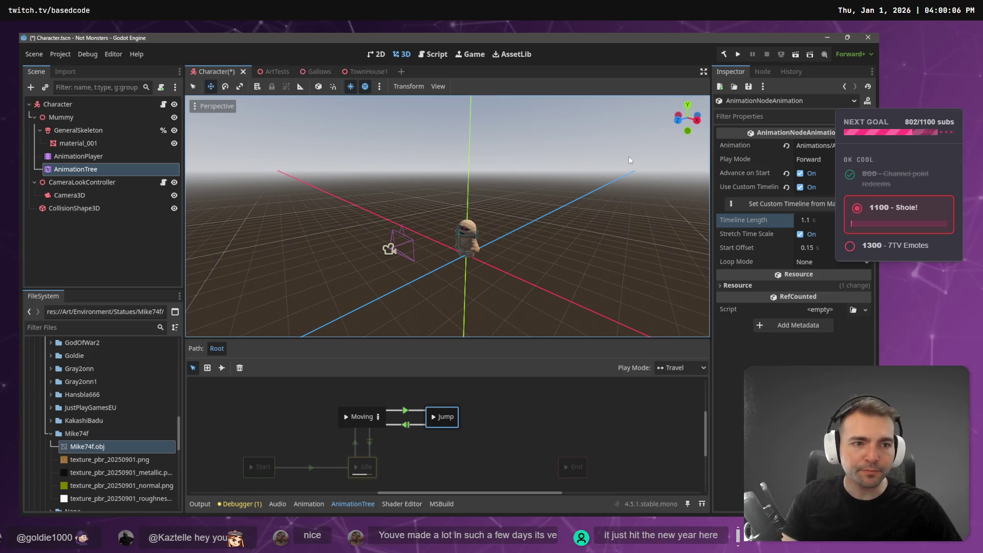
key("alt+Tab")
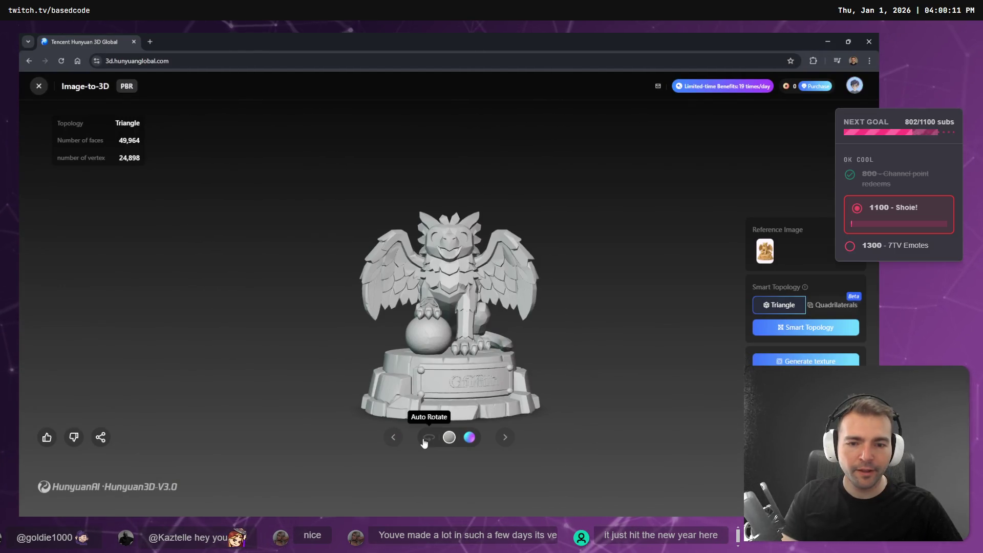
Step: Turn on Auto Rotate and start a Quadrilaterals smart-topology remesh of the griffin model
left_click(424, 439)
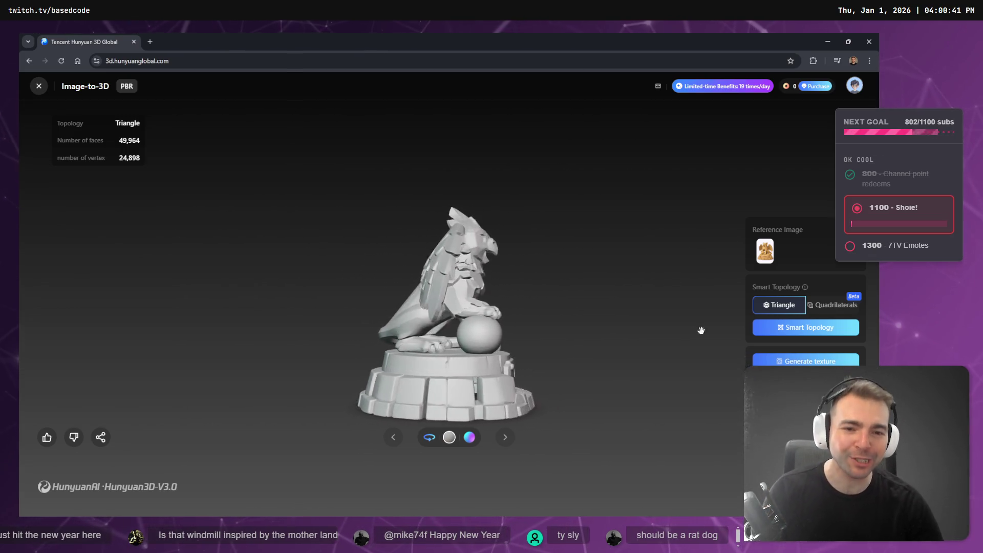
left_click(834, 305)
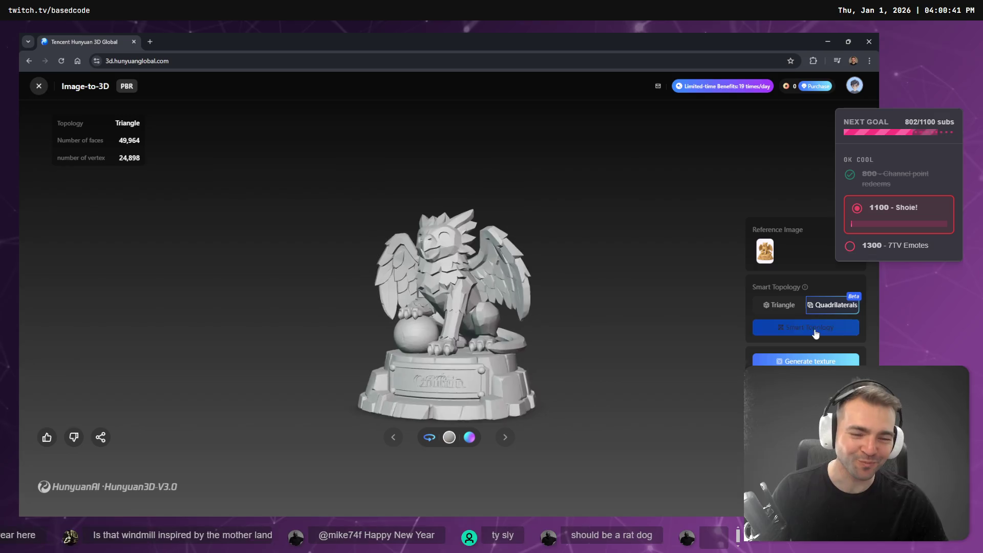
left_click(815, 331)
key("alt+Tab")
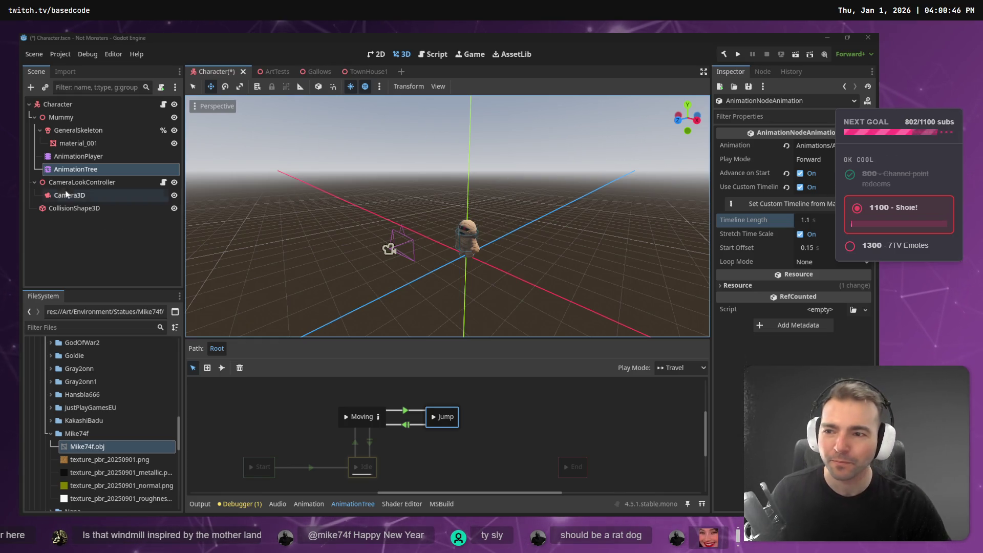
Step: Run the game, walk the mummy around the square with WASD, and jump onto the blue roof
key("F5")
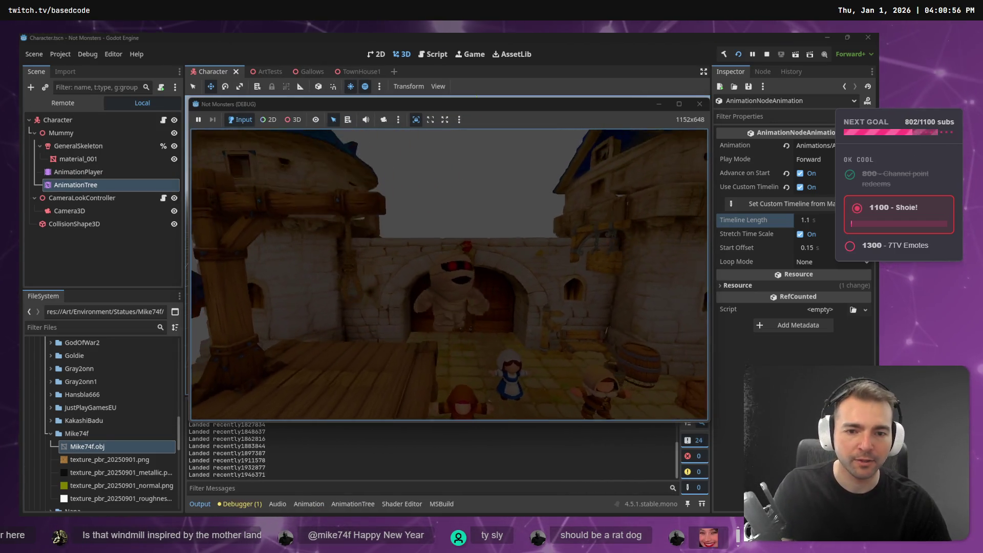
key("w")
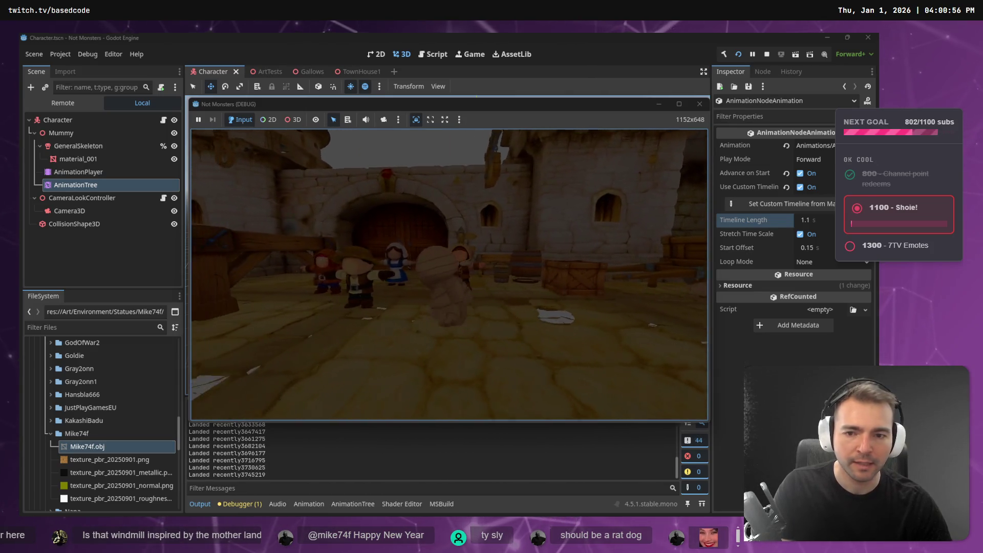
key("s")
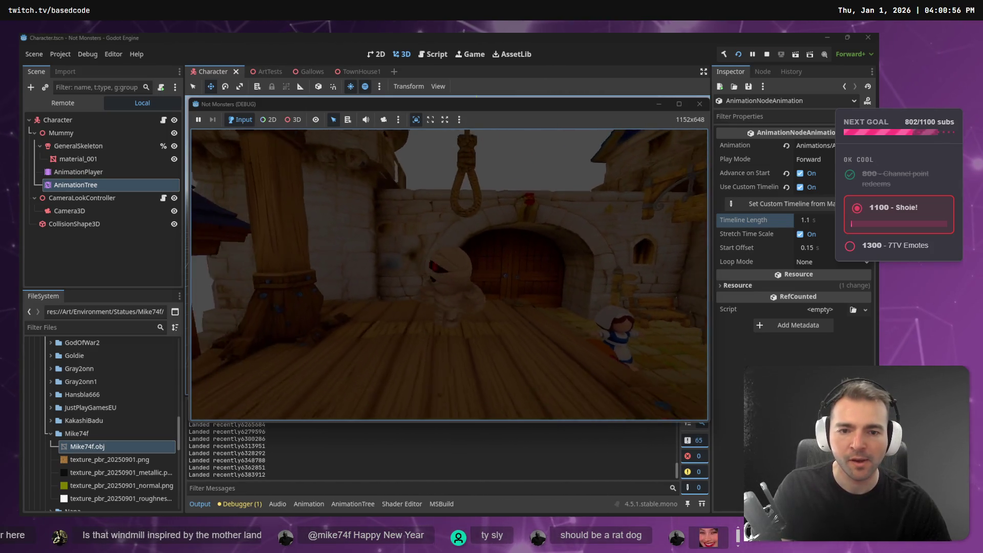
key("w")
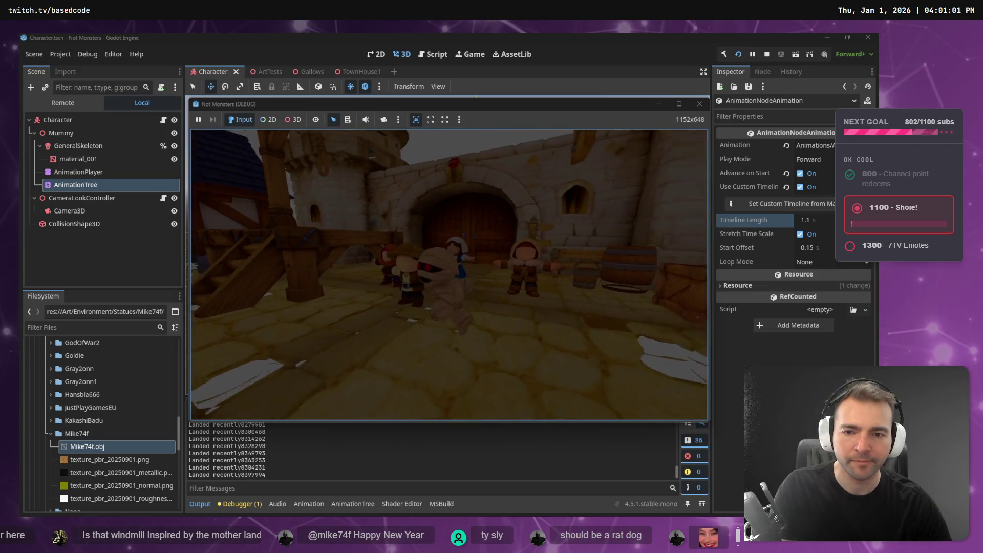
key("s")
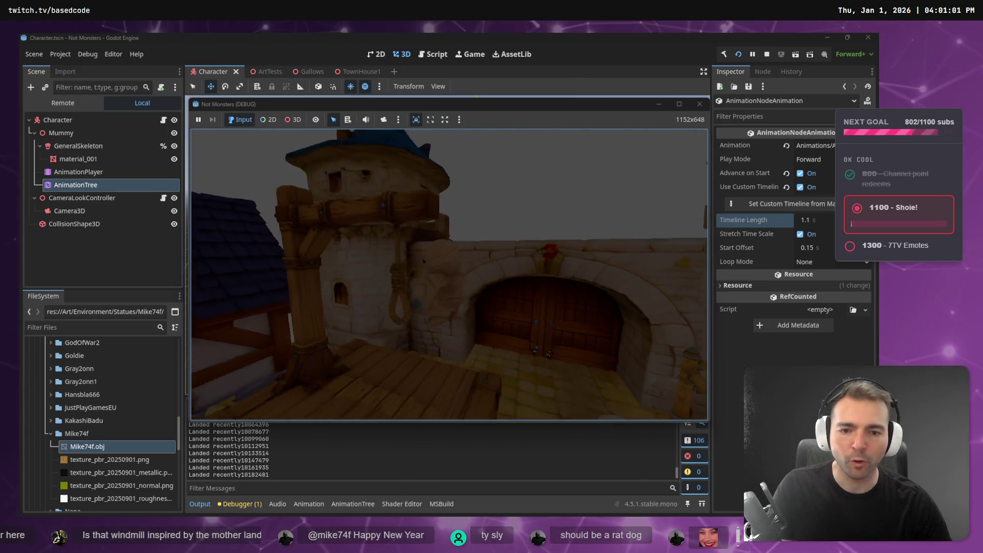
key("a")
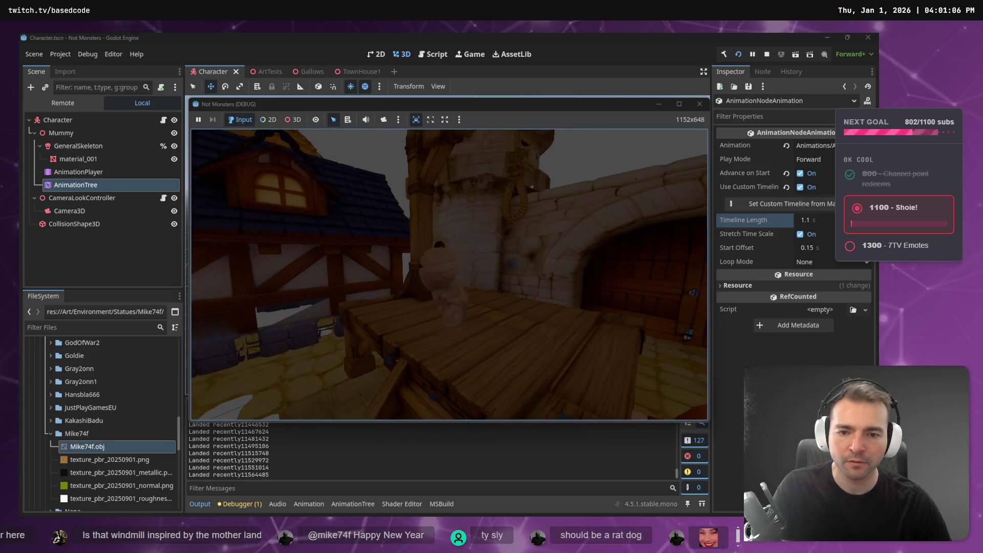
key("space")
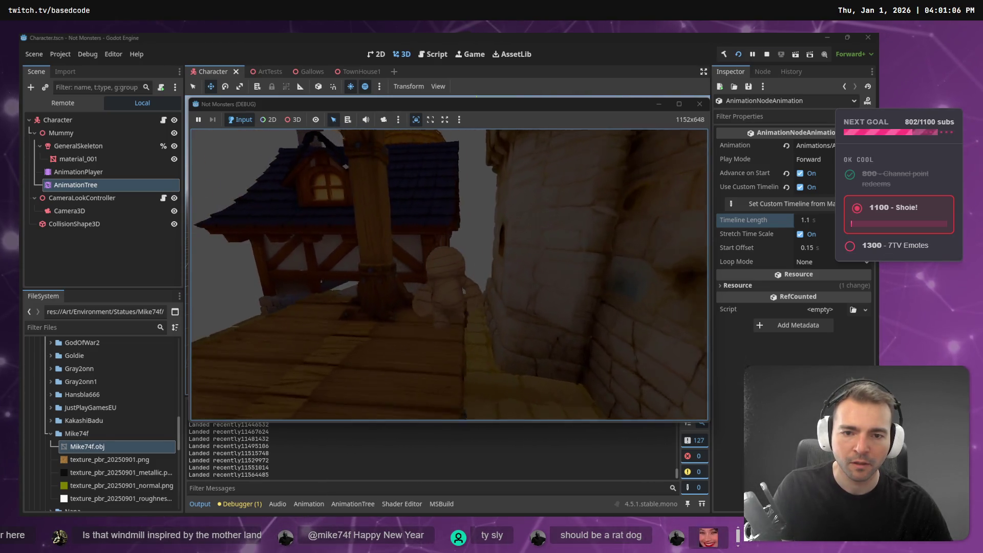
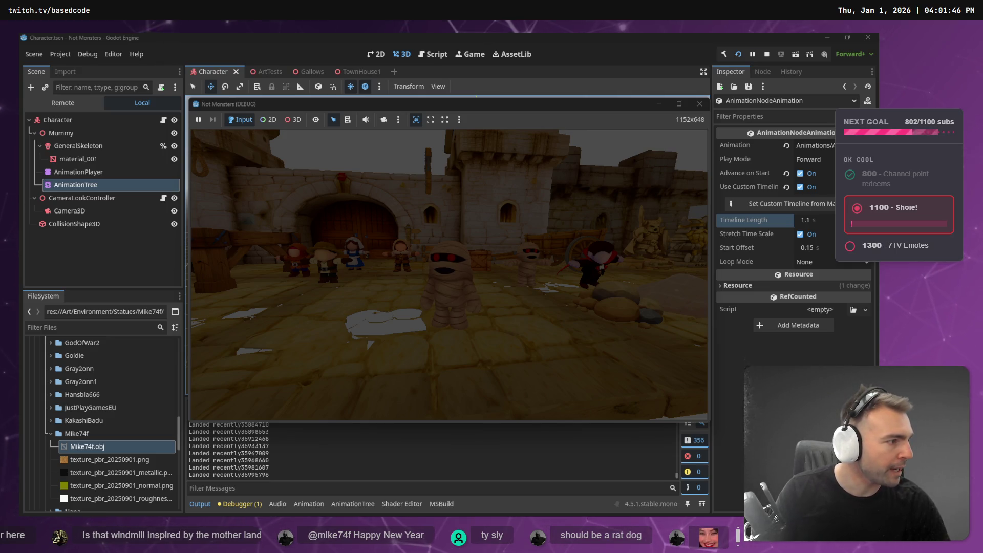
Step: Switch from the running Godot game to the 'Not Monster' planning whiteboard
key("alt+Tab")
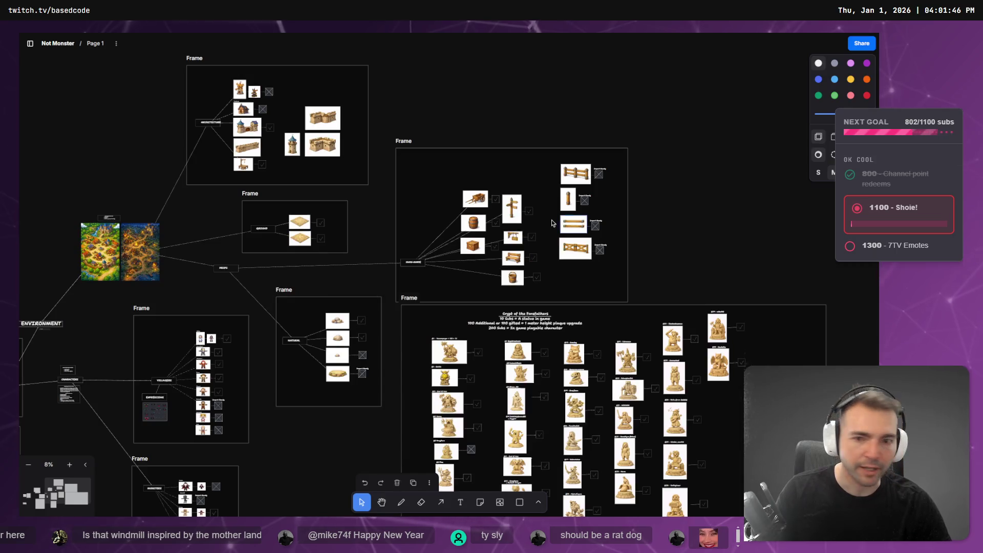
Step: Zoom into the Architecture frame, then pan over and zoom in on the daytime village map
scroll(257, 183, "up", 10)
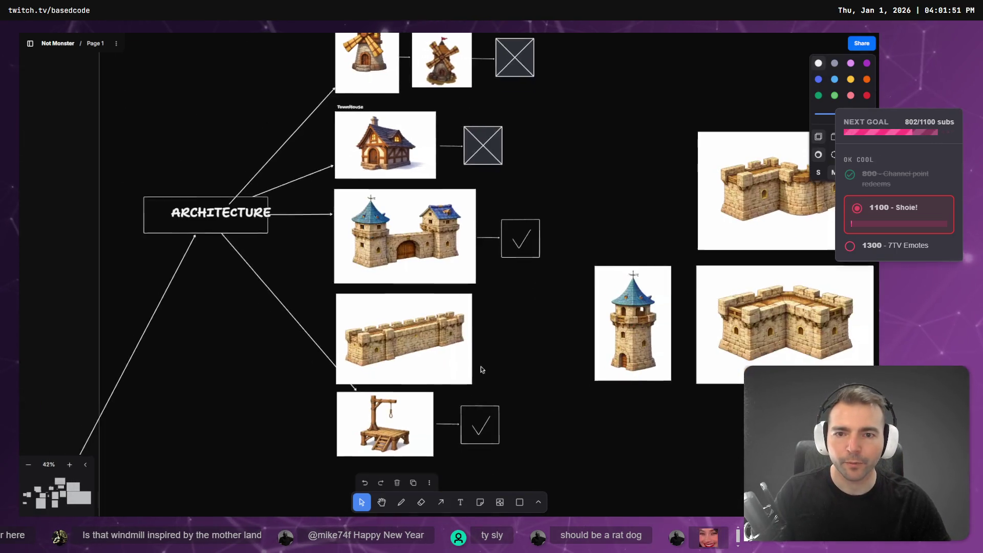
scroll(623, 244, "down", 3)
scroll(480, 318, "down", 5)
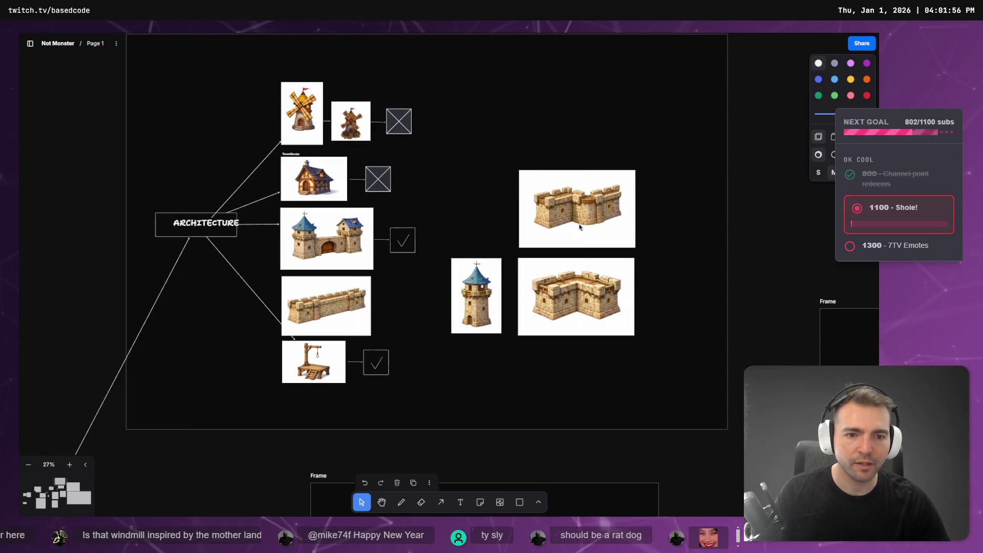
scroll(450, 327, "down", 6)
mouse_move(470, 295)
left_mouse_down()
mouse_move(248, 408)
mouse_move(567, 94)
left_mouse_up()
scroll(307, 236, "up", 8)
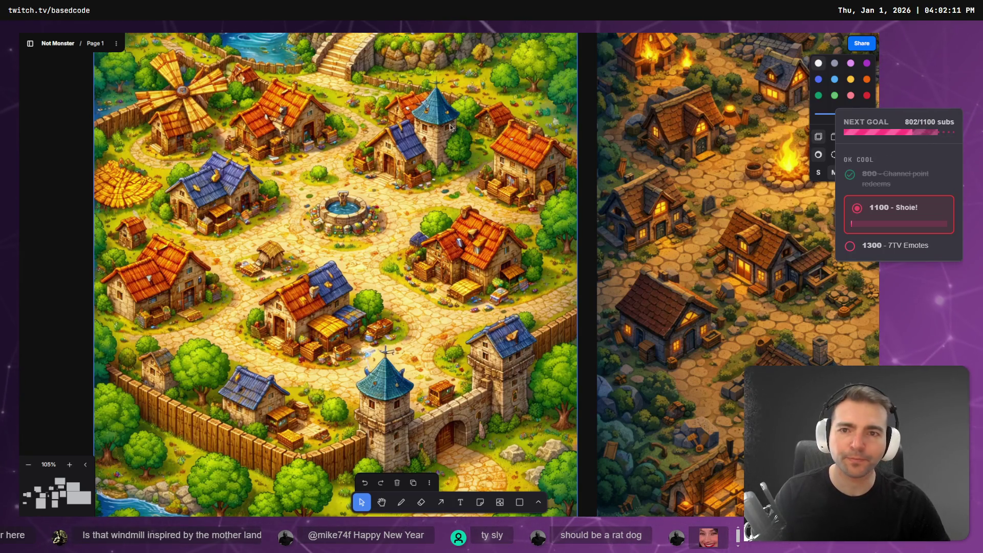
Step: Pan across the village images and zoom out to frame both maps with their note box
scroll(452, 125, "up", 5)
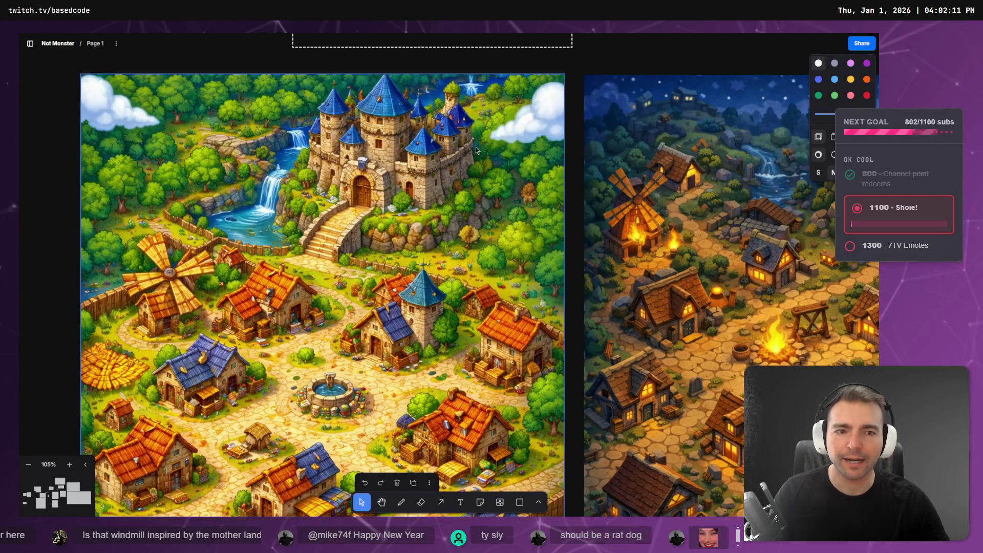
scroll(300, 355, "down", 4)
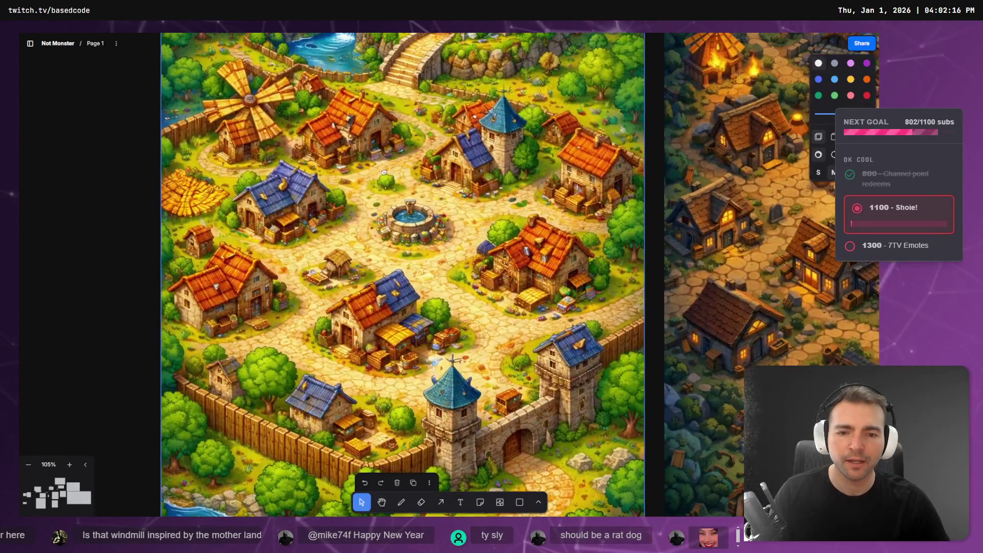
scroll(228, 336, "up", 4)
scroll(429, 254, "right", 3)
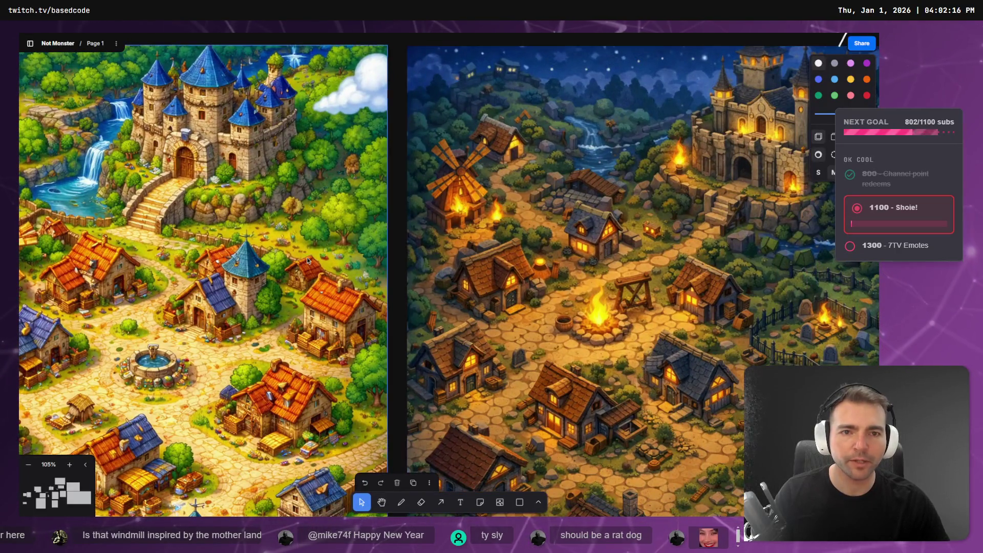
scroll(334, 247, "left", 5)
scroll(333, 246, "down", 3)
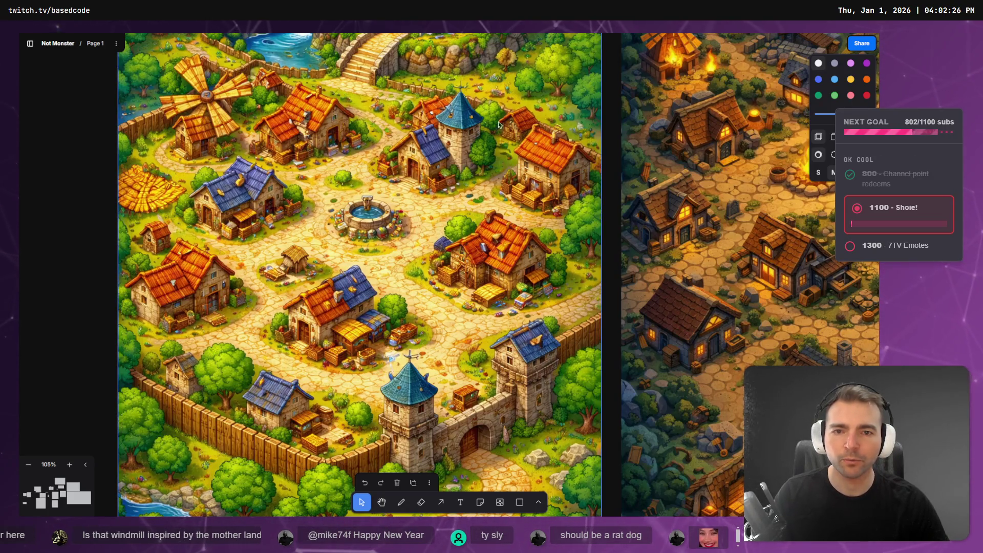
scroll(389, 263, "down", 5)
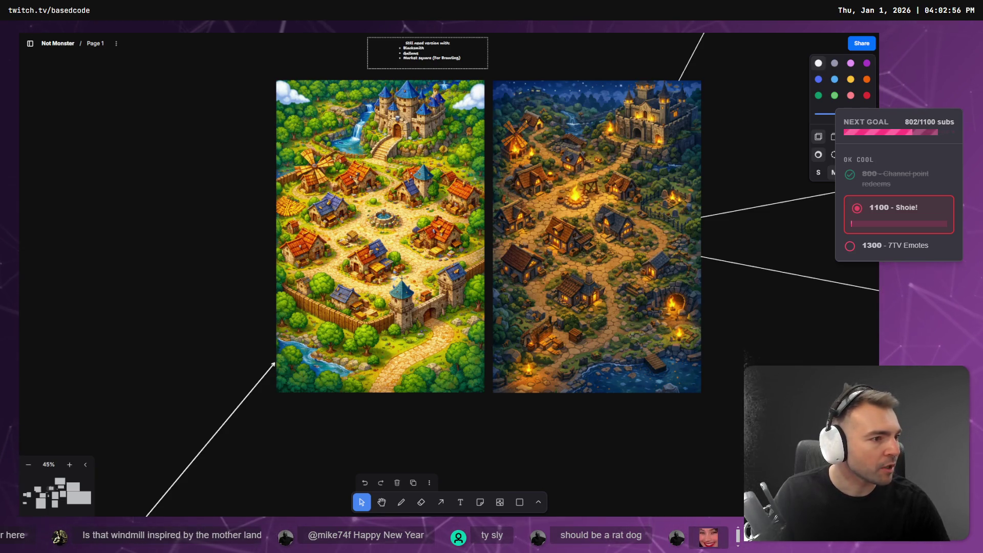
scroll(475, 259, "down", 10)
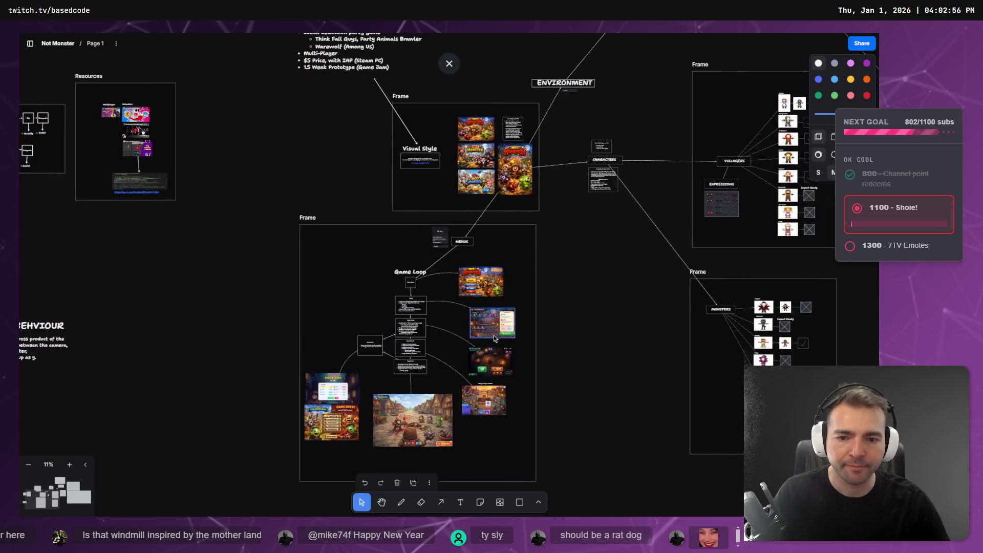
Step: Zoom out to the overview, pan to the Villagers frame and zoom in on Bar Wench and Priest
scroll(416, 296, "up", 6)
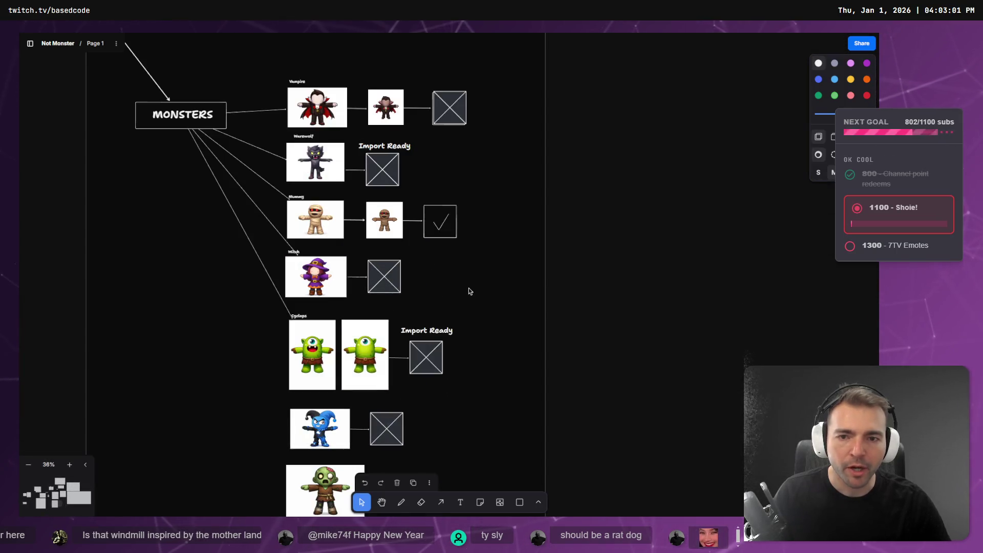
scroll(310, 370, "up", 10)
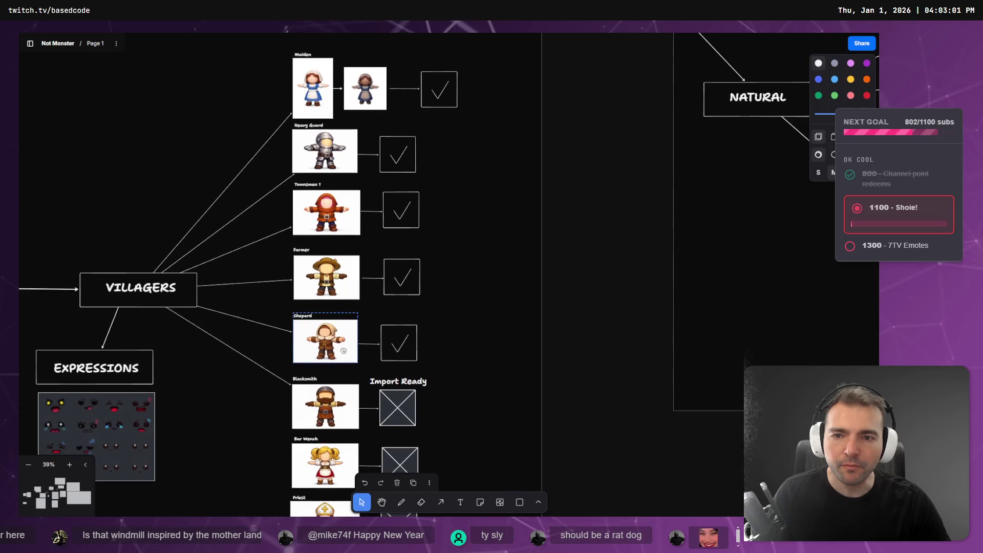
left_click_drag(337, 408, 384, 203)
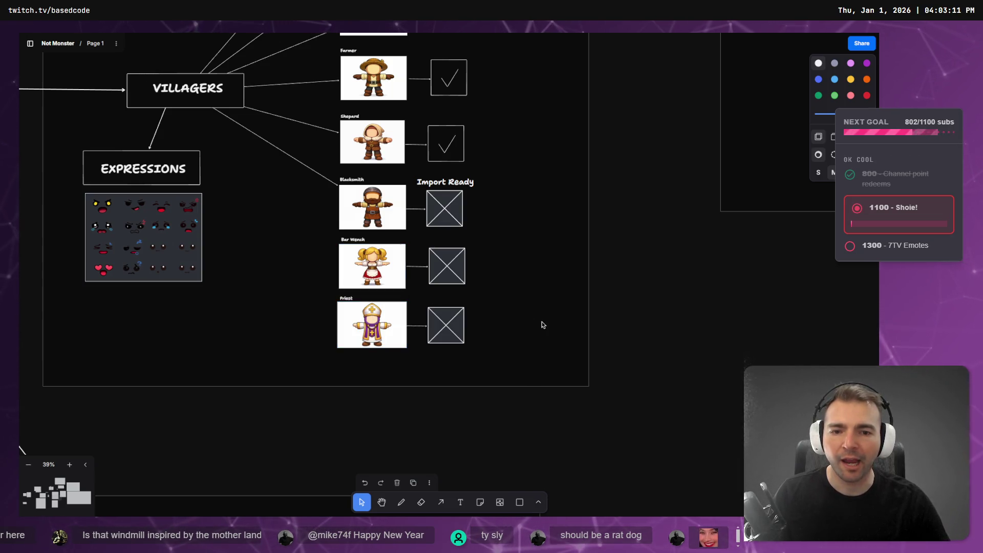
scroll(387, 324, "up", 5)
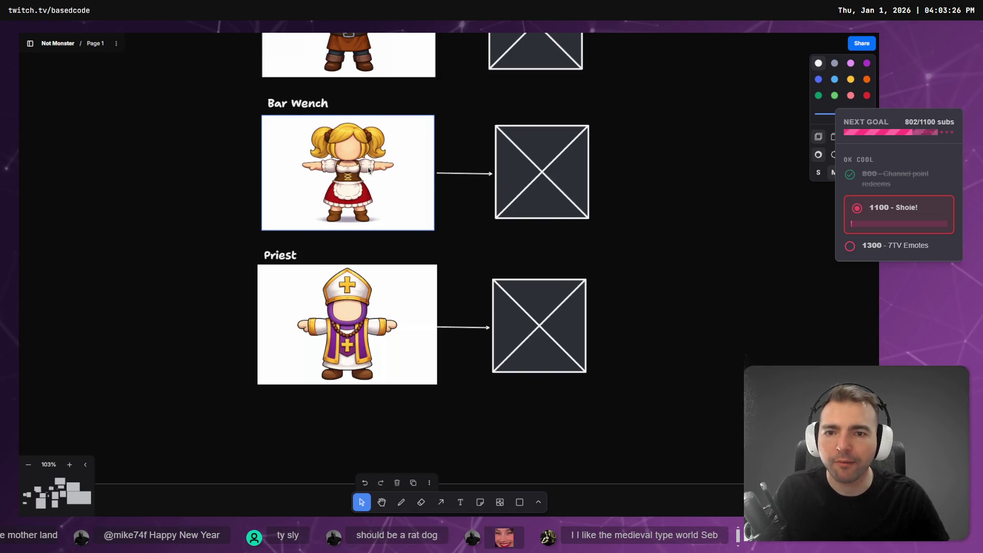
Step: Zoom through the Blacksmith, Shepard and Farmer cards and select the Townsmen 1 card
scroll(368, 171, "up", 2)
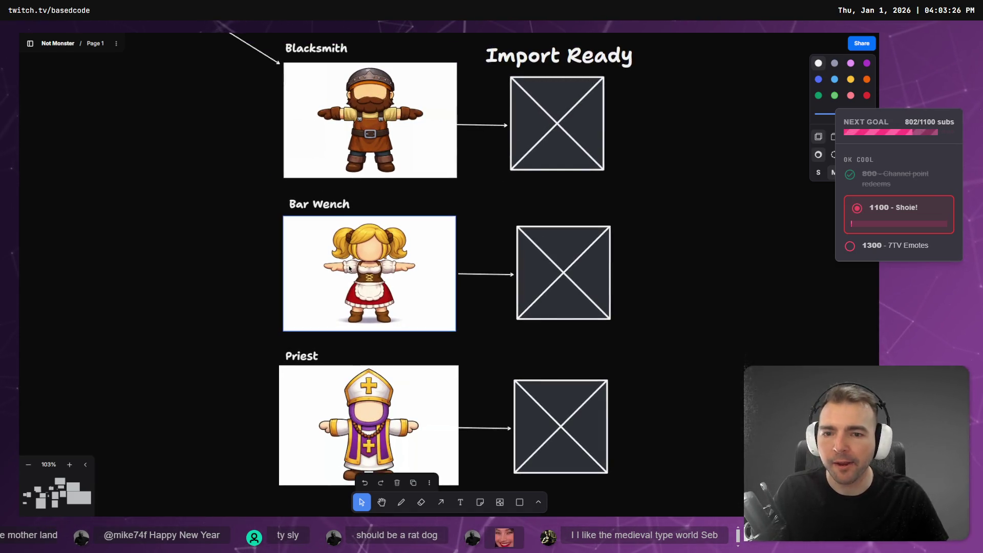
scroll(417, 234, "up", 4)
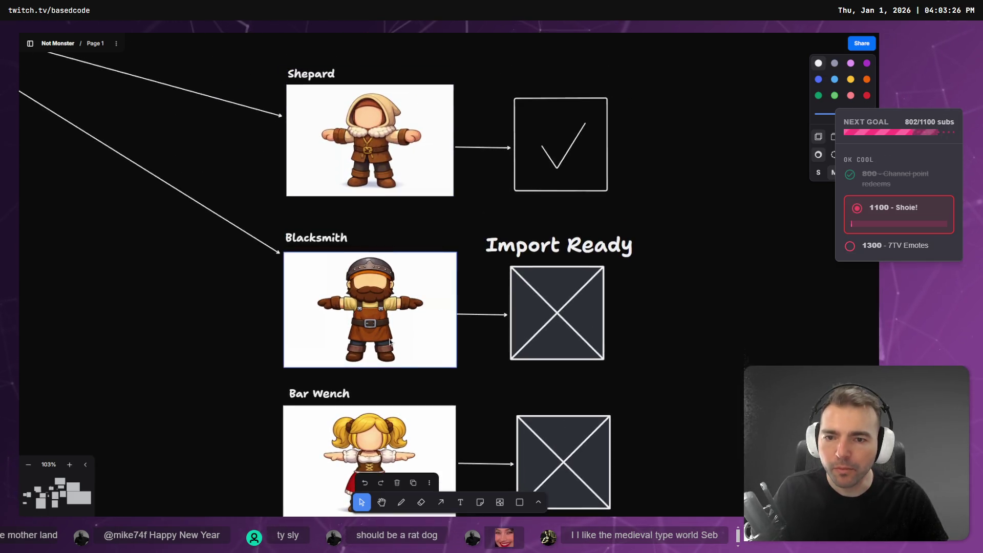
scroll(396, 313, "up", 5)
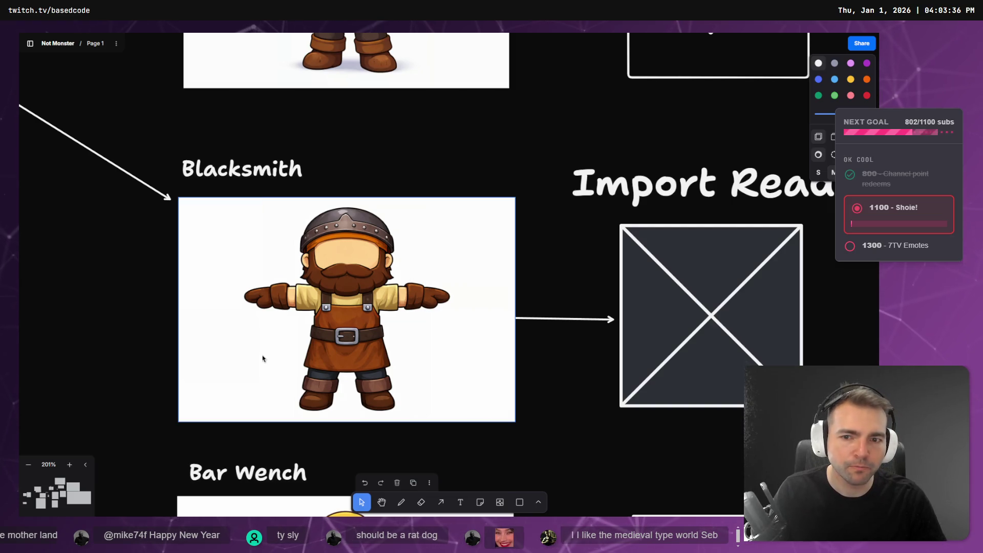
scroll(279, 344, "left", 3)
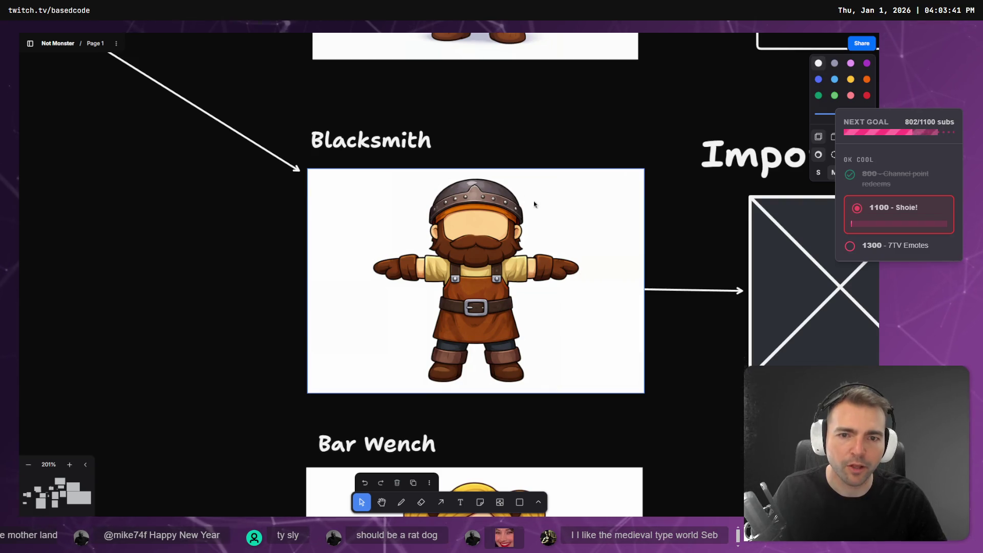
scroll(529, 204, "up", 5)
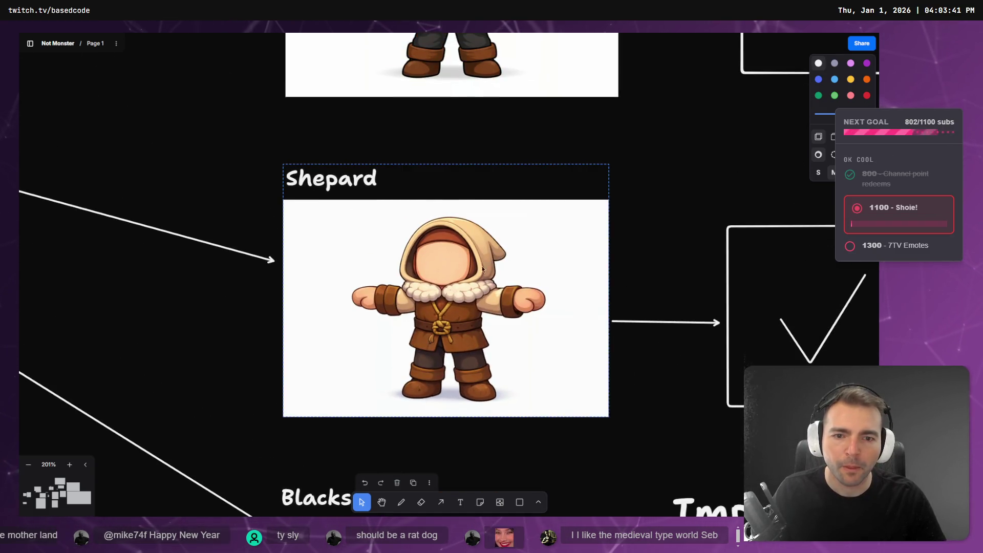
scroll(526, 215, "up", 4)
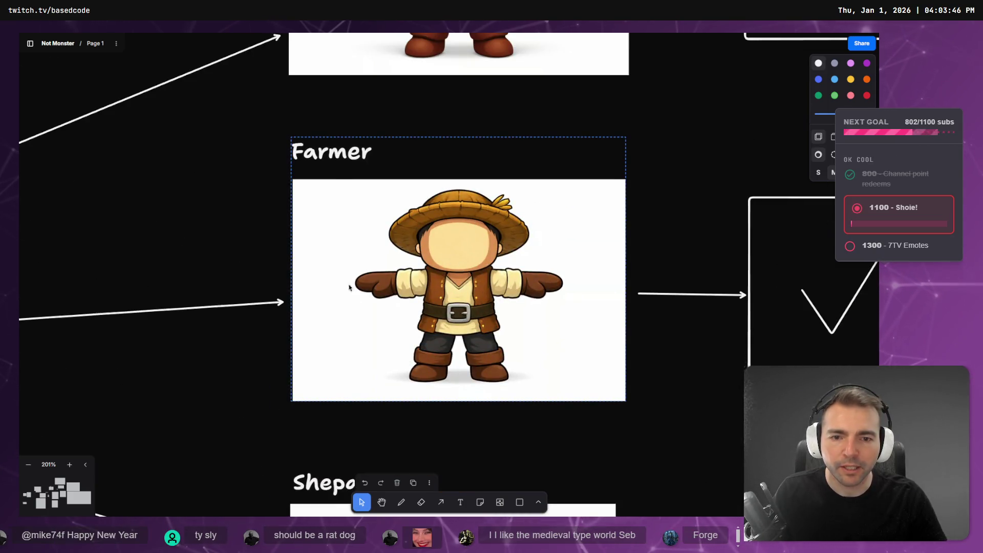
scroll(529, 410, "up", 2)
scroll(529, 410, "down", 5)
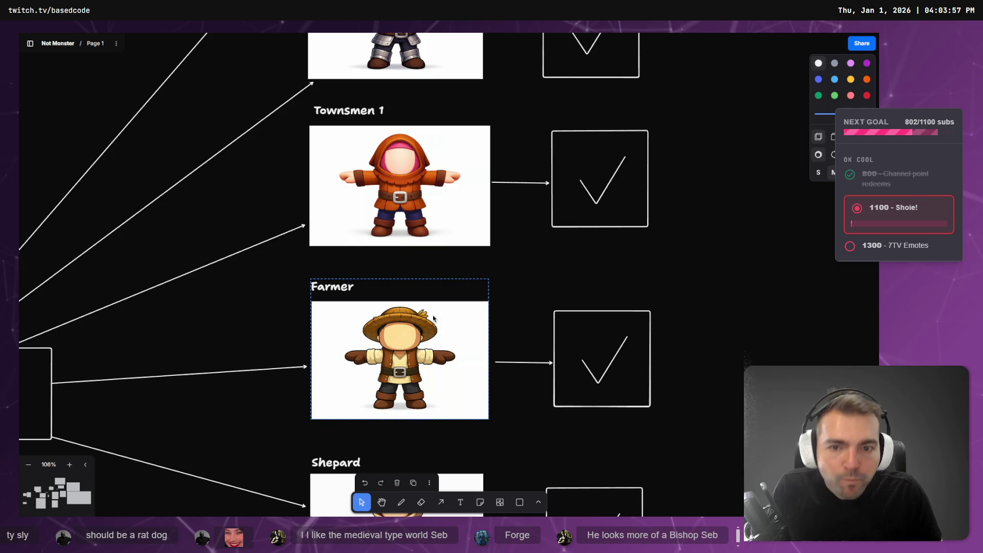
left_click(408, 166)
Step: Pan past Blacksmith and Bar Wench, select the Priest card, then zoom out to the Characters overview
scroll(424, 376, "up", 5)
scroll(424, 375, "up", 3)
scroll(410, 332, "down", 5)
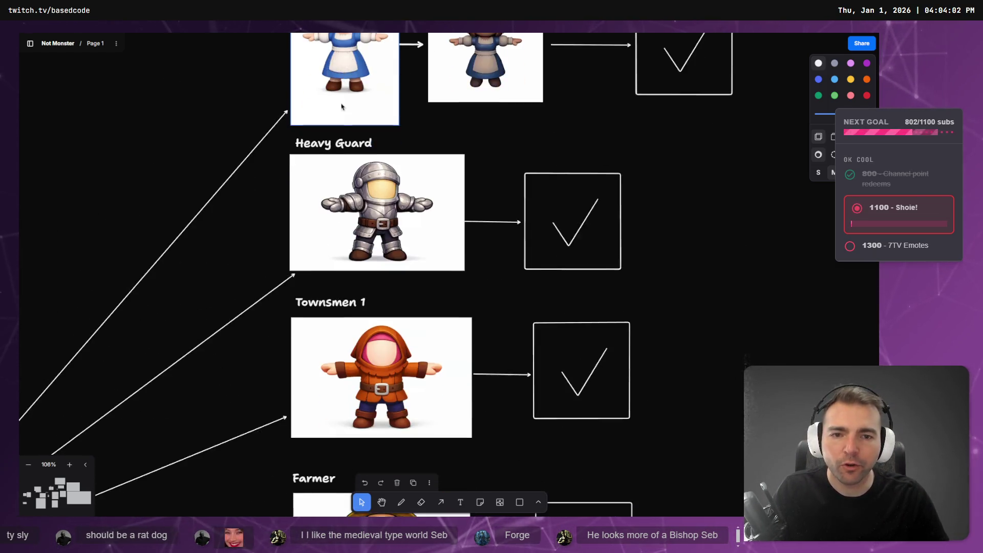
scroll(378, 273, "down", 3)
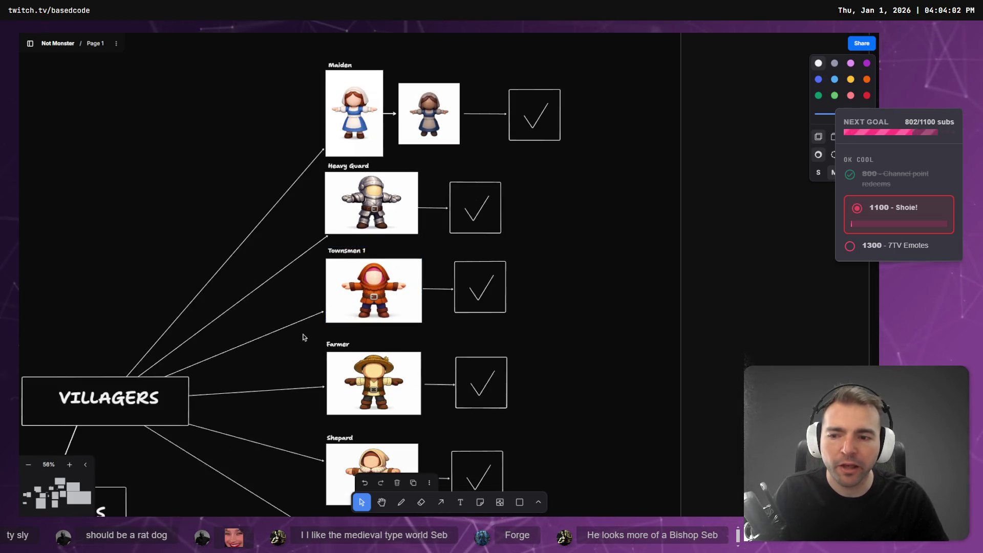
left_click_drag(305, 338, 493, 151)
scroll(522, 176, "down", 2)
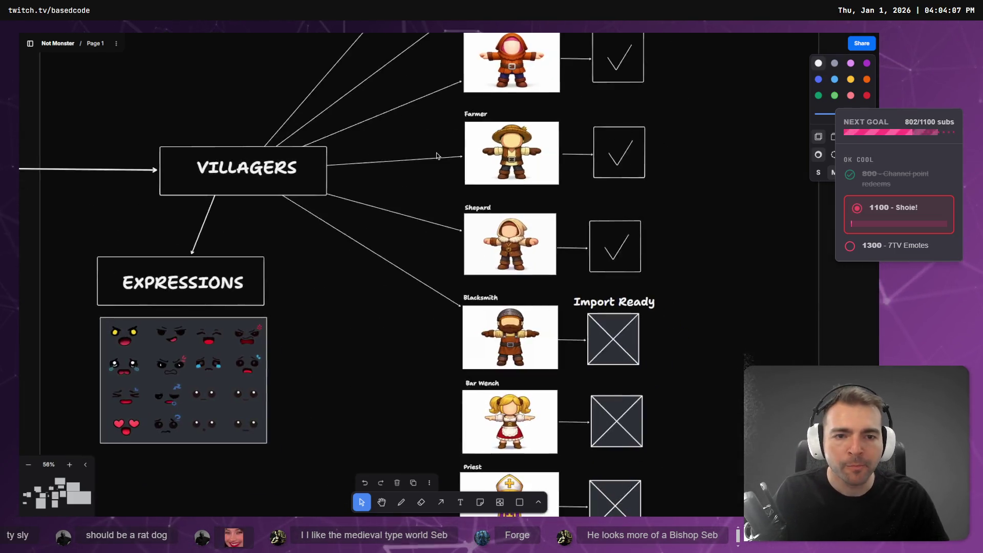
scroll(423, 181, "down", 3)
left_click(475, 376)
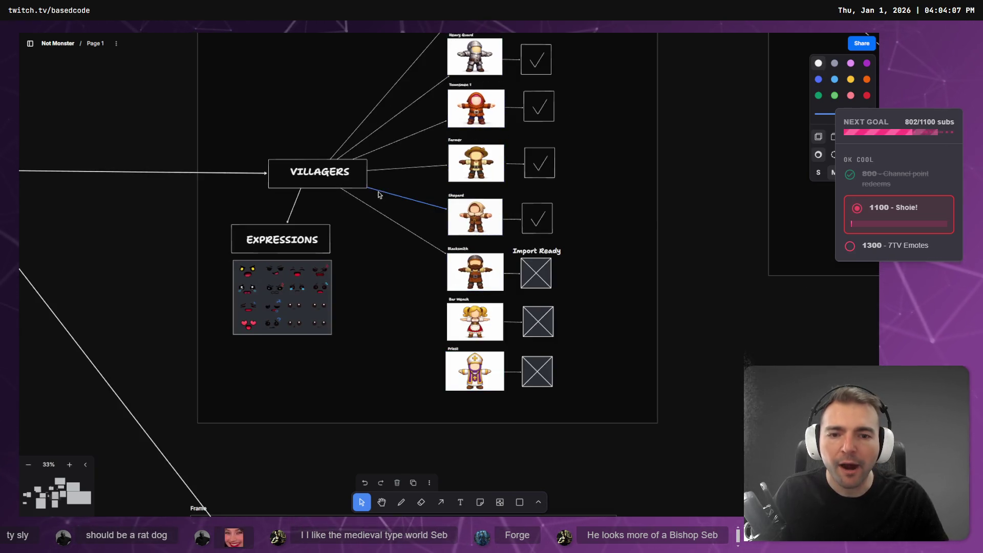
left_click_drag(362, 132, 345, 224)
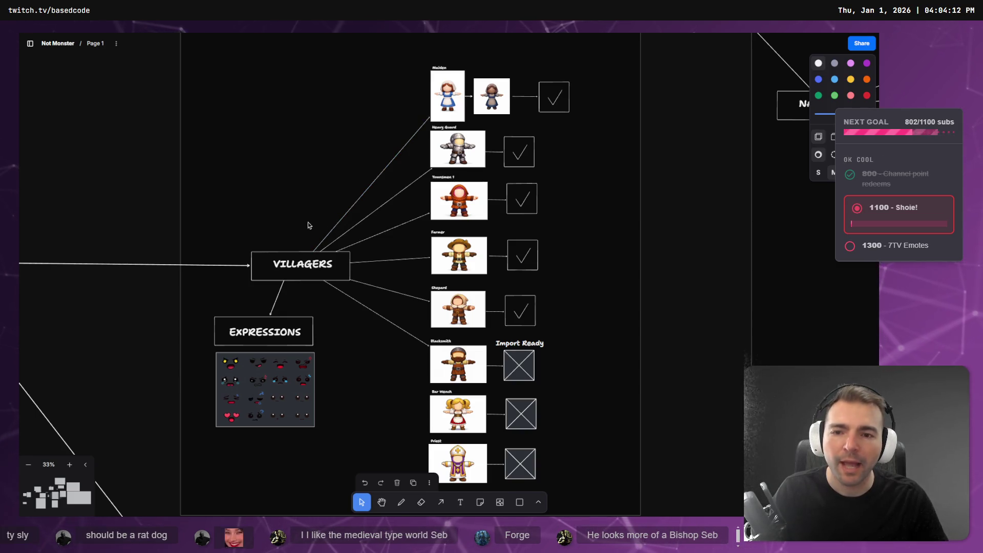
left_click_drag(391, 401, 629, 212)
scroll(629, 212, "down", 5)
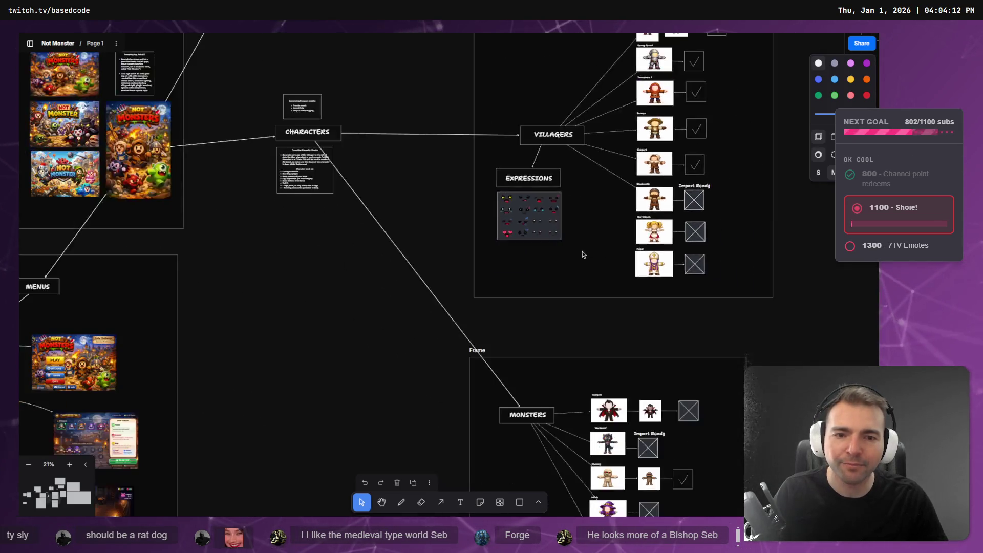
scroll(328, 392, "up", 3)
scroll(408, 201, "up", 2)
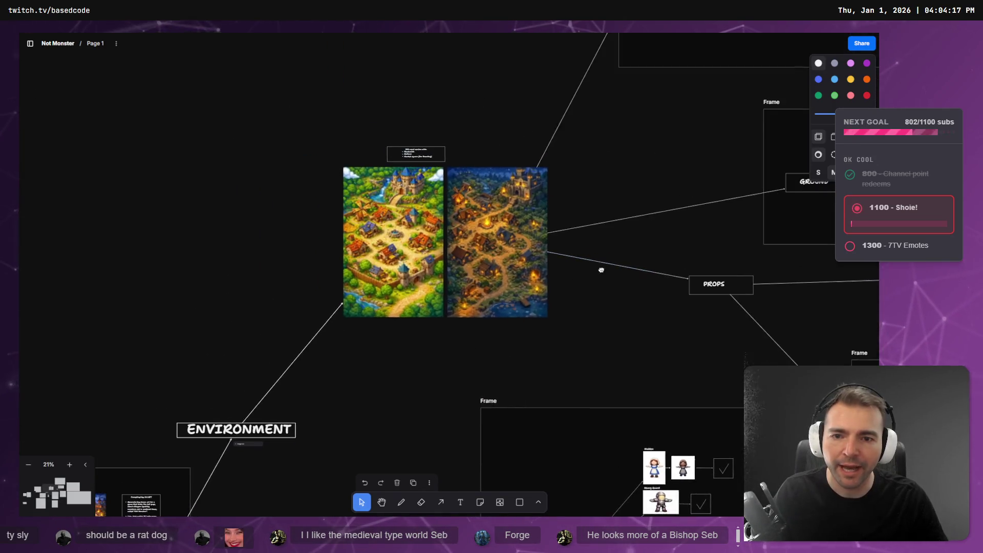
scroll(410, 241, "up", 4)
scroll(411, 253, "up", 3)
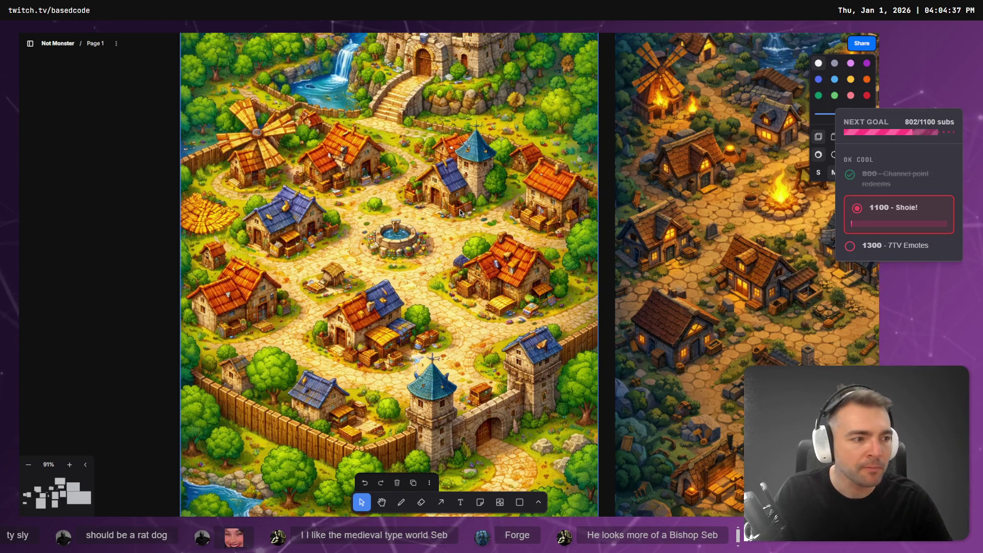
scroll(459, 212, "down", 5)
scroll(483, 222, "down", 4)
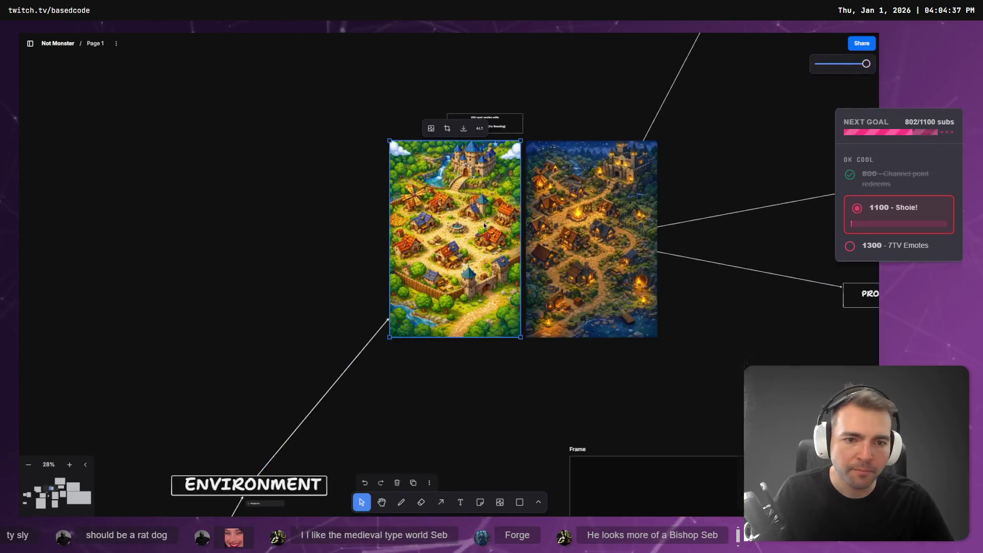
mouse_move(505, 217)
left_mouse_down()
mouse_move(239, 270)
mouse_move(384, 233)
mouse_move(331, 182)
mouse_move(126, 79)
left_mouse_up()
mouse_move(419, 34)
left_mouse_down()
mouse_move(427, 184)
mouse_move(289, 387)
left_mouse_up()
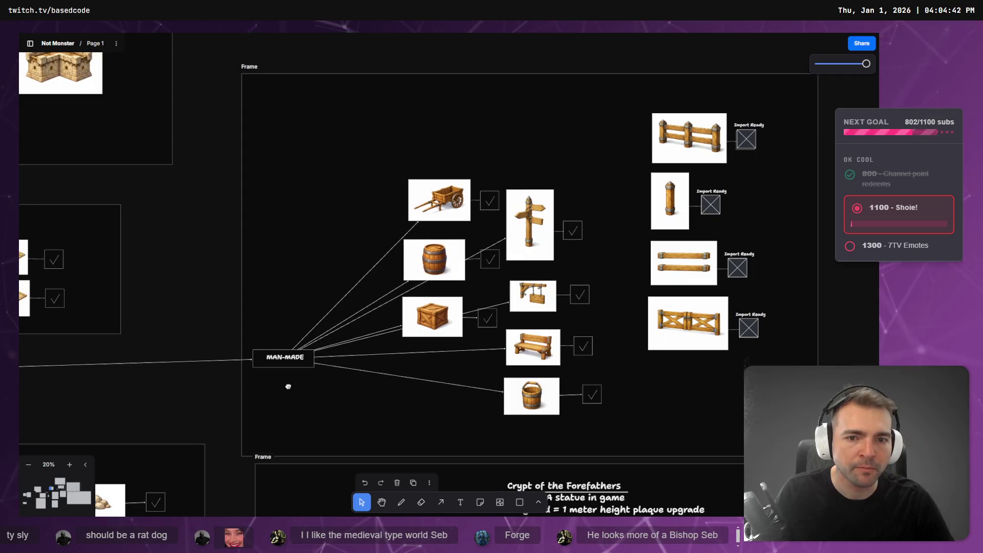
left_click_drag(288, 386, 712, 198)
scroll(422, 244, "down", 3)
left_click_drag(422, 244, 685, 277)
left_click(453, 215)
scroll(484, 195, "up", 5)
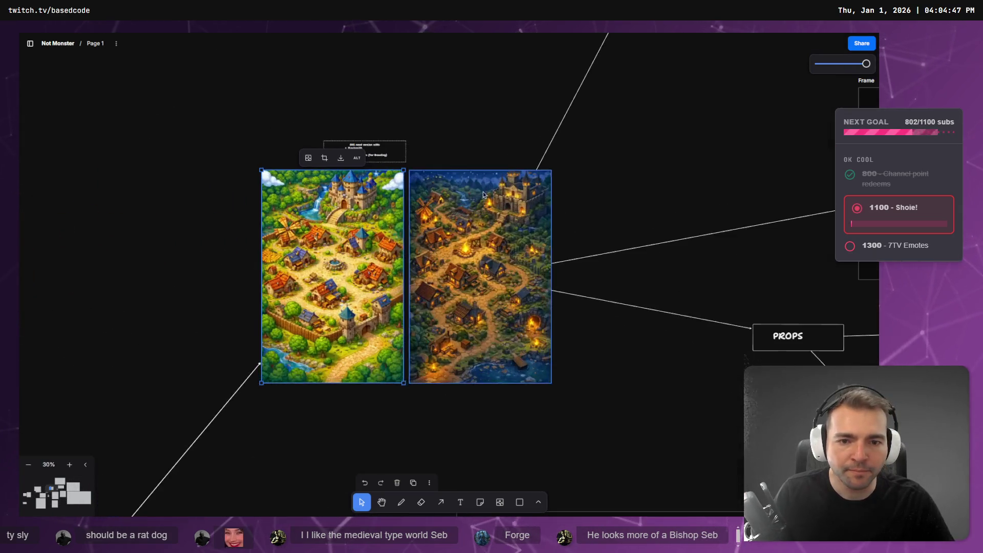
left_click(483, 129)
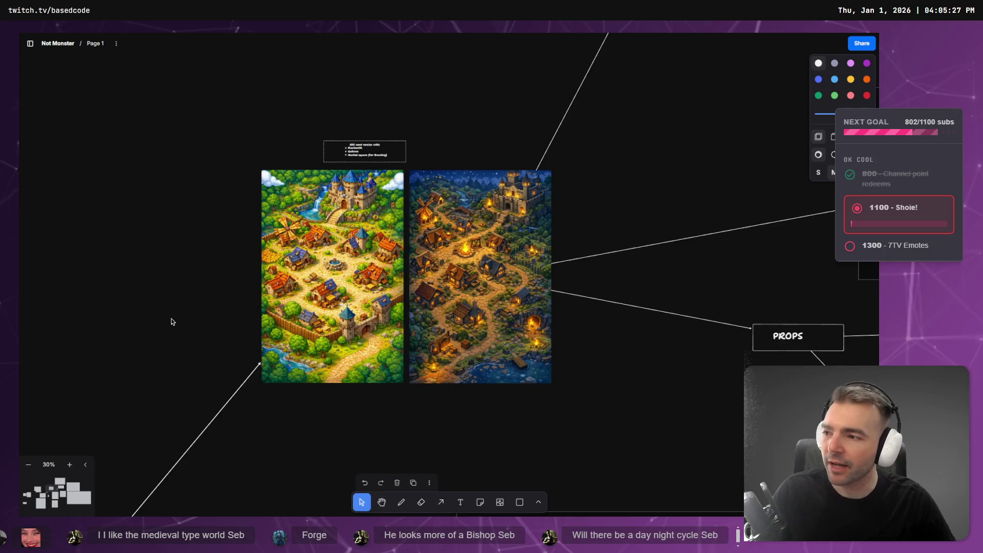
Step: Zoom out of the Characters area and pan across to the Game Loop flowchart
scroll(472, 131, "down", 3)
scroll(472, 131, "up", 8)
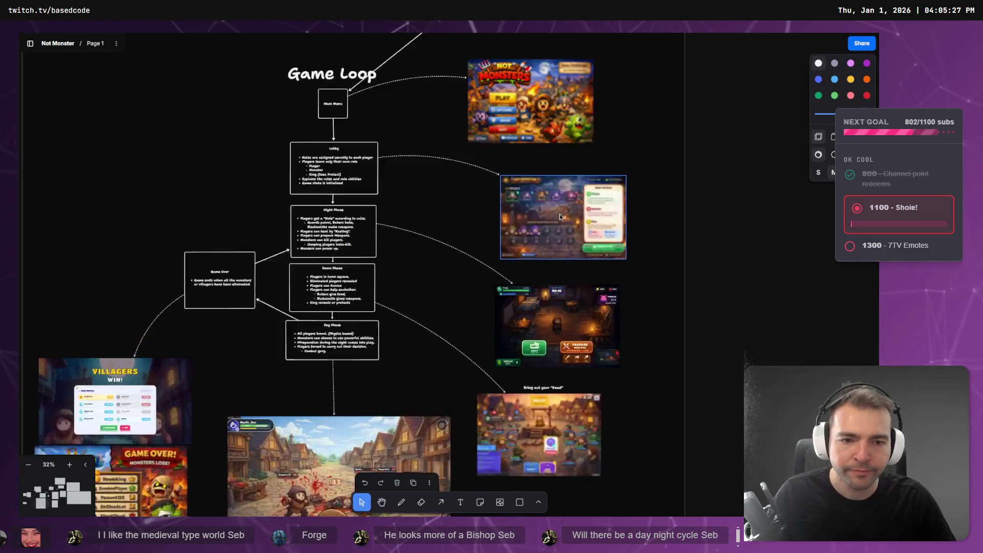
scroll(547, 105, "up", 2)
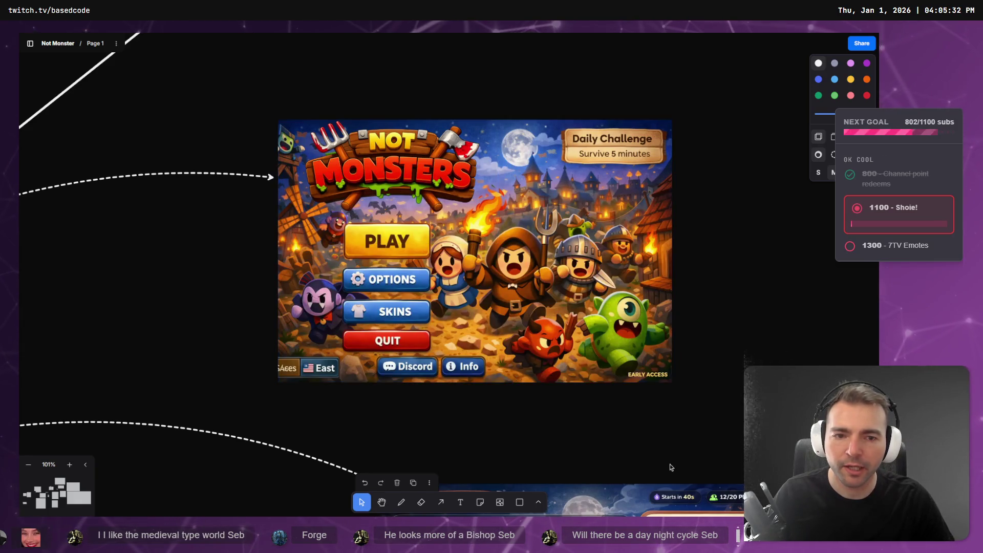
scroll(516, 376, "down", 10)
scroll(464, 331, "down", 5)
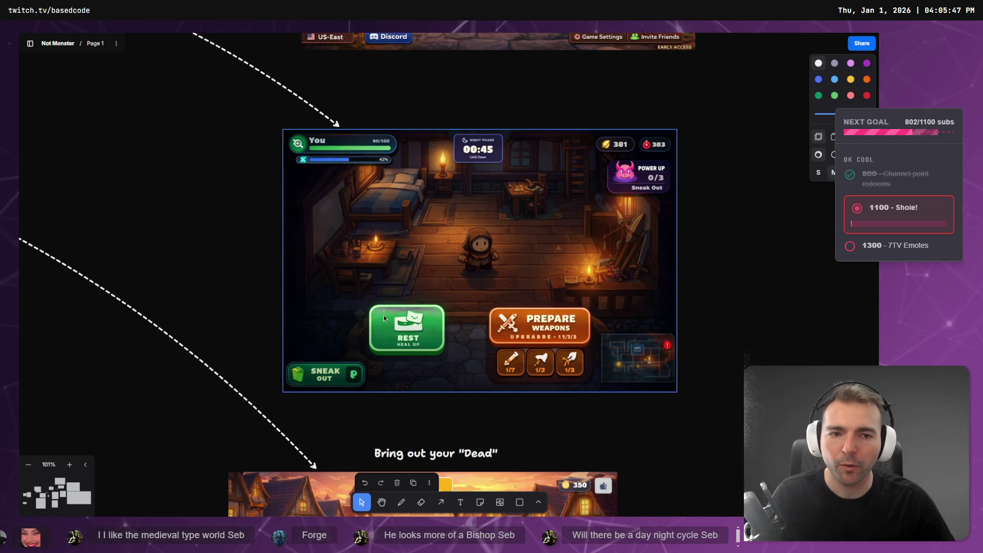
scroll(498, 343, "down", 2)
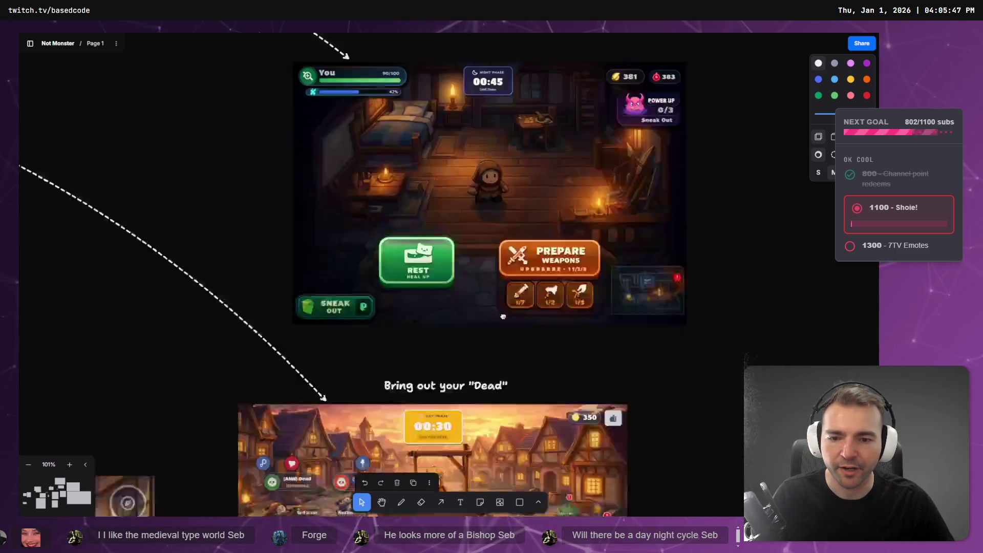
scroll(498, 343, "down", 10)
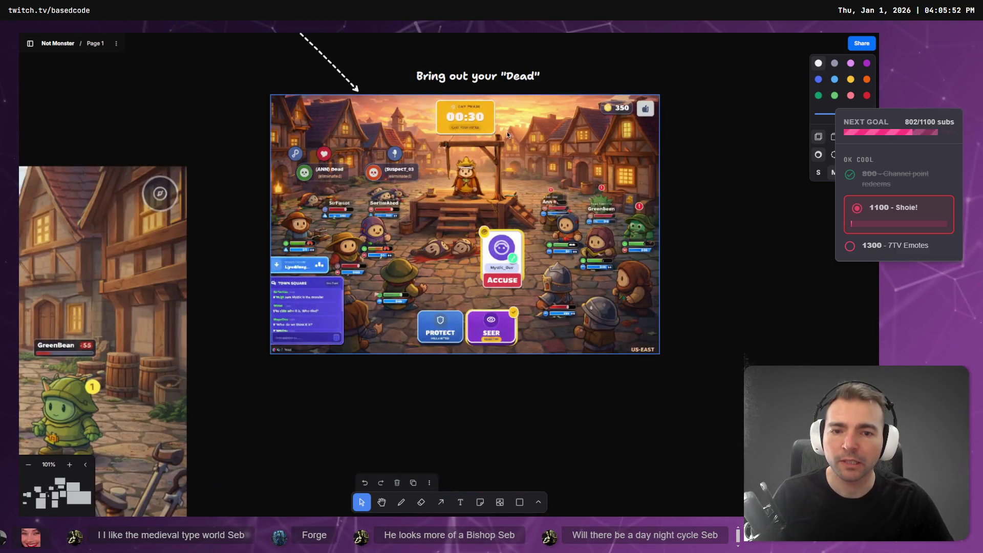
scroll(507, 141, "up", 10)
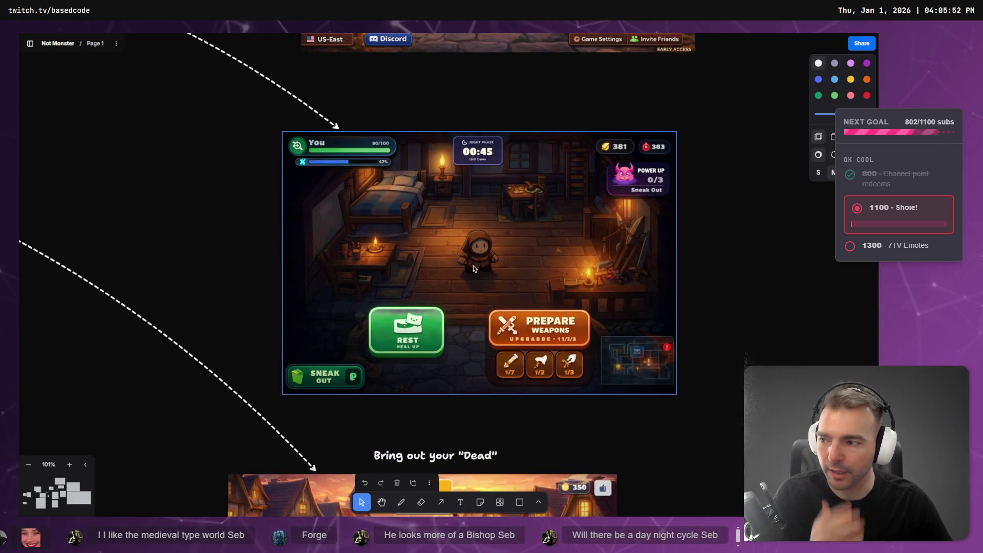
scroll(478, 370, "down", 10)
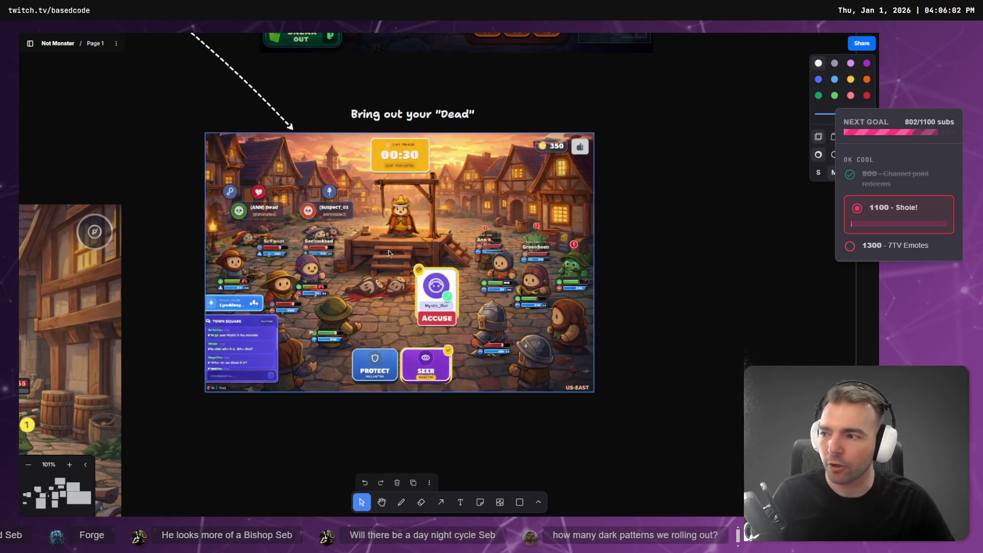
scroll(255, 297, "left", 10)
scroll(255, 298, "down", 3)
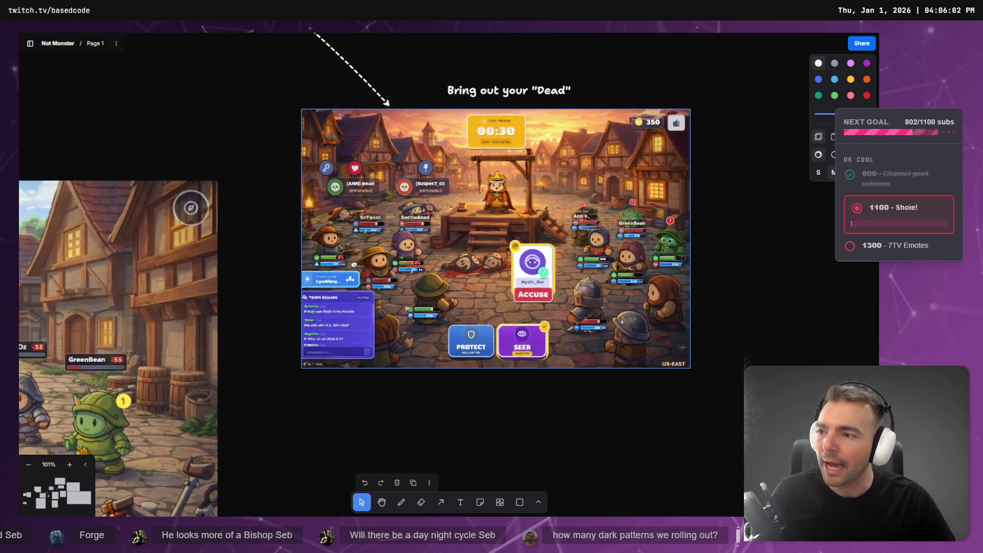
scroll(350, 253, "down", 2, "ctrl")
scroll(458, 244, "left", 3)
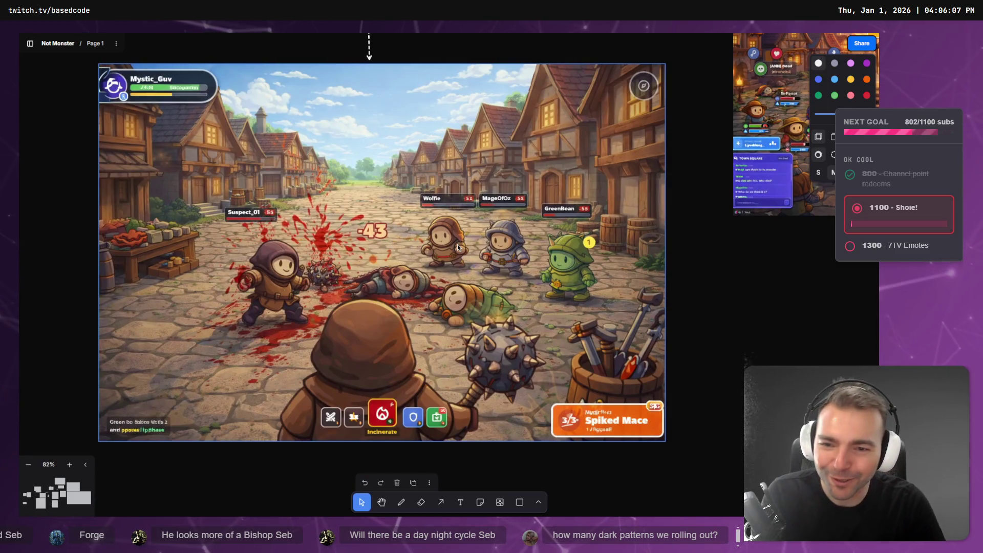
Step: Look over the menu, lobby, night-phase and town battle screenshots, then bring in the Hunyuan 3D window
mouse_move(607, 269)
left_mouse_down()
mouse_move(526, 121)
mouse_move(416, 120)
mouse_move(324, 174)
left_mouse_up()
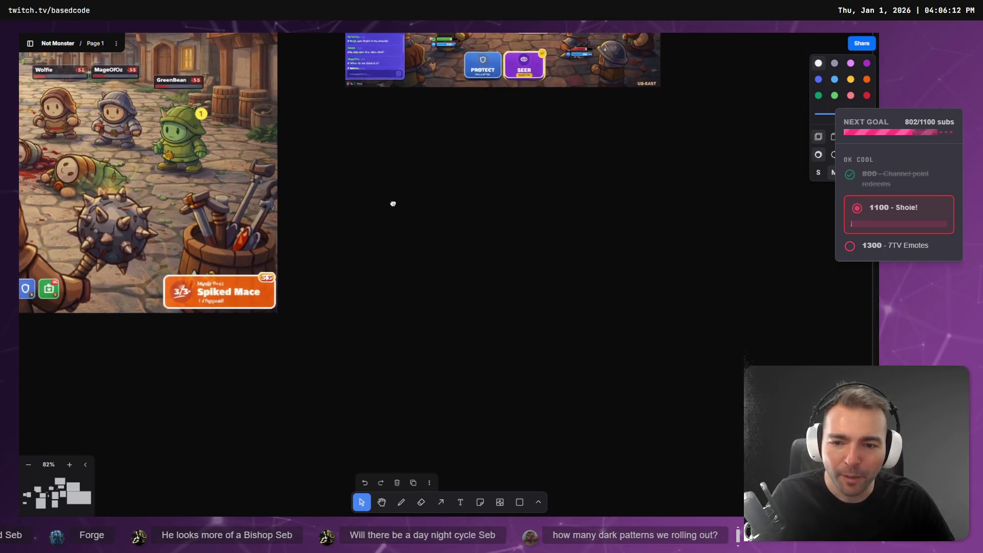
left_click_drag(393, 204, 372, 199)
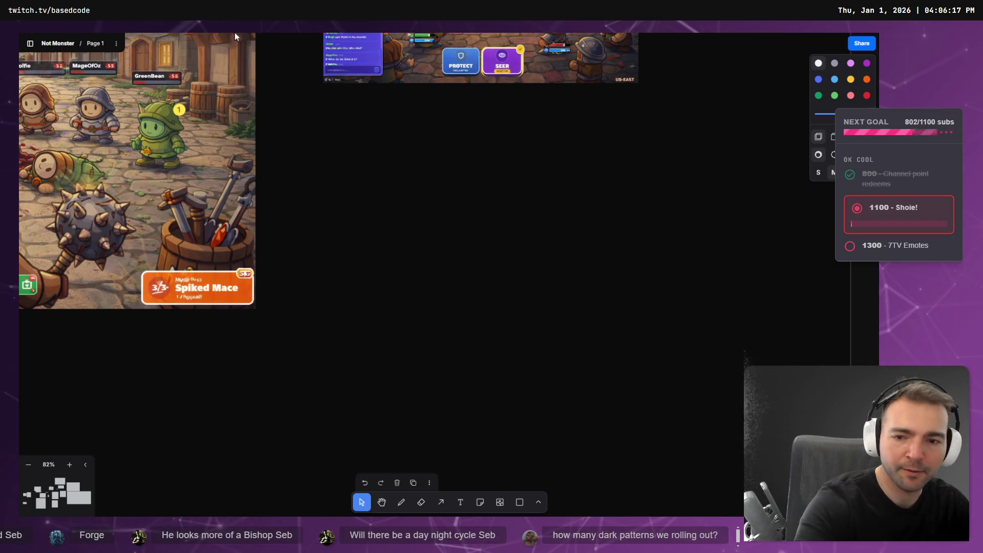
scroll(336, 136, "up", 10)
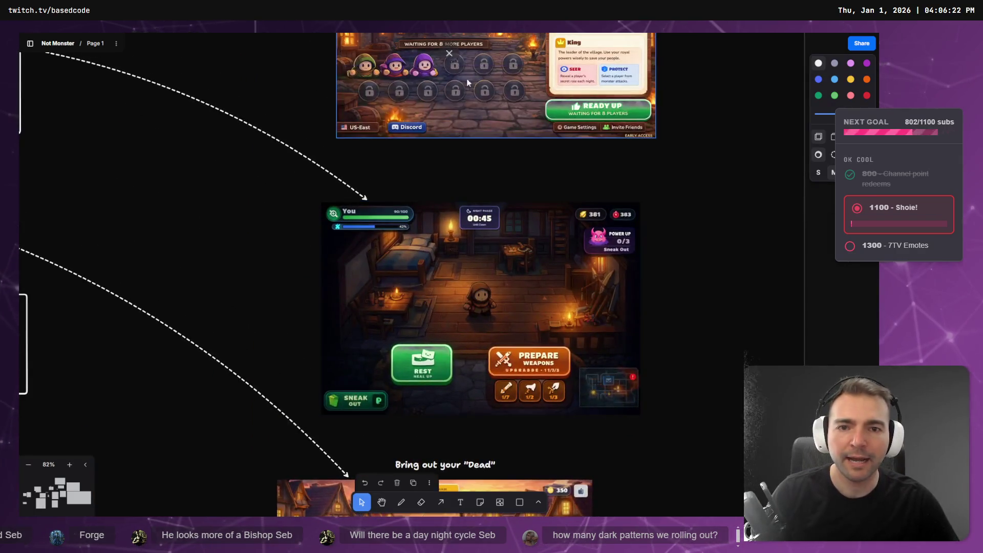
scroll(450, 99, "up", 8)
scroll(544, 220, "up", 5)
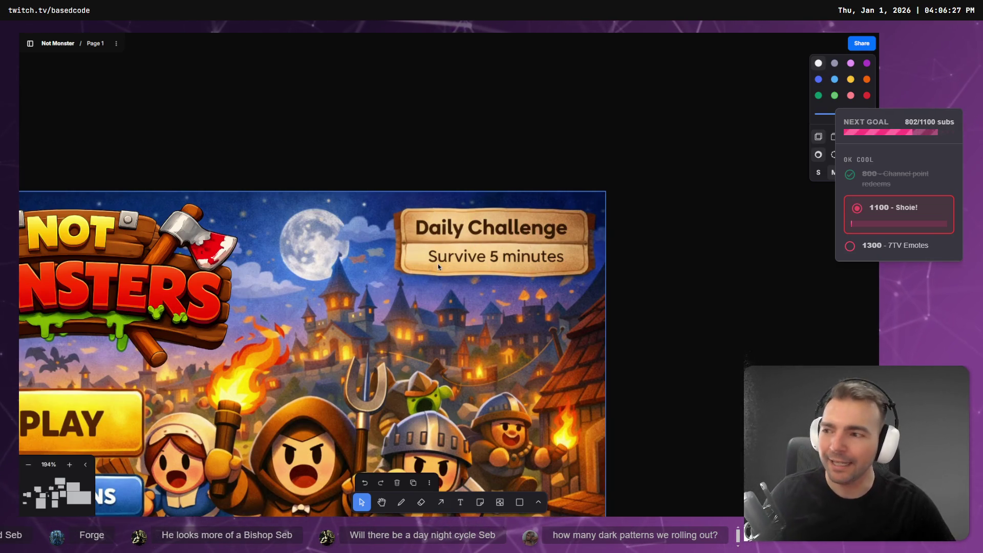
scroll(422, 294, "down", 4)
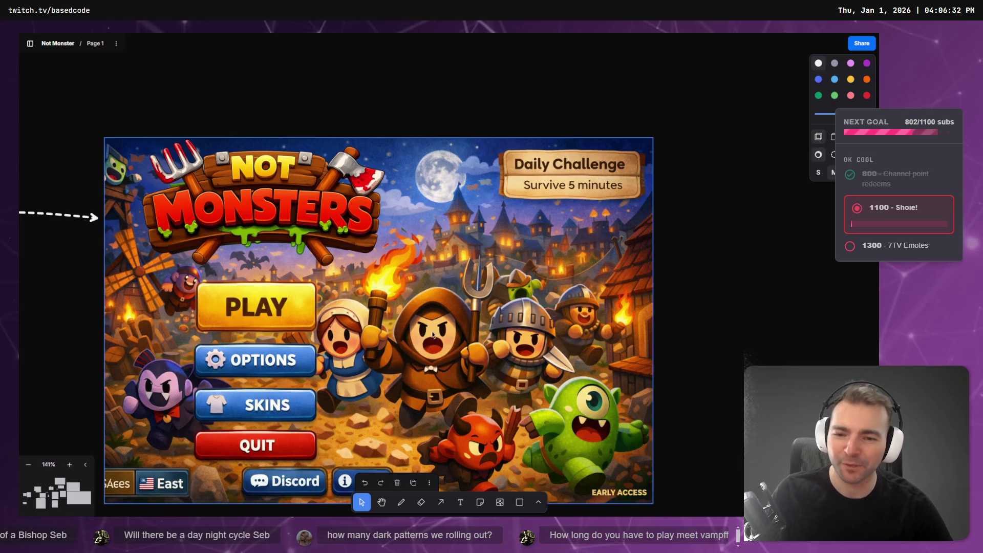
scroll(436, 333, "down", 5)
scroll(486, 258, "down", 3)
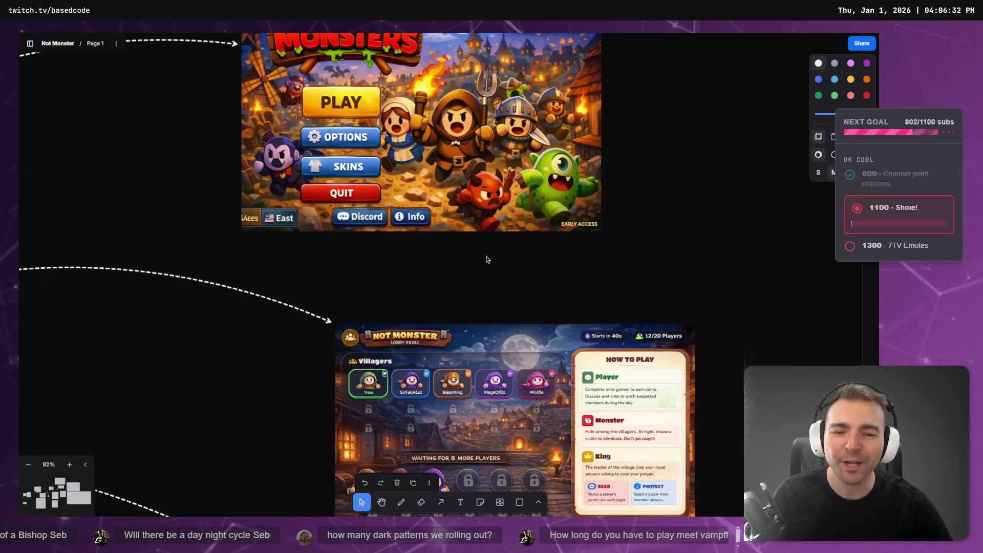
scroll(486, 257, "down", 10)
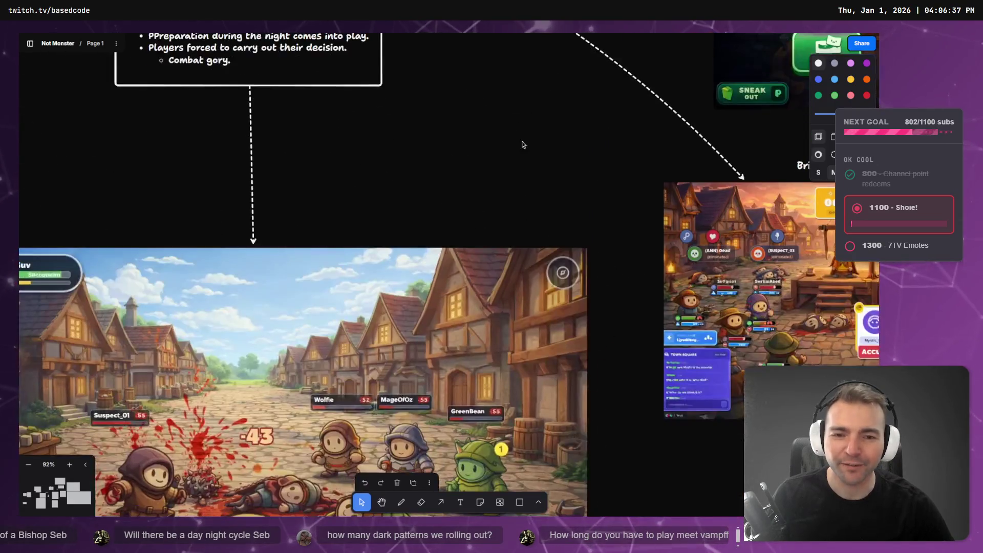
scroll(521, 138, "right", 3)
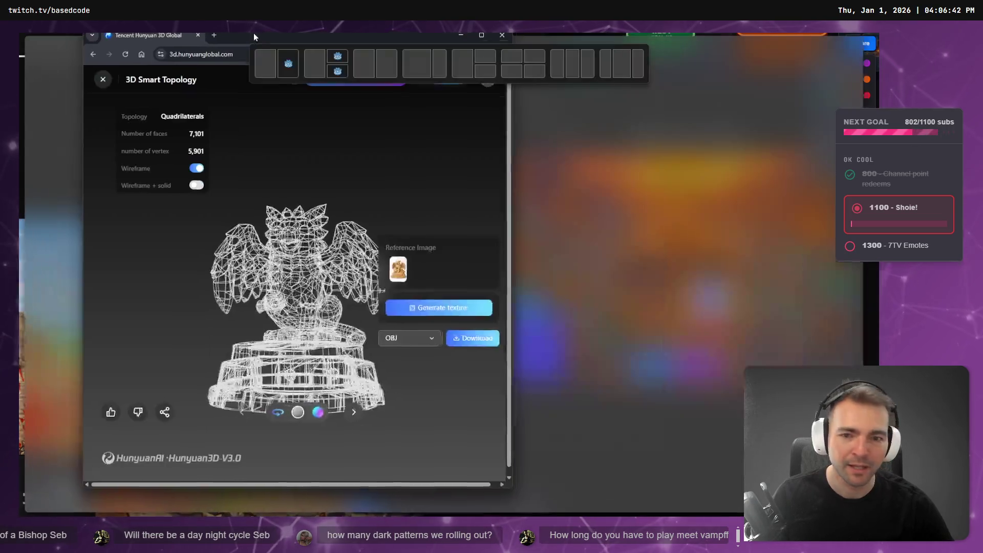
mouse_move(258, 58)
left_mouse_down()
mouse_move(572, 211)
mouse_move(419, 146)
left_mouse_up()
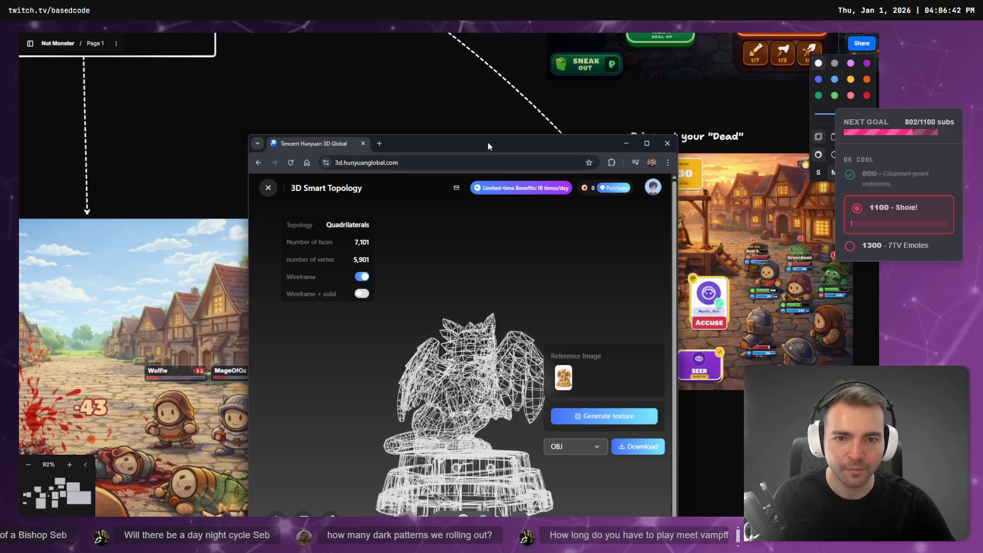
Step: Move the Hunyuan 3D window up and turn Wireframe off to show the statue solid
left_click_drag(488, 148, 468, 65)
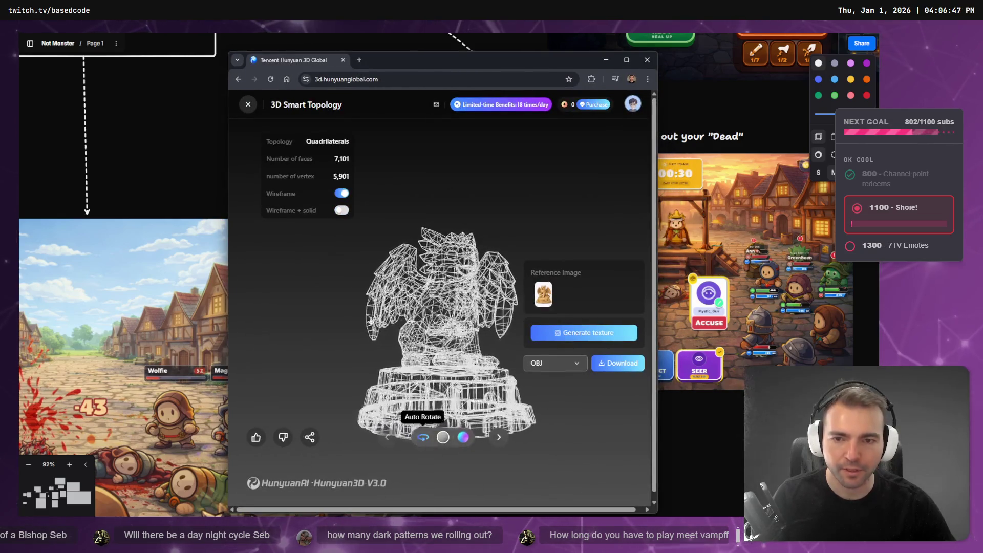
left_click(442, 437)
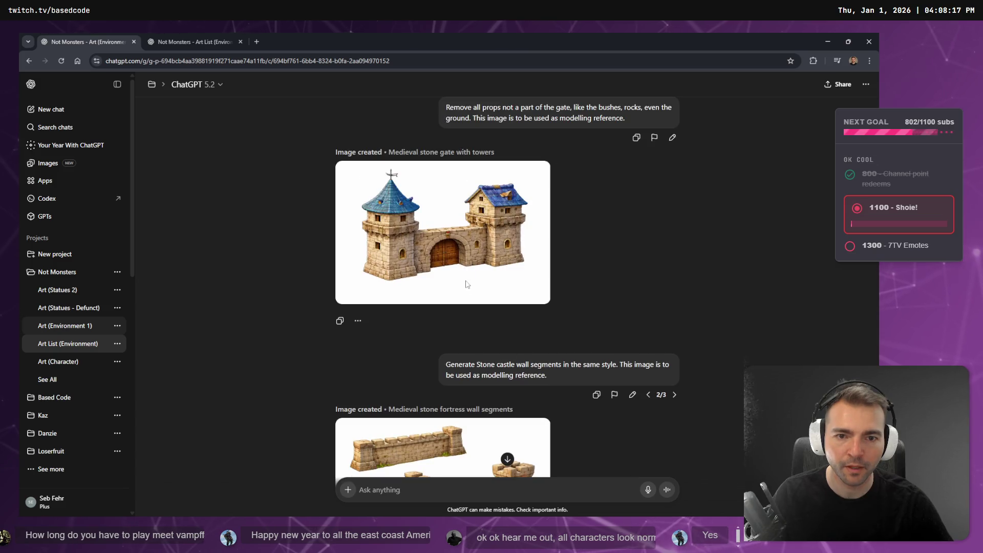
Step: Replace the wall-segments prompt with a dictated 'remove the doors from this gate' and send it
left_click(632, 395)
triple_click(617, 368)
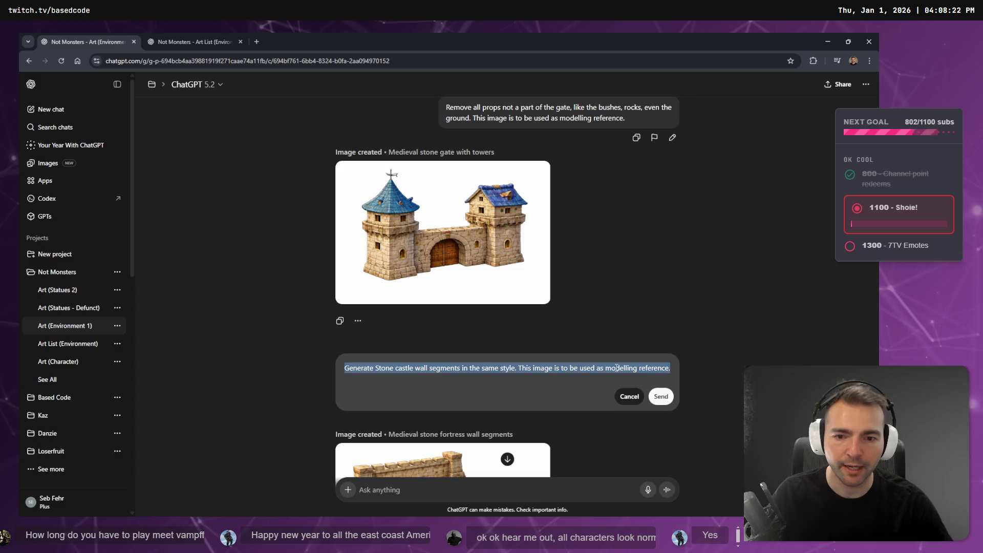
key("BackSpace")
key("super+h")
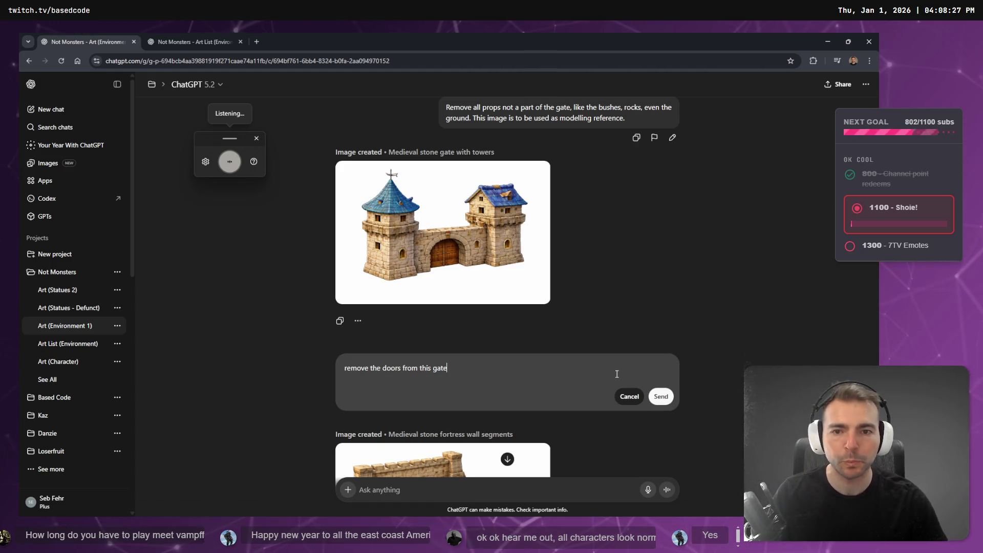
left_click(657, 397)
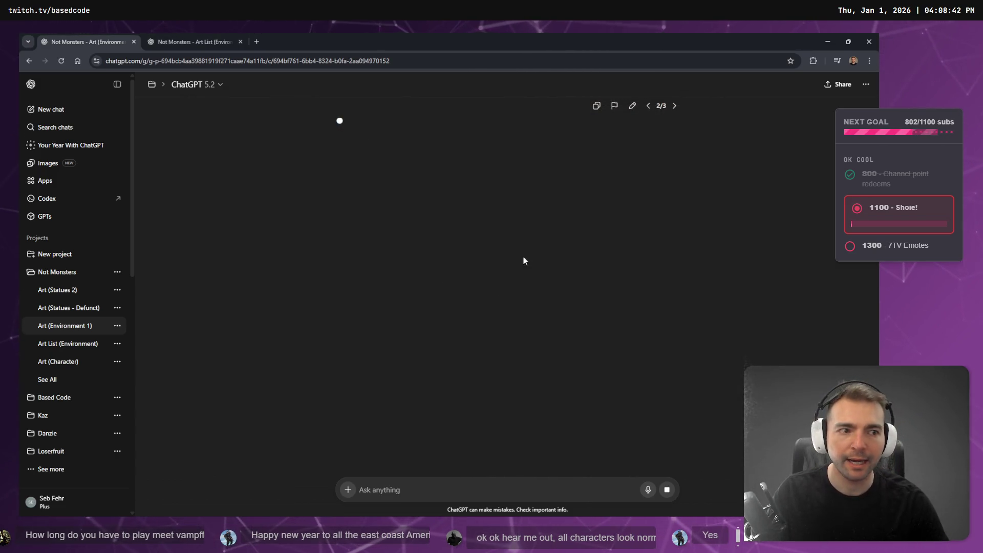
Step: Close the current tab and open chatgpt.com in a new tab
left_click(257, 42)
key("ctrl+w")
key("ctrl+t")
type("chatgpt.com")
key("Return")
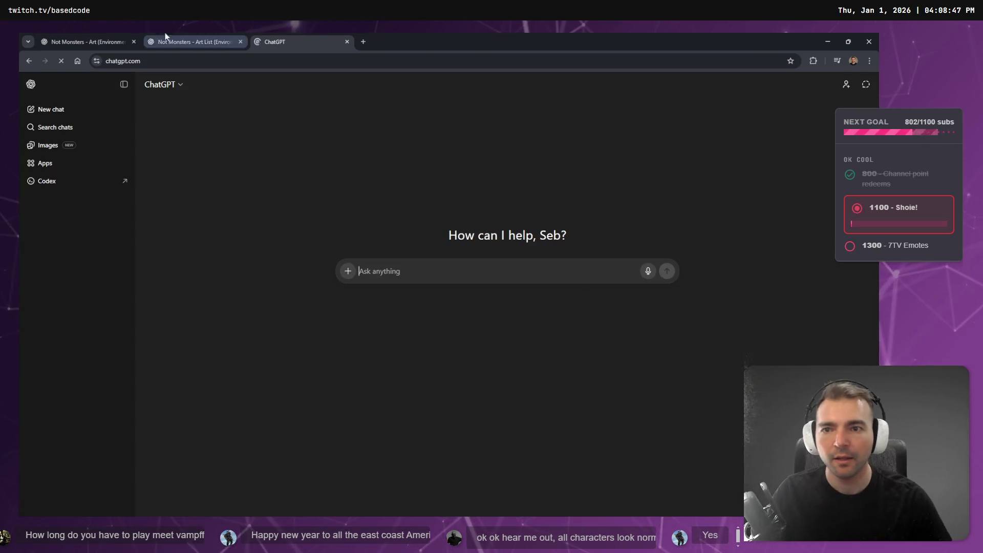
Step: Dictate and send the question about Godot's default lighting, then snap ChatGPT to the right half
key("super+h")
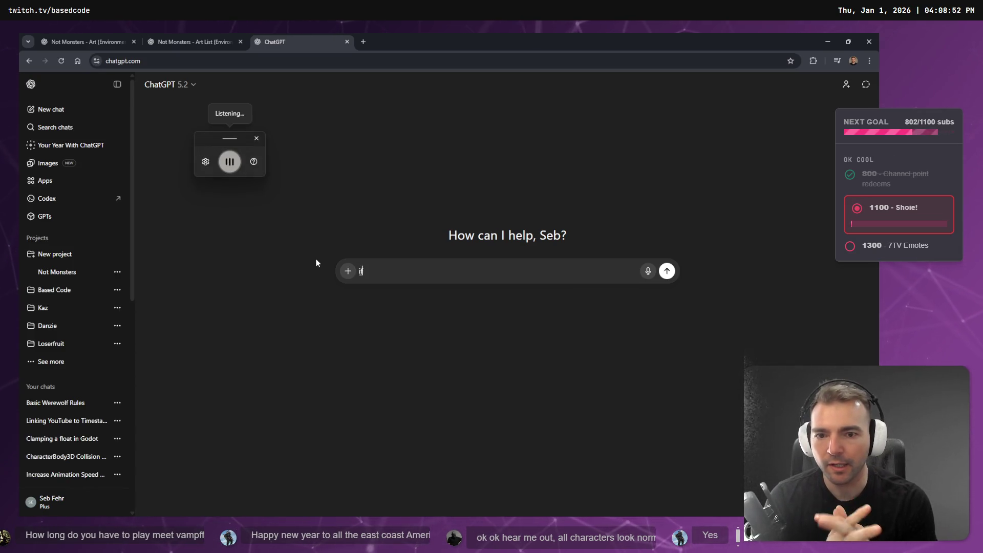
key("Escape")
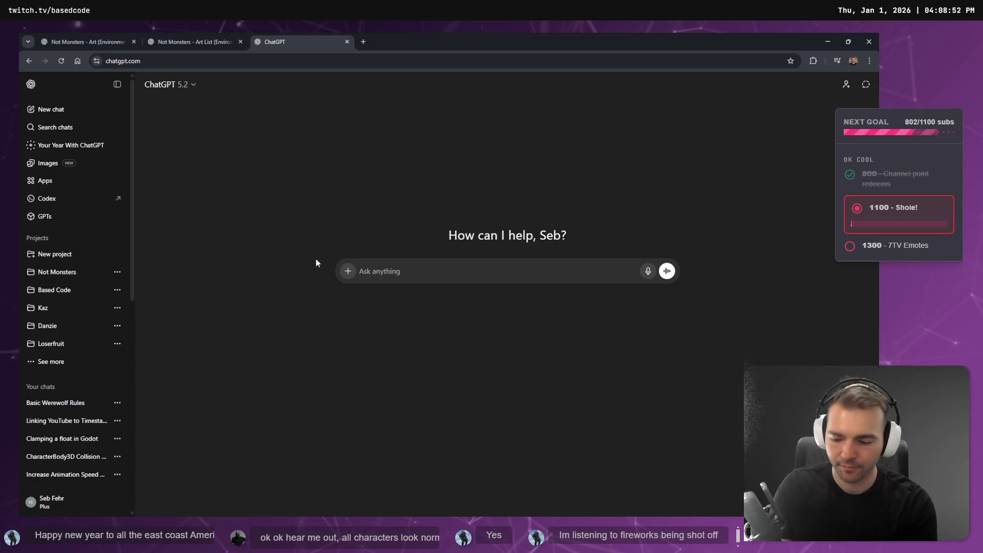
key("super+h")
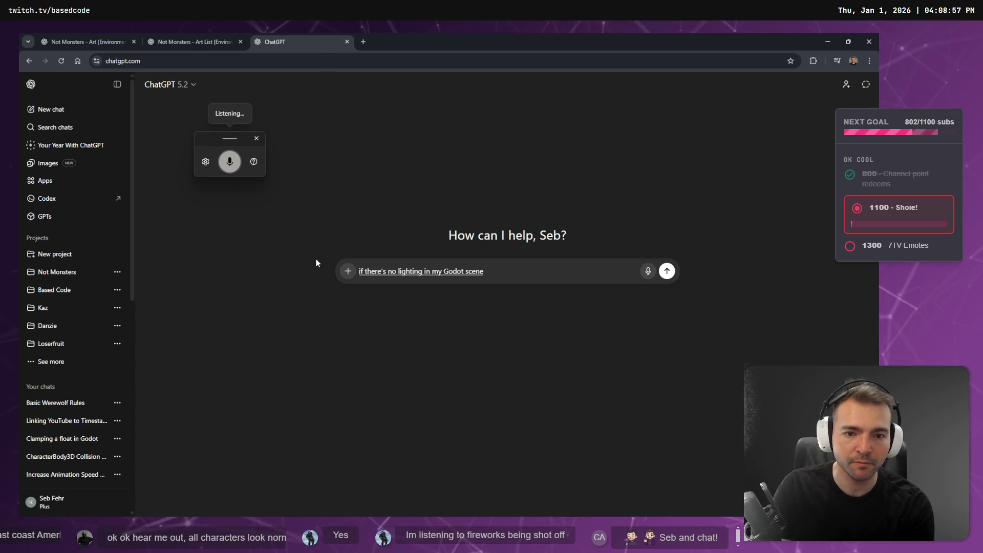
key("super+h")
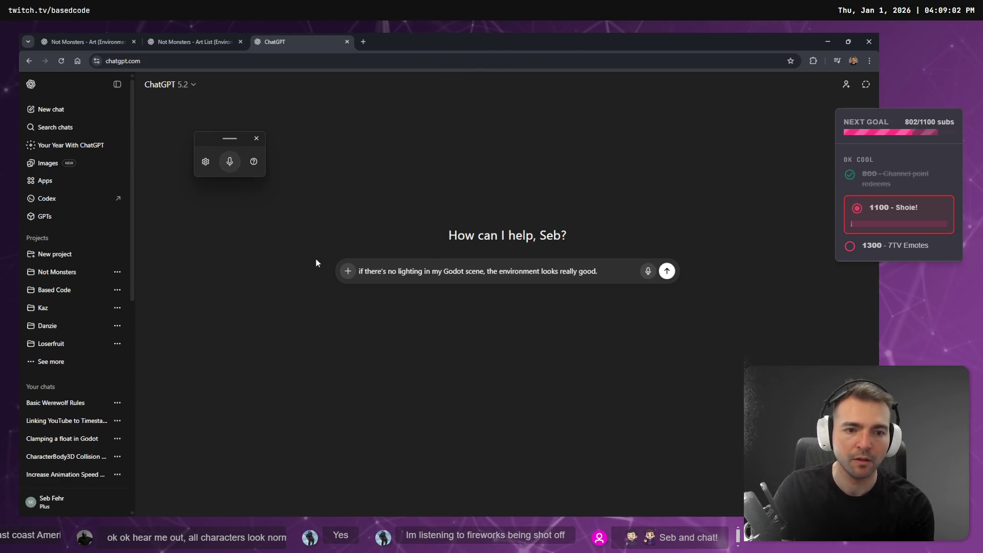
key("super+h")
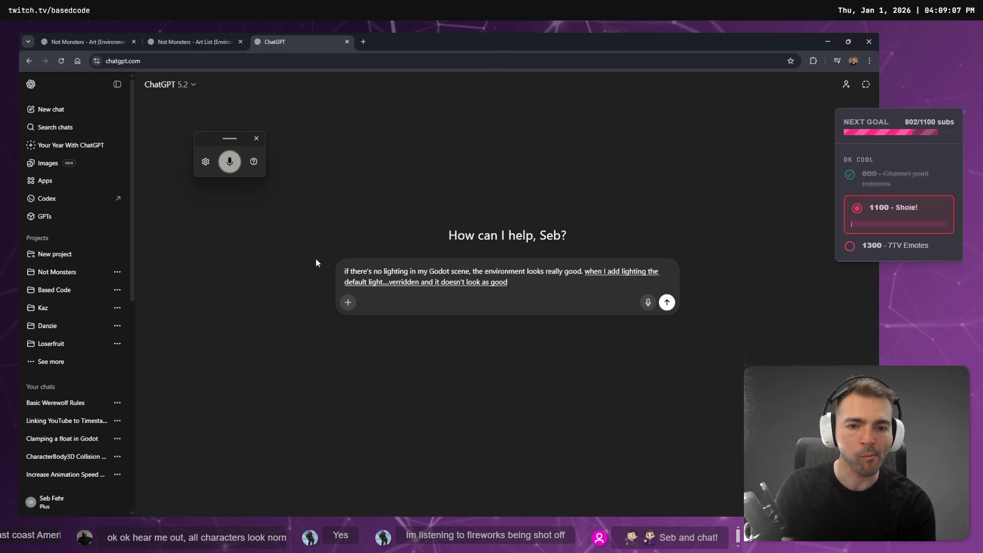
key("shift+Return")
key("super+h")
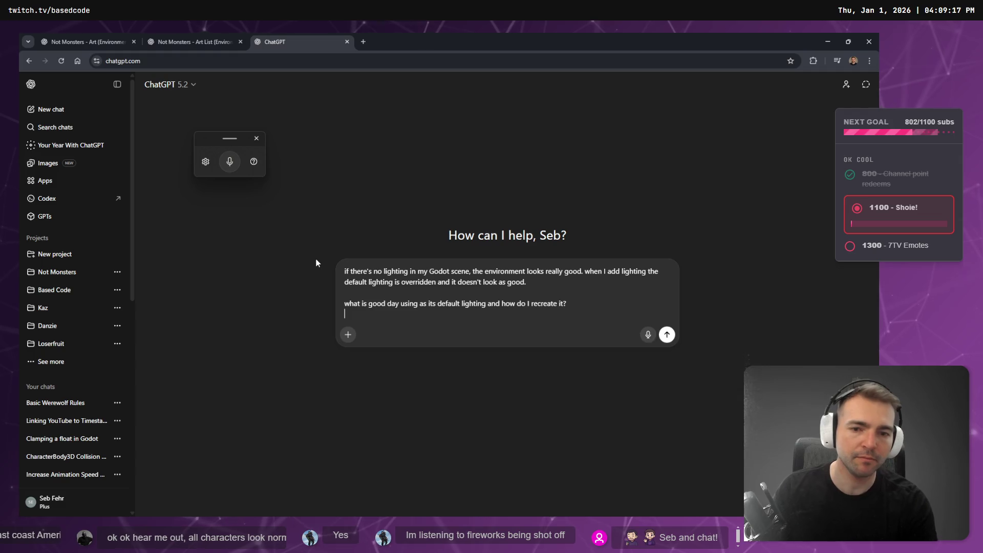
key("Return")
key("super+Right")
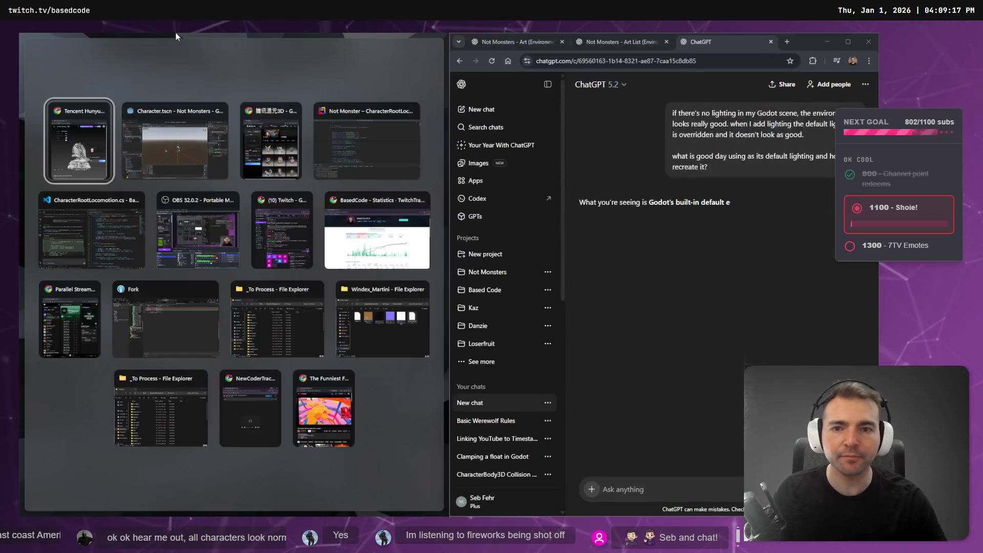
left_click(240, 148)
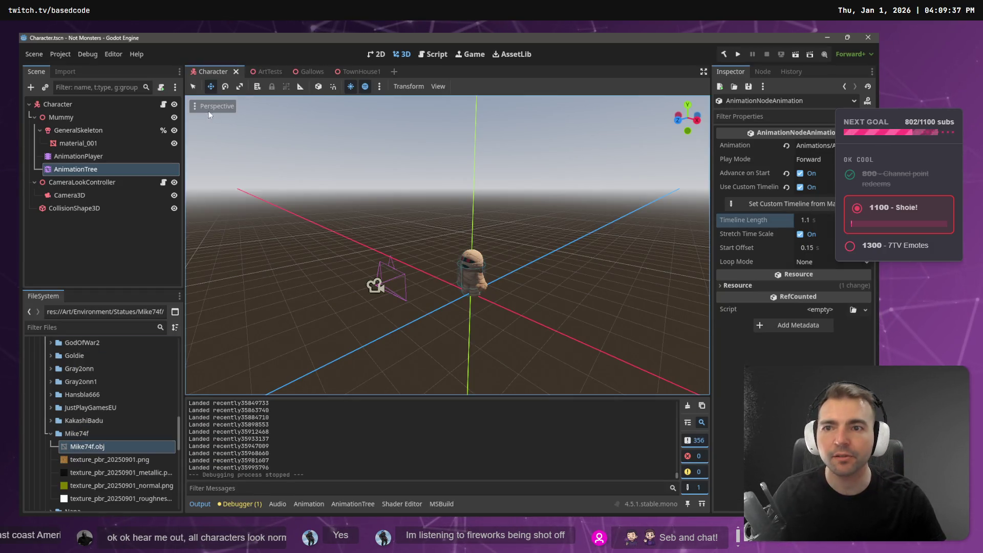
Step: Open the ArtTests castle scene tab and collapse the Mike74f folder in the FileSystem dock
left_click(263, 72)
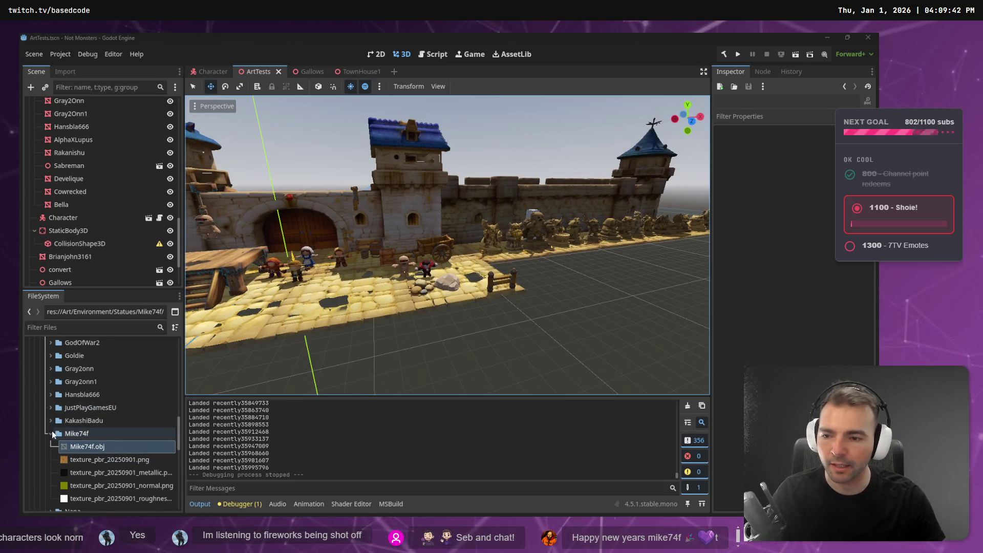
left_click(54, 433)
scroll(62, 409, "up", 3)
Step: Paste the downloaded model zip into _To Process and rename it Kaztelle.zip
right_click(71, 401)
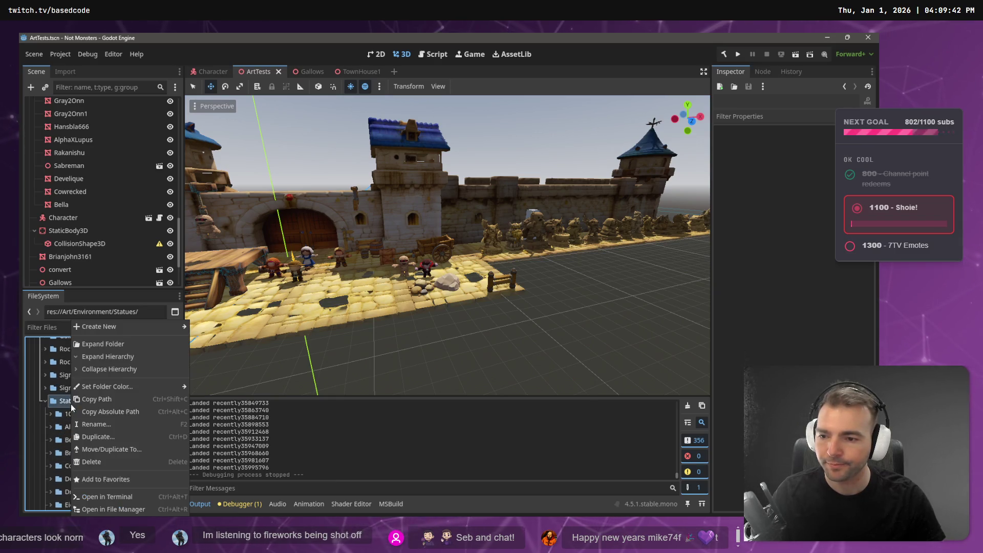
left_click(317, 370)
key("super+e")
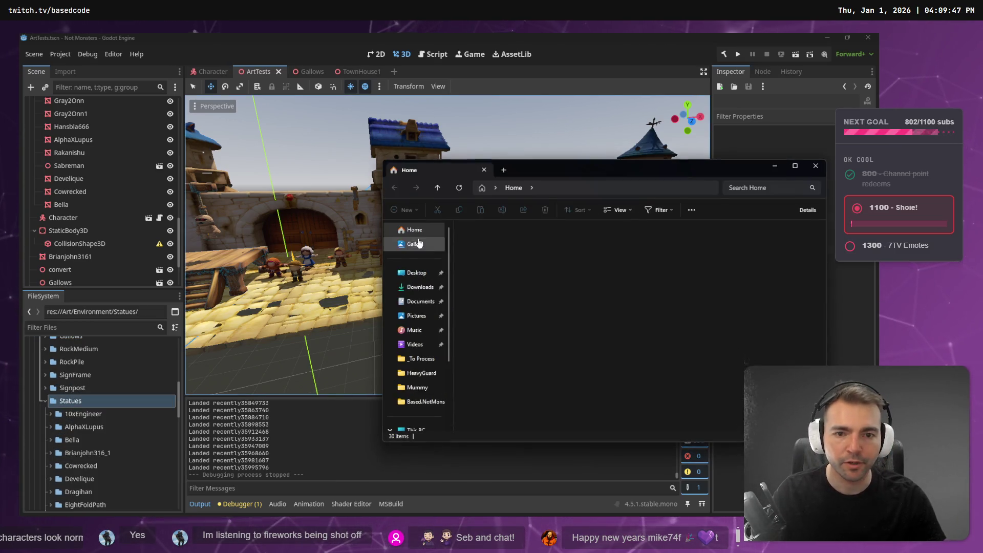
left_click(419, 358)
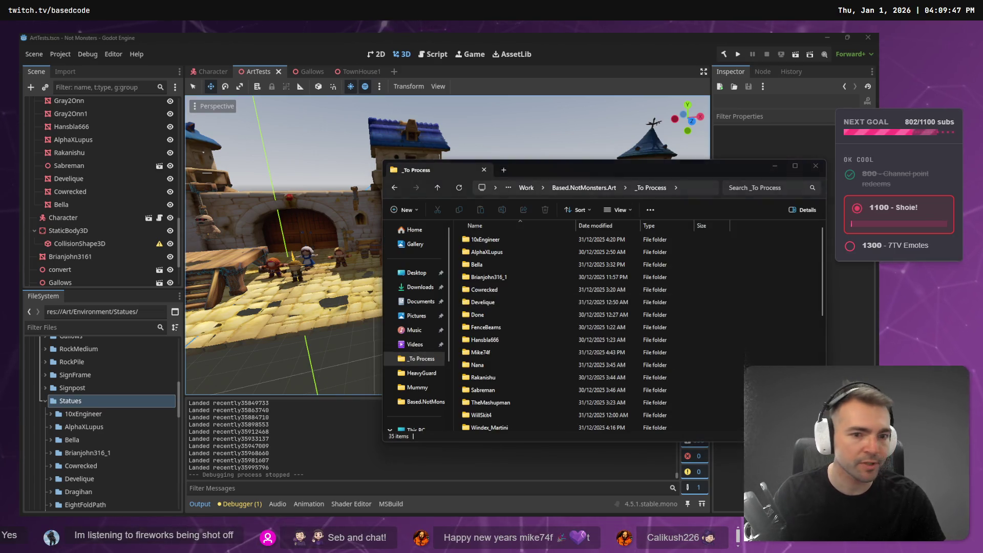
key("ctrl+v")
key("F2")
type("Kazte")
key("Return")
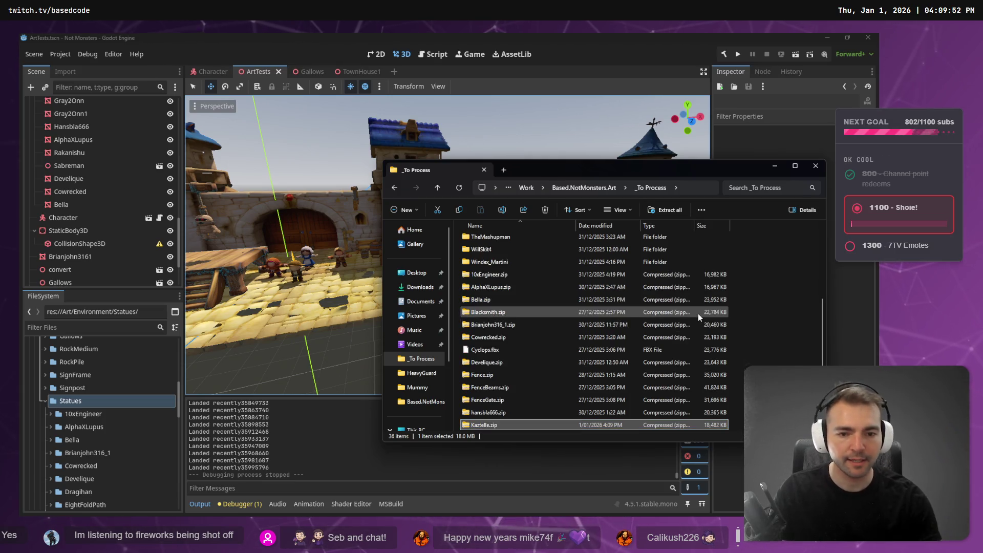
Step: Extract Kaztelle.zip, rename its mesh Kaztelle.obj, and copy the Kaztelle folder into Godot's Statues folder
right_click(493, 337)
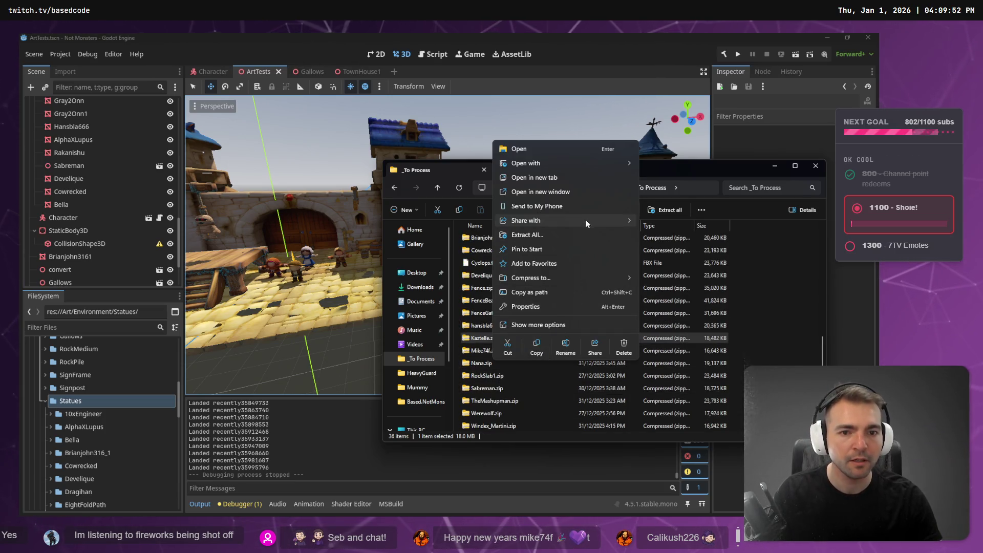
left_click(583, 234)
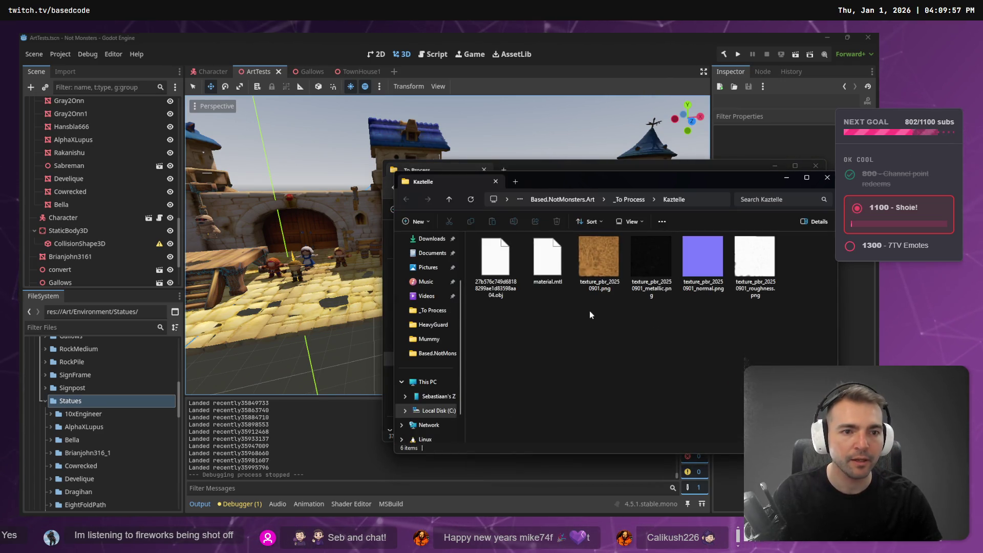
key("ctrl+l")
key("Escape")
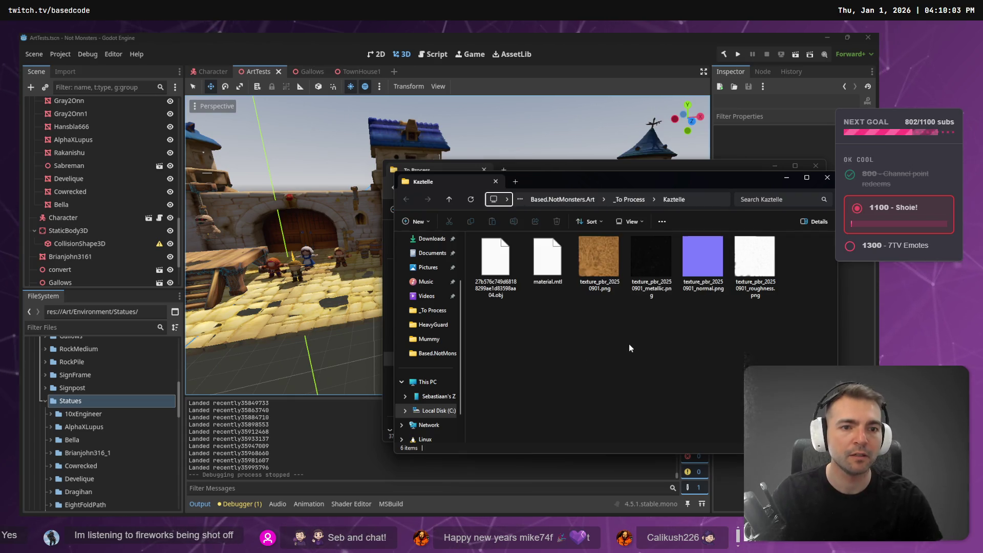
key("Tab")
key("F2")
type("Kaztelle")
key("Return")
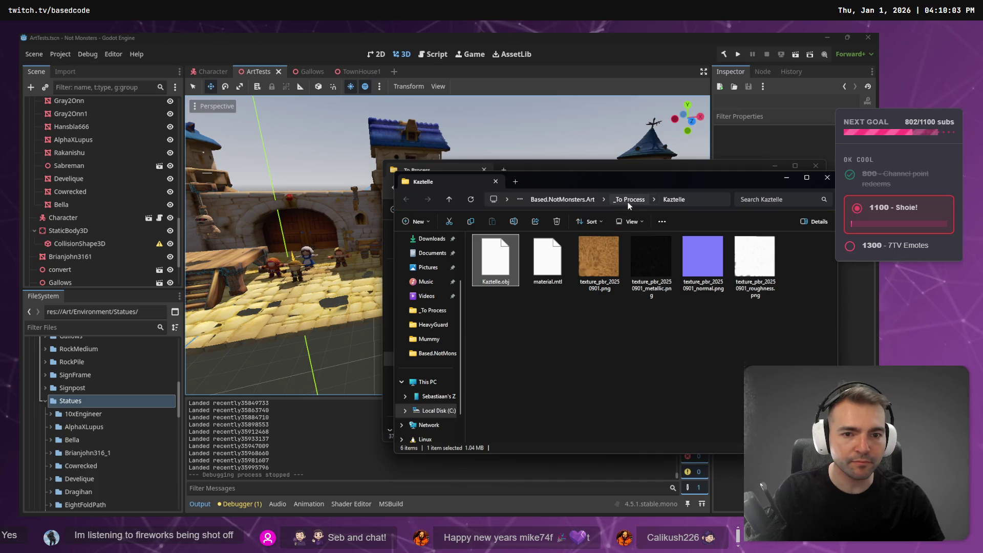
left_click_drag(641, 183, 710, 187)
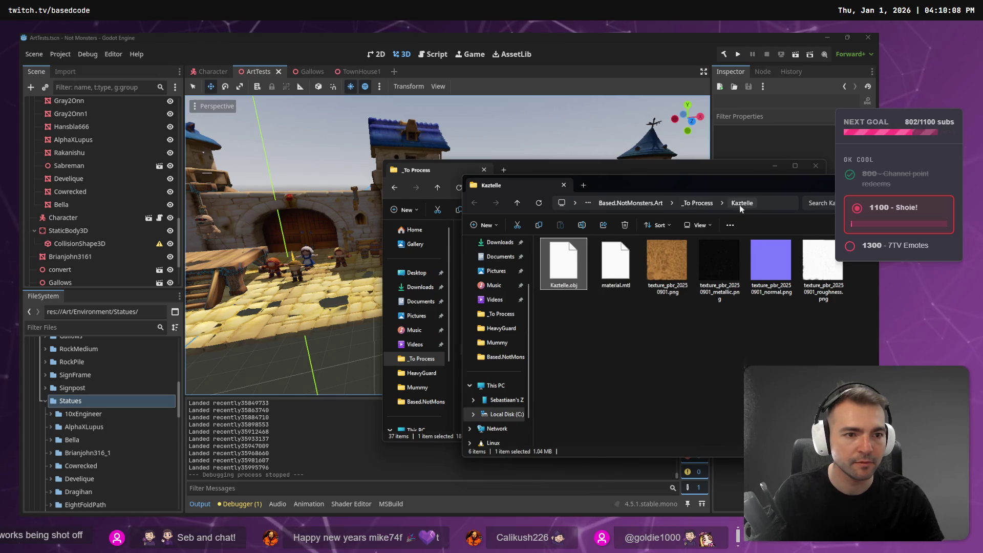
left_click_drag(74, 405, 72, 402)
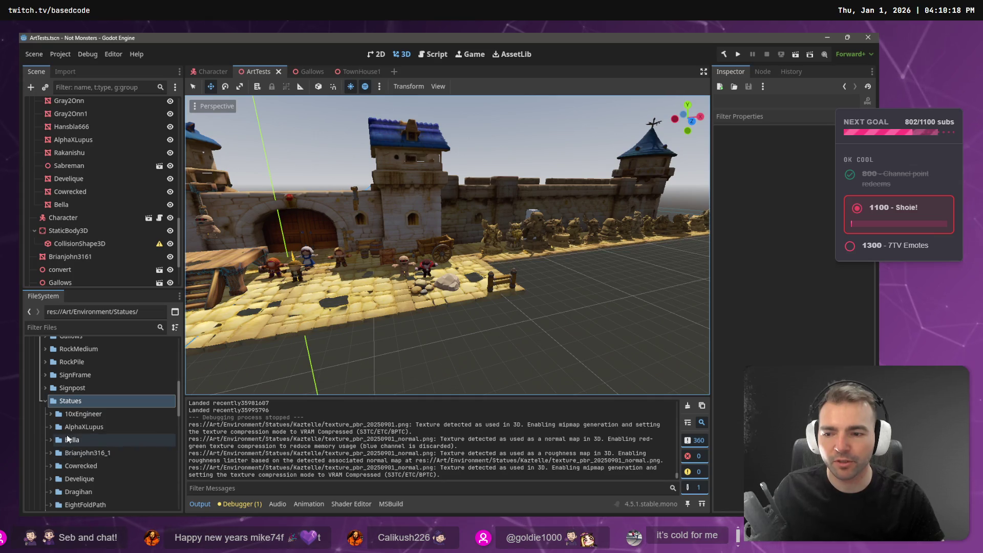
Step: Drag Kaztelle.obj from the expanded Kaztelle folder into the scene and raise the griffin onto the tiled floor
scroll(92, 433, "down", 10)
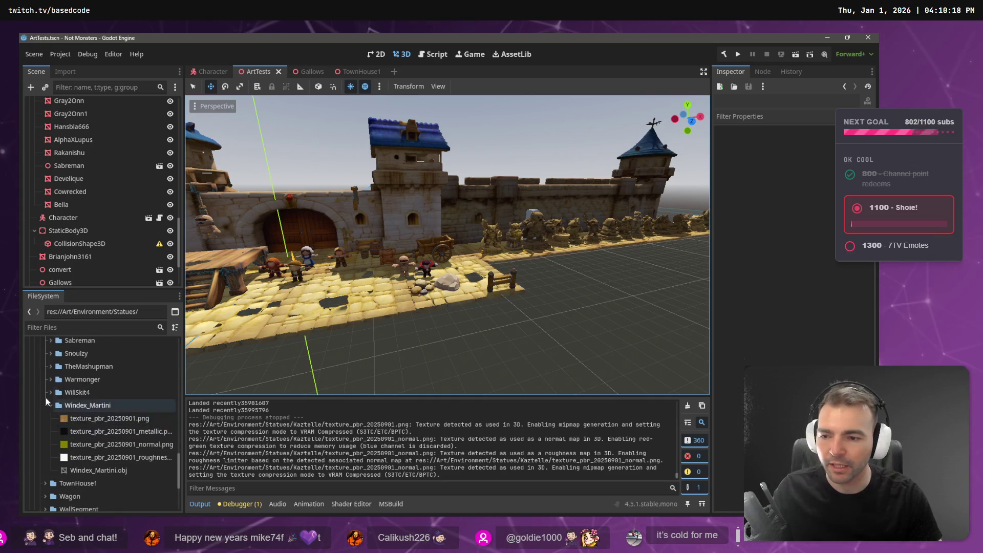
left_click(50, 406)
scroll(104, 414, "up", 1)
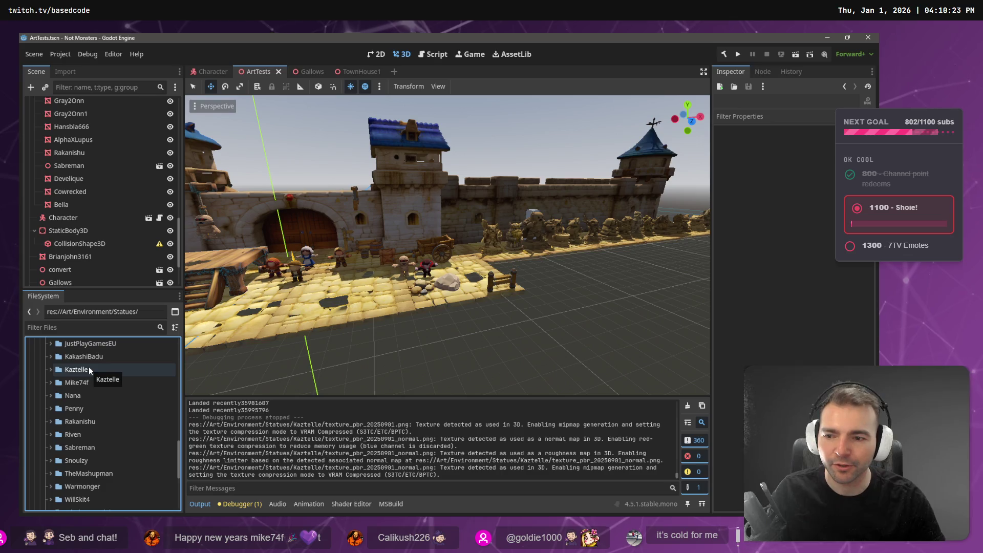
left_click(54, 369)
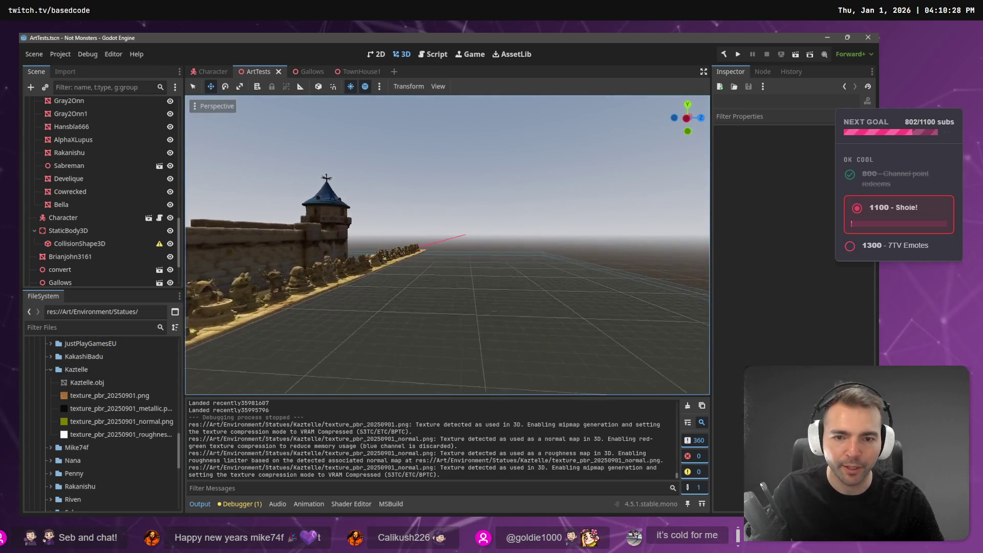
scroll(448, 244, "up", 3)
key("w")
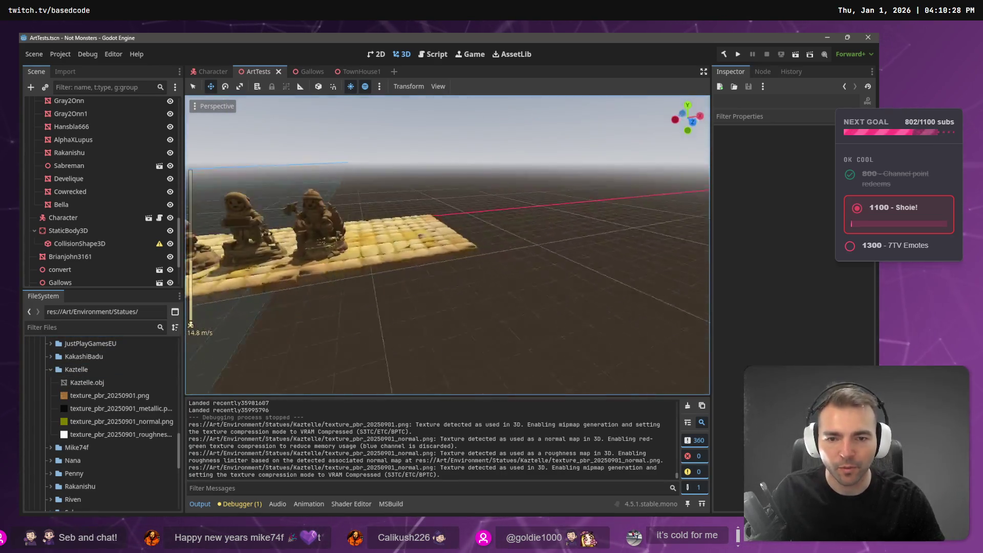
left_click_drag(85, 382, 436, 281)
left_click_drag(441, 218, 442, 169)
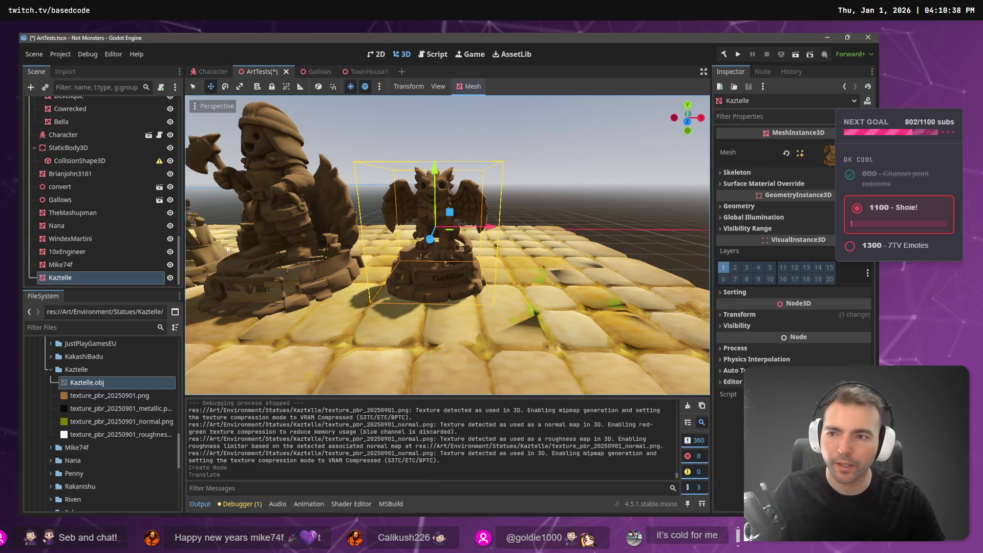
left_click(66, 71)
Step: Set Kaztelle.obj's Scale Mesh to 1.5 on X, Y and Z and reimport it
left_click(64, 204)
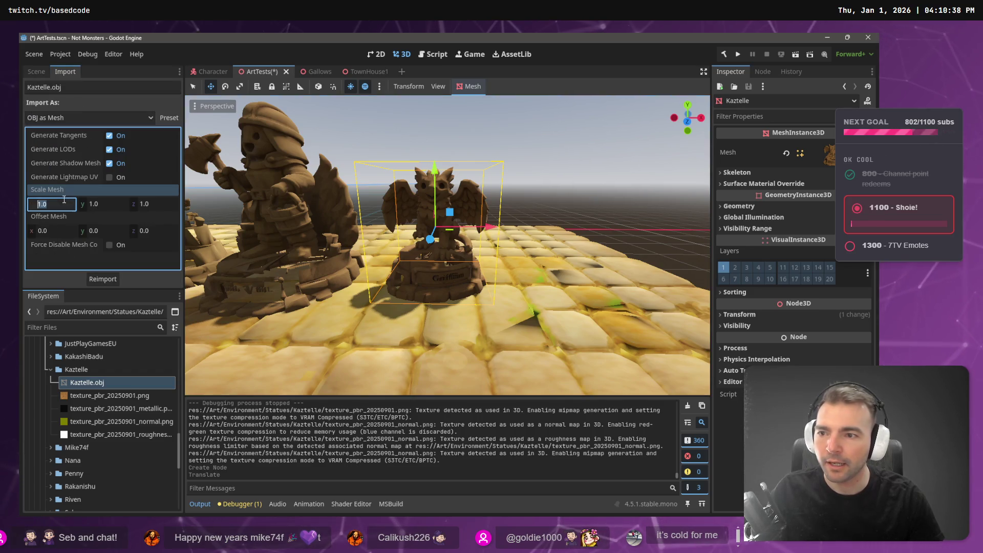
key("Tab")
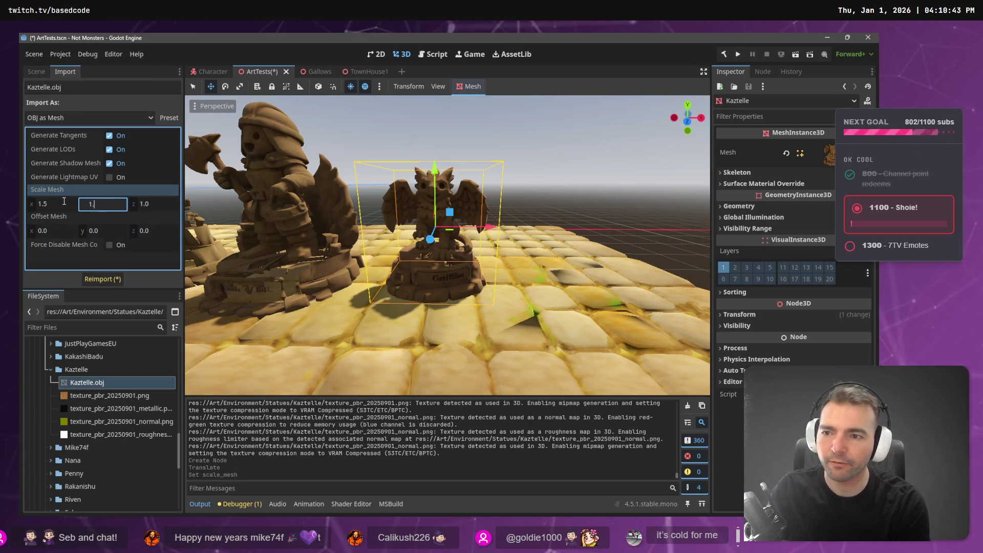
type("5")
key("Tab")
type("1.5")
key("Return")
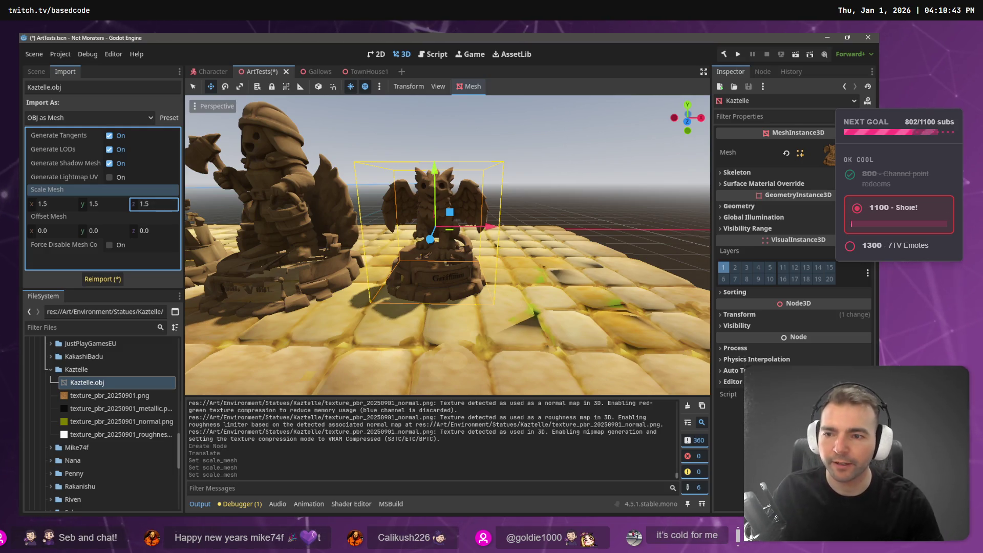
left_click(103, 279)
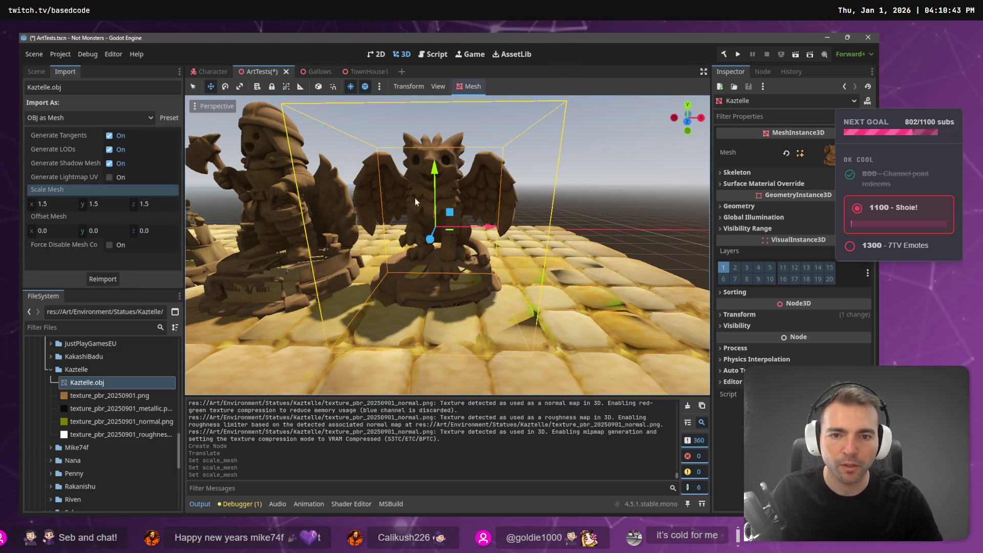
Step: Raise the enlarged griffin higher, look down the row of statues, and save the ArtTests scene
left_click_drag(436, 174, 435, 138)
left_click(588, 128)
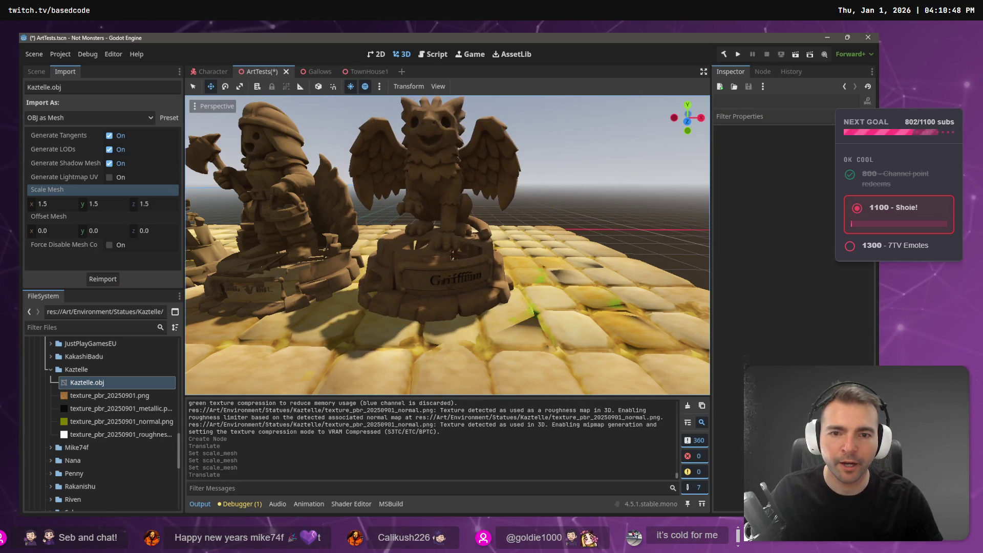
scroll(589, 128, "down", 5)
left_click_drag(589, 128, 276, 152)
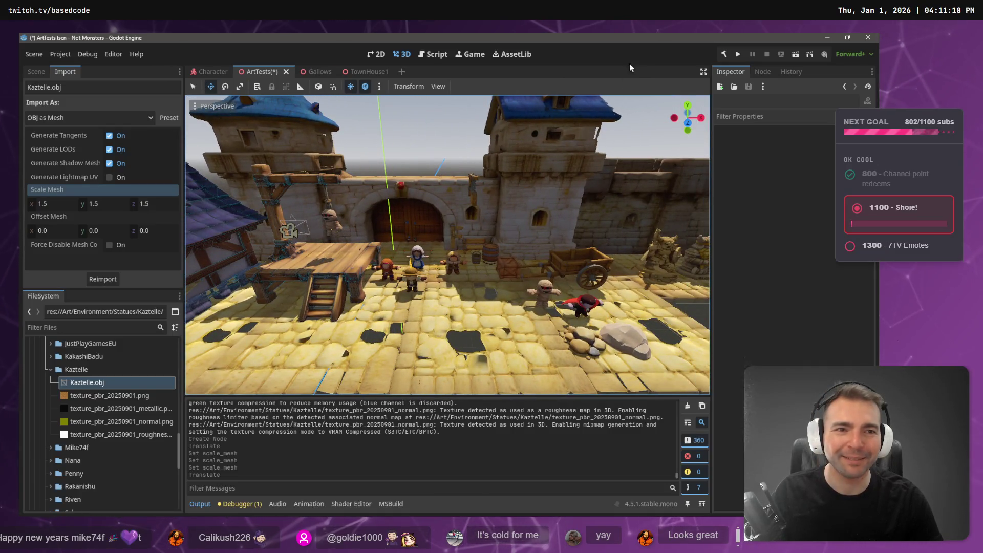
key("ctrl+s")
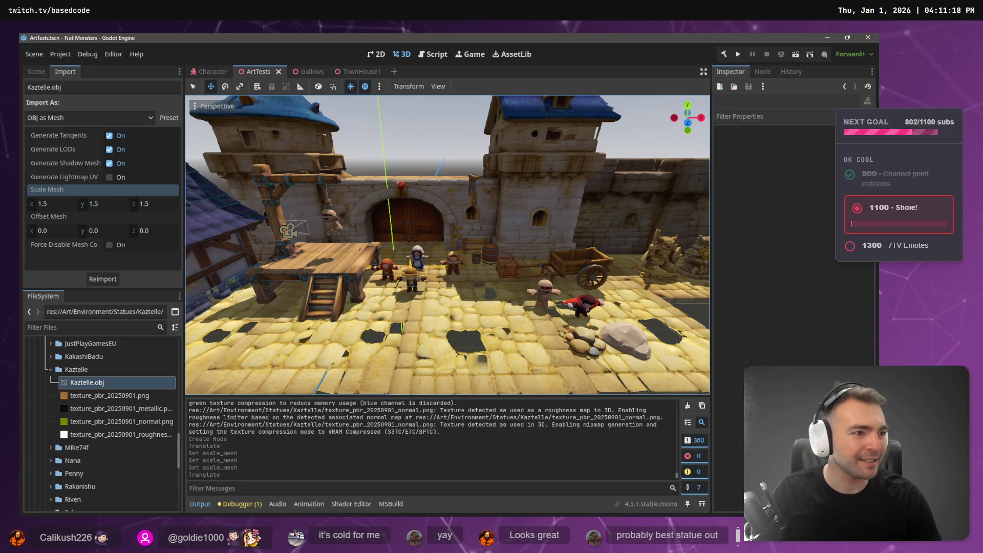
key("alt+Tab")
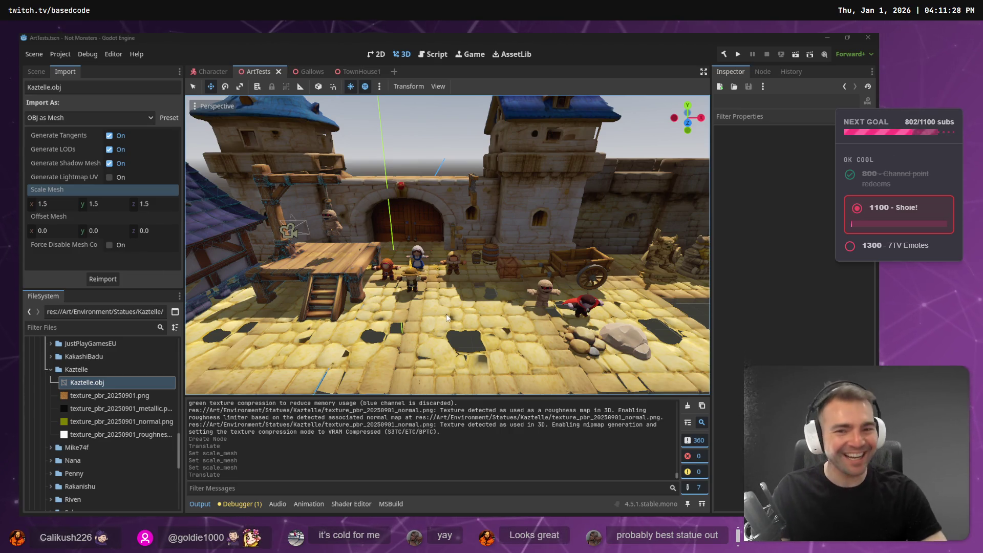
left_click_drag(454, 313, 445, 312)
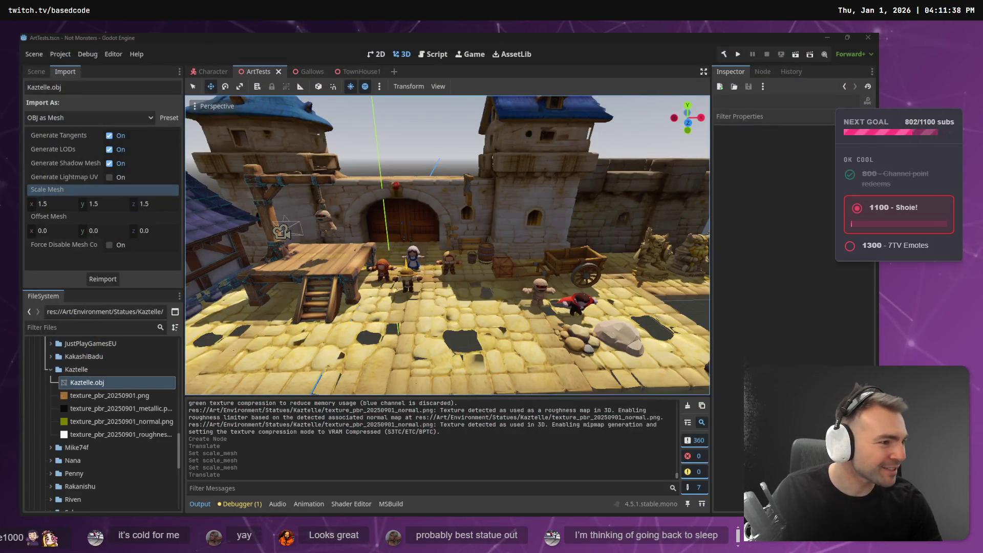
Step: Zoom out over the Not Monster whiteboard, then bring the Godot lighting chat forward
key("alt+Tab")
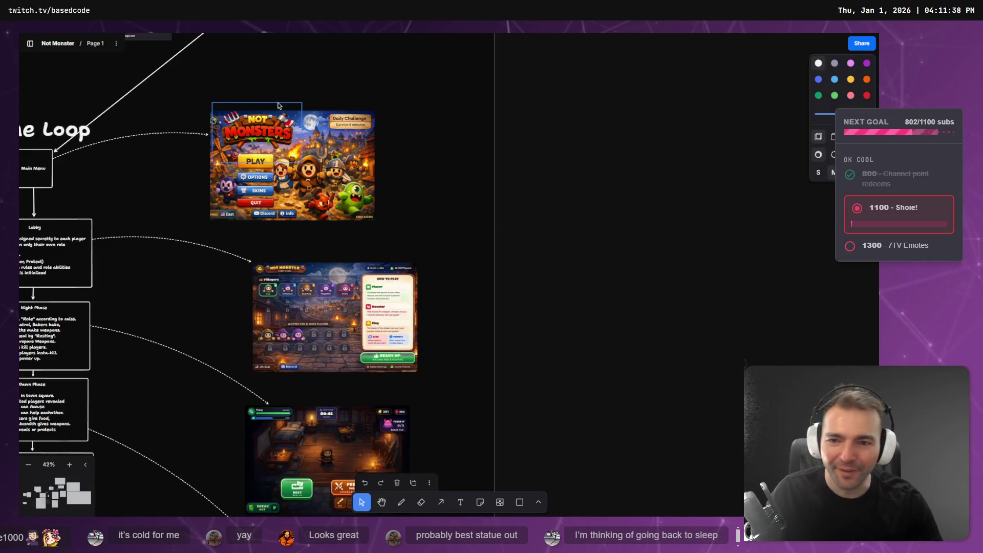
scroll(591, 272, "down", 5)
scroll(436, 348, "up", 3)
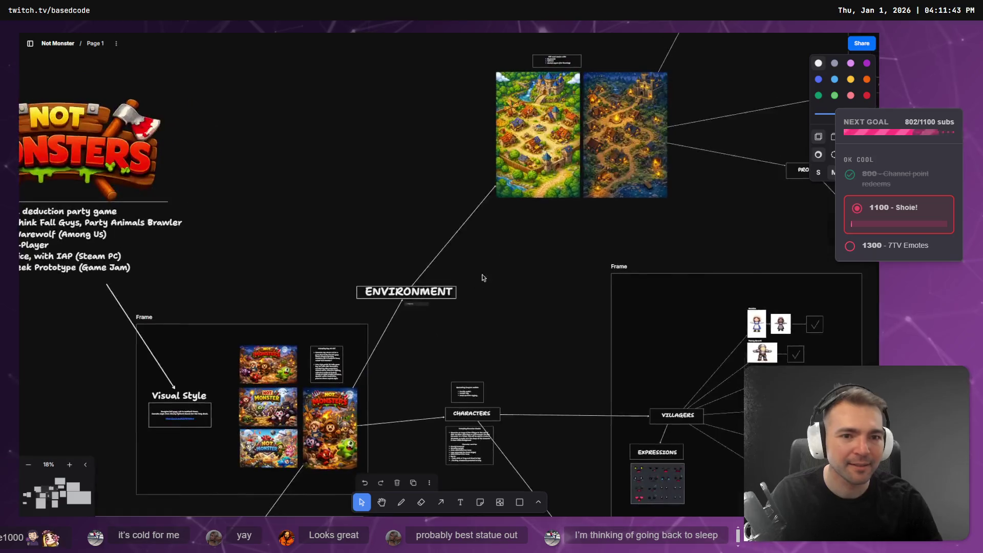
scroll(479, 288, "up", 2)
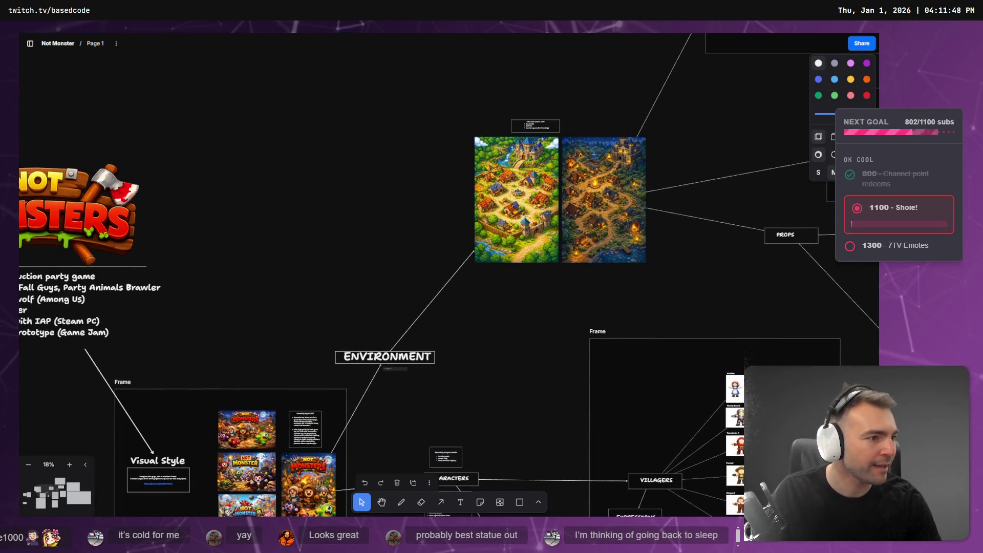
key("alt+Tab")
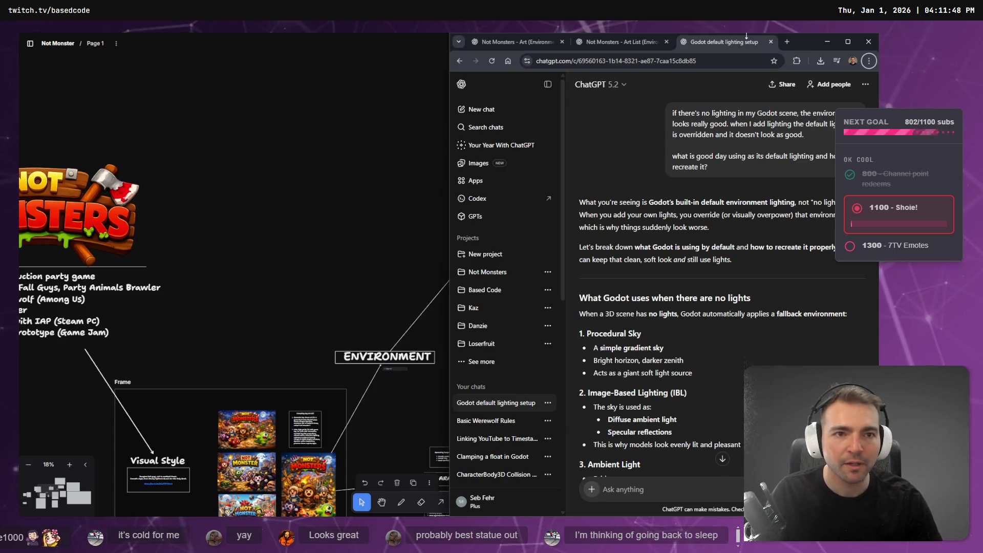
Step: Maximize the chat and read through the Image-Based Lighting section of the answer
left_click(849, 43)
scroll(361, 226, "down", 3)
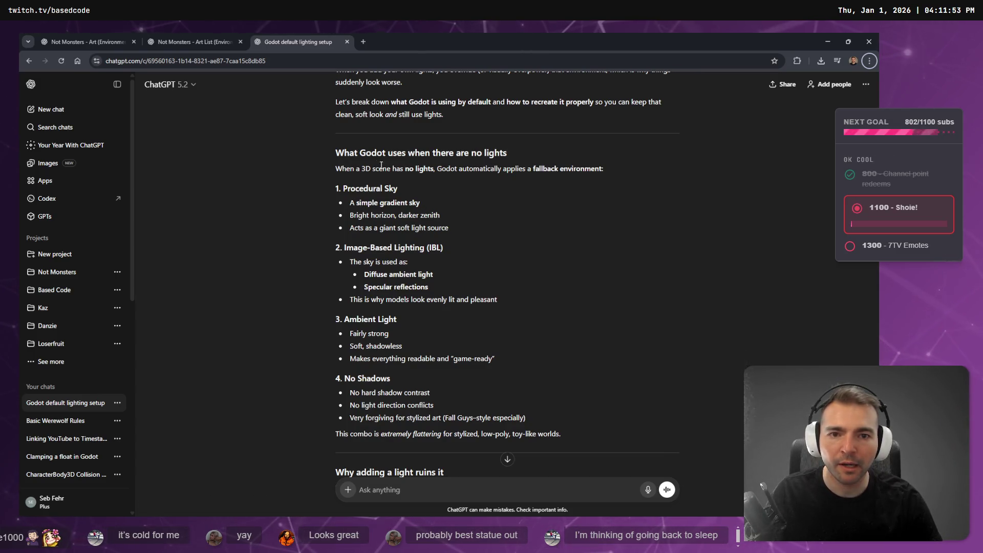
mouse_move(345, 249)
left_mouse_down()
mouse_move(444, 249)
mouse_move(296, 192)
left_mouse_up()
left_click(452, 272)
mouse_move(504, 303)
left_mouse_down()
mouse_move(353, 301)
mouse_move(336, 247)
left_mouse_up()
left_click(395, 274)
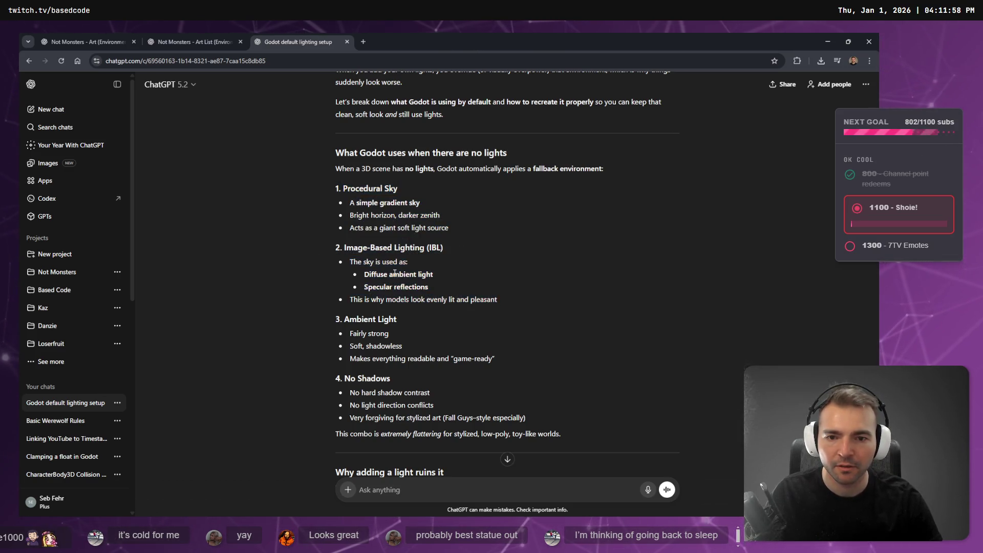
Step: Read down to the 'Add a WorldEnvironment' step, then return to the Godot editor
scroll(459, 277, "down", 1)
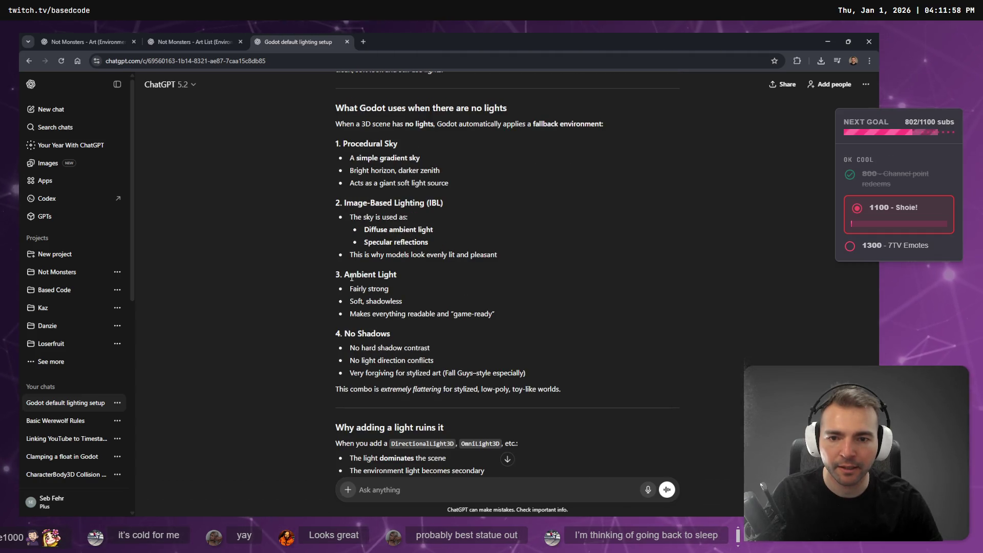
scroll(447, 341, "down", 4)
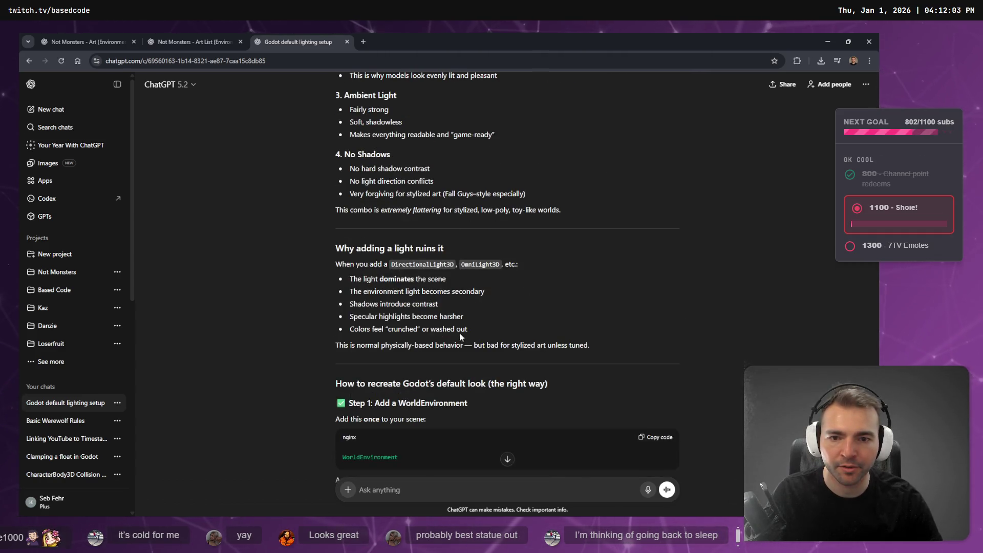
scroll(460, 337, "down", 3)
left_click_drag(454, 327, 312, 327)
key("ctrl+c")
left_click(379, 296)
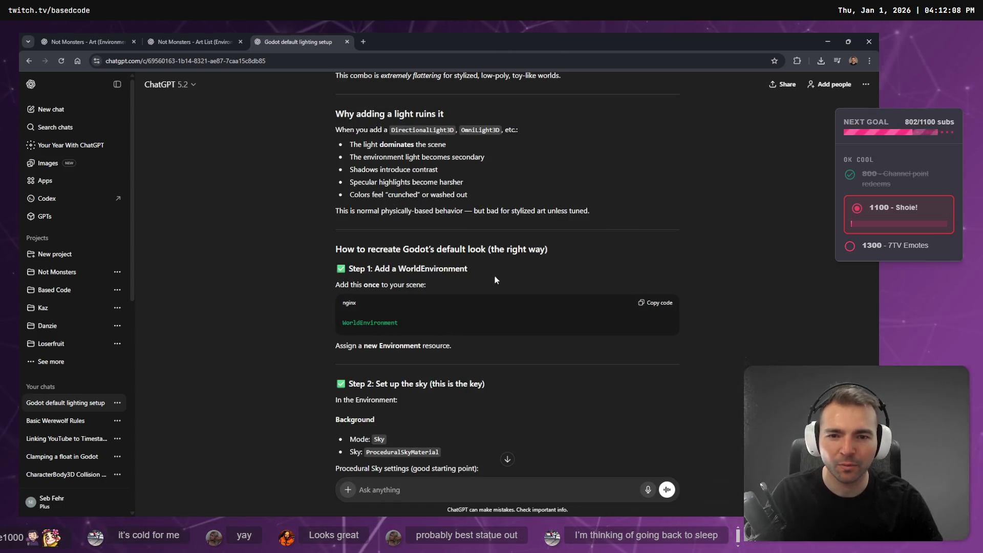
left_click_drag(391, 278, 374, 271)
left_click(374, 270)
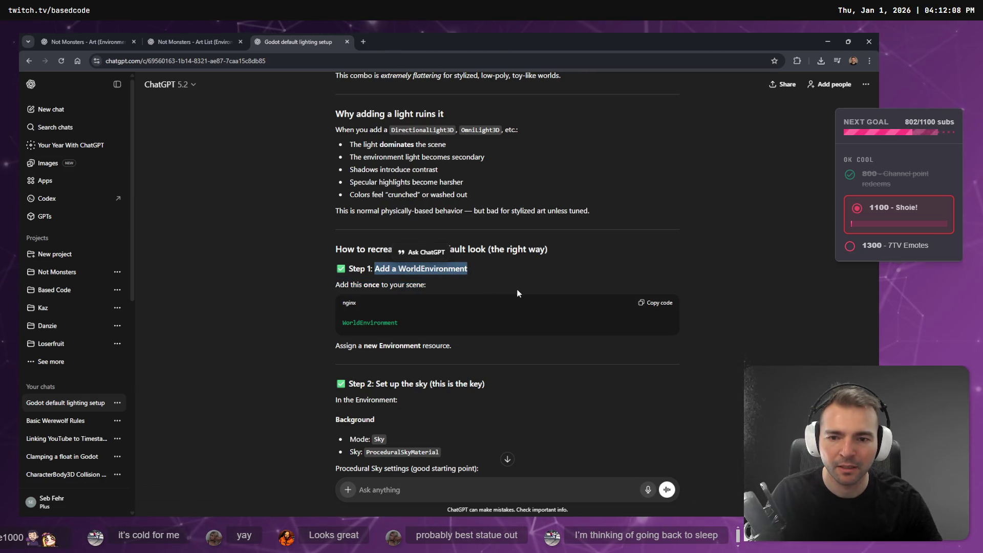
key("alt+Tab")
key("alt+Tab")
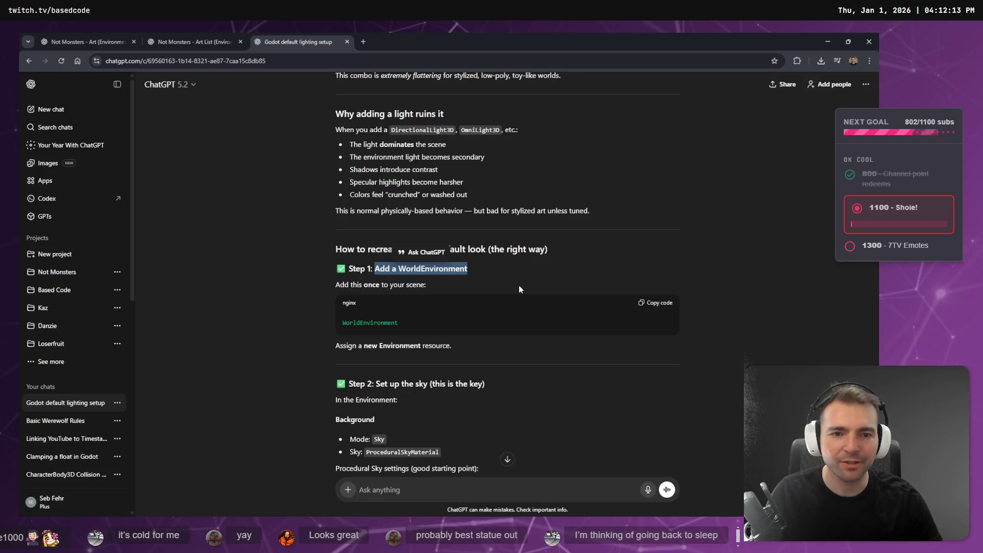
key("alt+Tab")
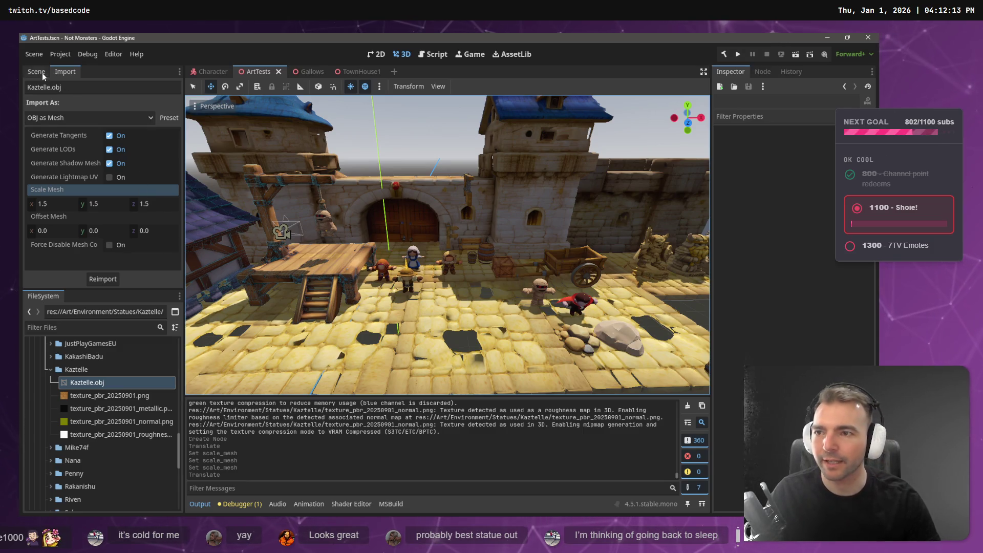
Step: Collapse the ArtTests tree, add a WorldEnvironment child node, and move it to the top under ArtTests
left_click(36, 71)
scroll(56, 140, "up", 5)
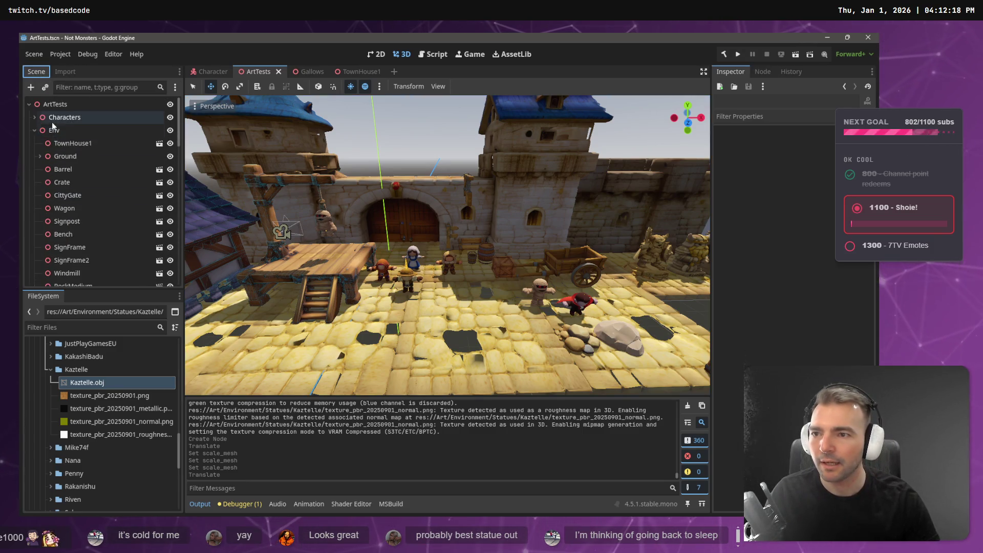
left_click(35, 143)
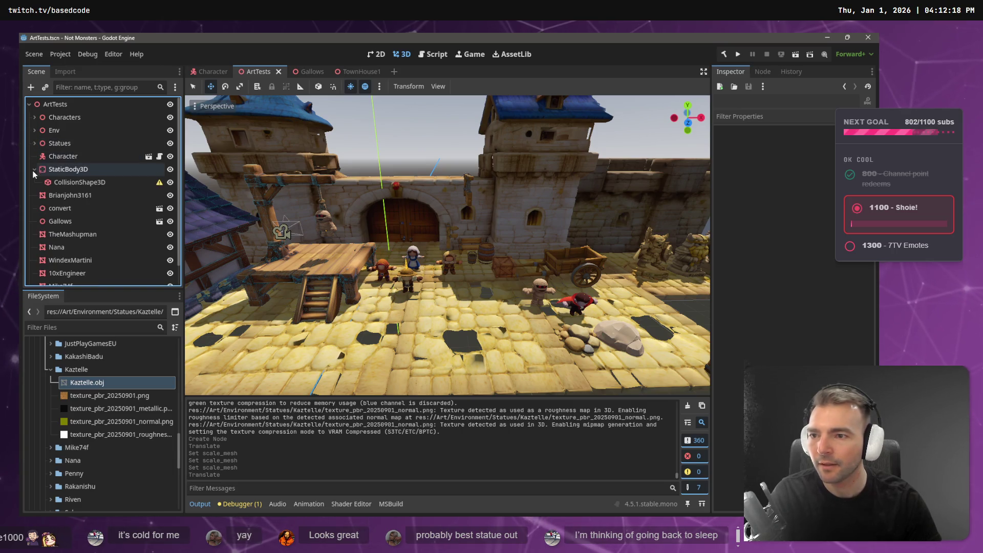
left_click(29, 104)
right_click(51, 150)
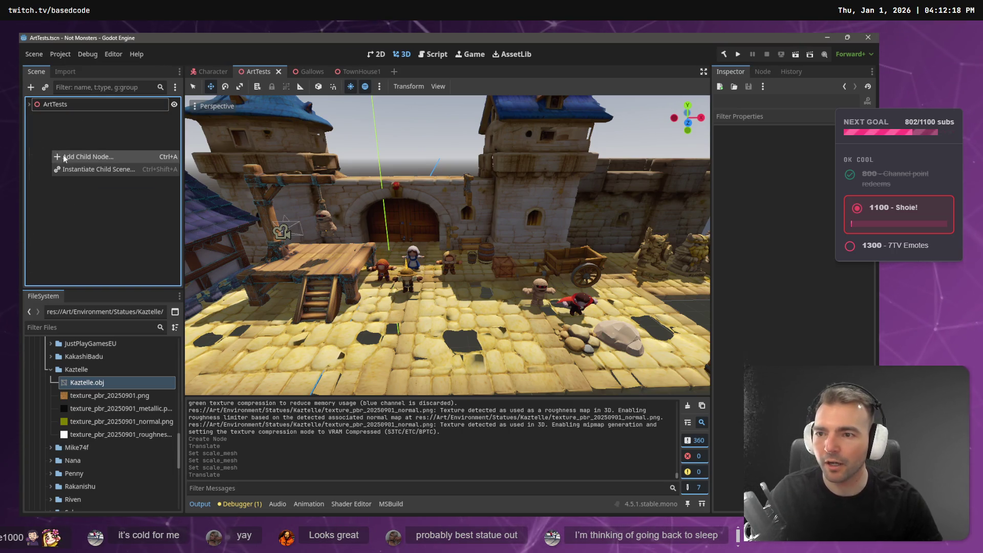
left_click(69, 157)
type("World")
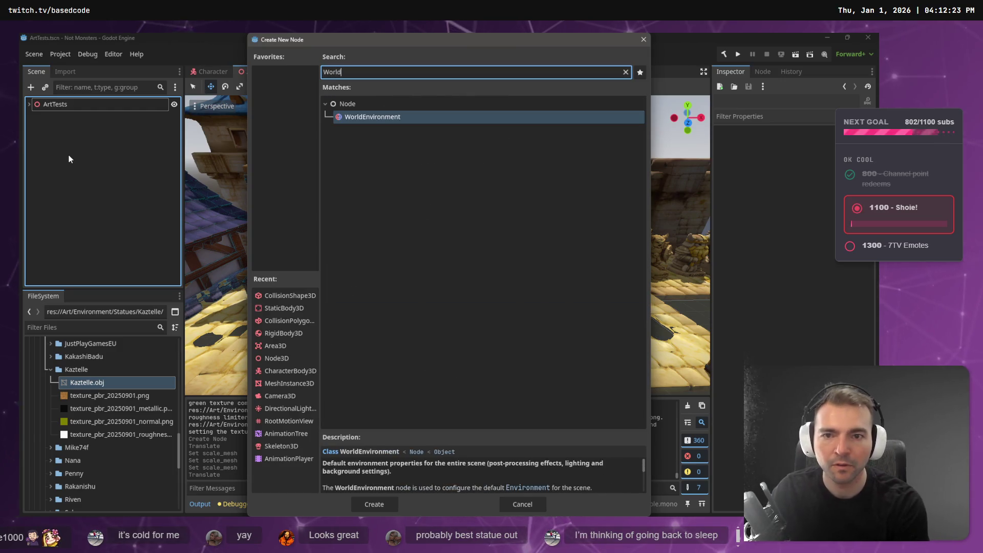
key("Return")
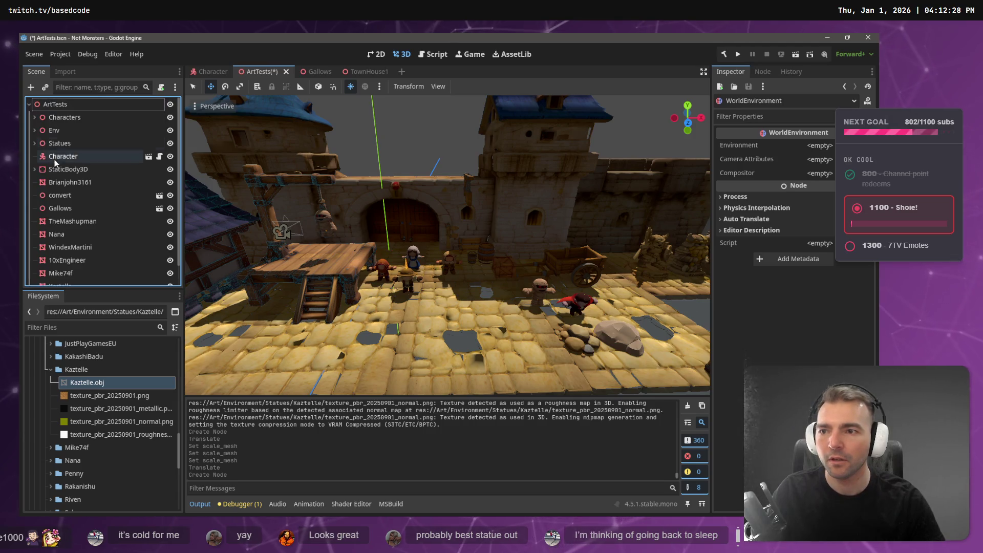
mouse_move(104, 195)
left_mouse_down()
mouse_move(84, 124)
mouse_move(89, 102)
mouse_move(104, 127)
left_mouse_up()
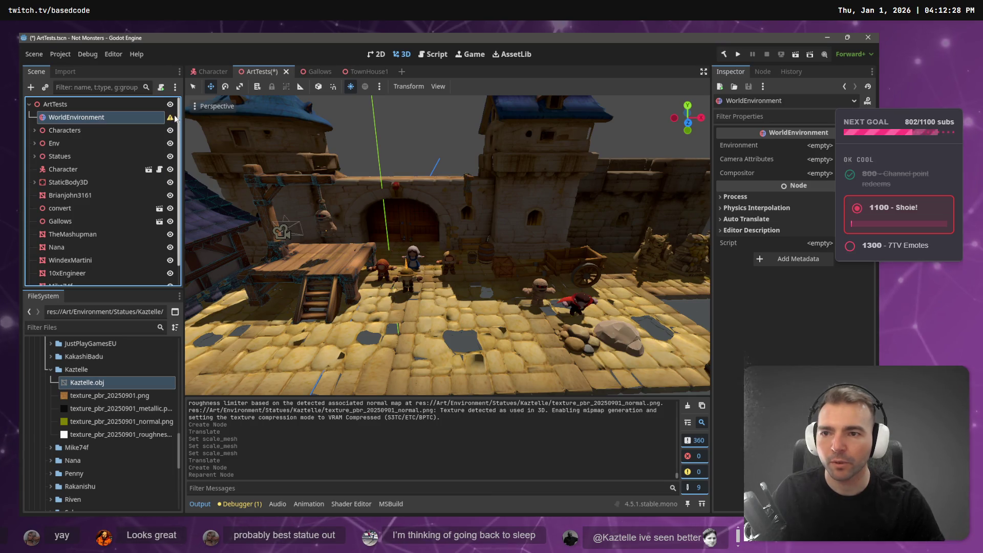
mouse_move(171, 118)
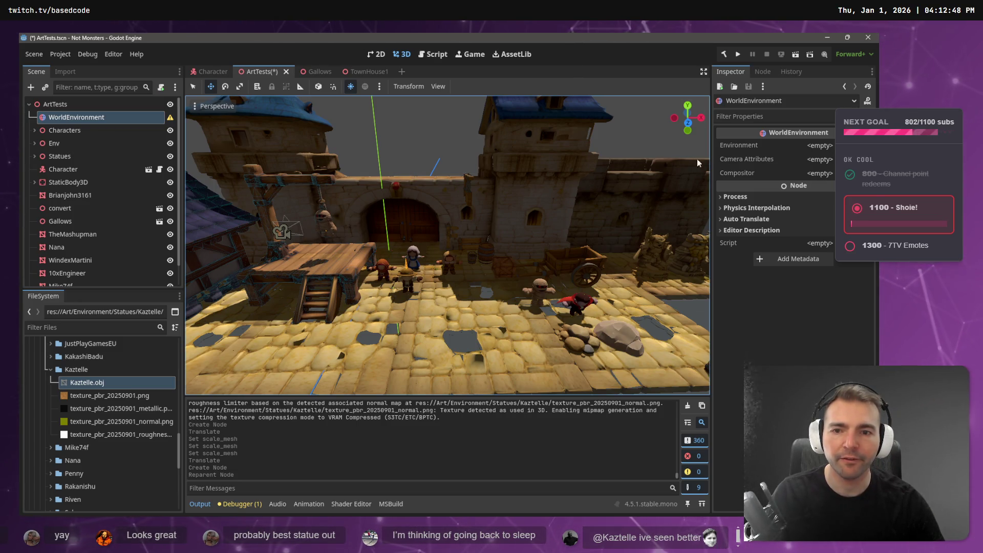
key("alt+Tab")
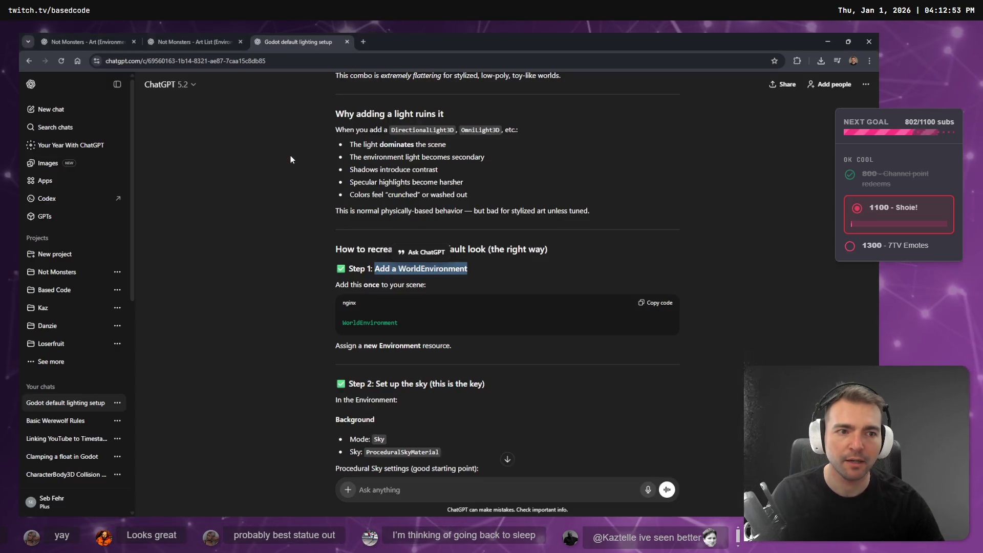
Step: Open a new browser tab and go to YouTube
key("alt+Tab")
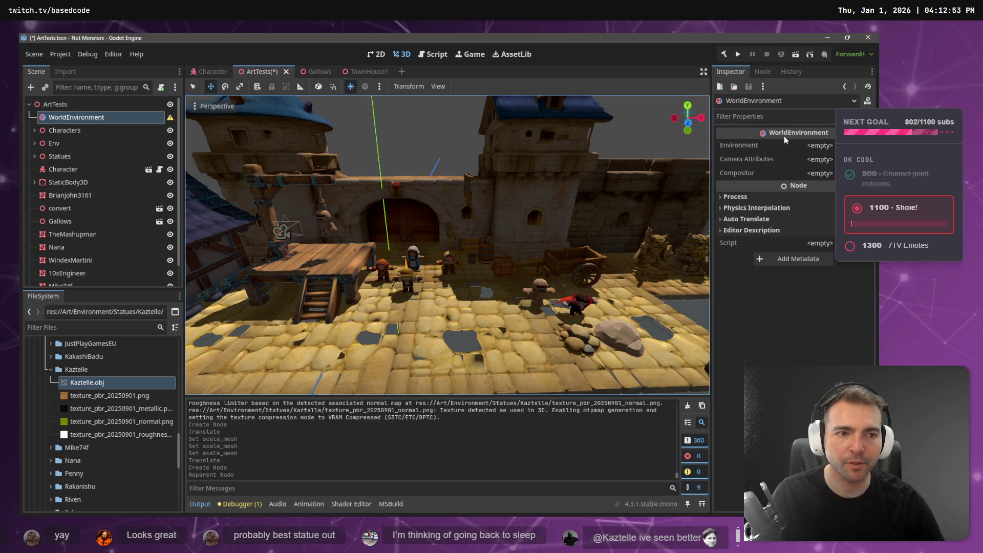
key("alt+Tab")
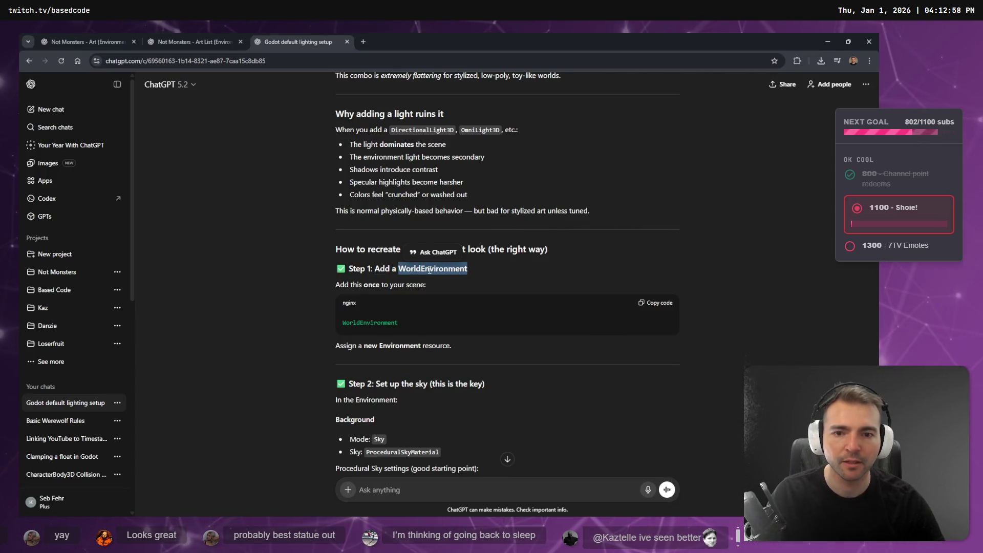
key("ctrl+t")
type("gofo")
key("BackSpace")
key("BackSpace")
key("BackSpace")
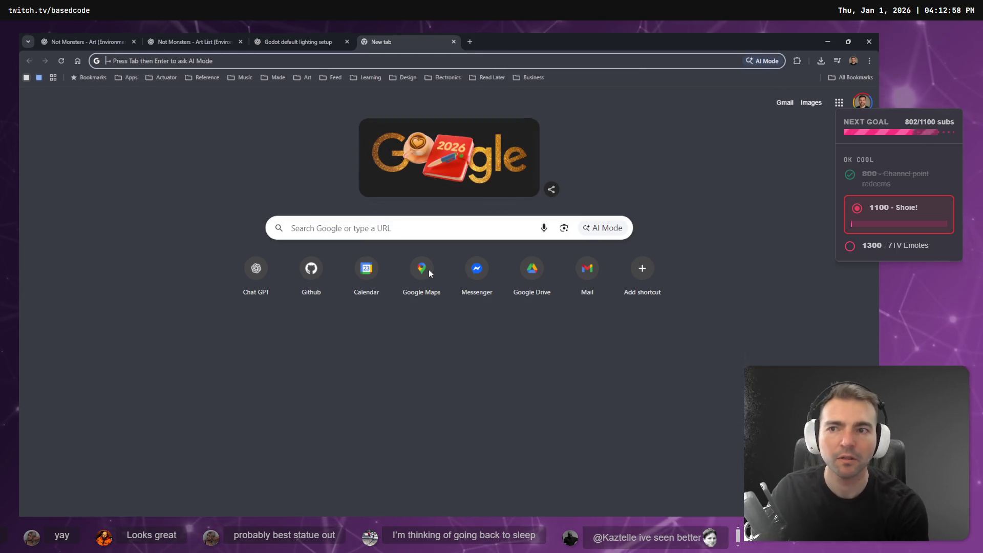
type("y")
key("Return")
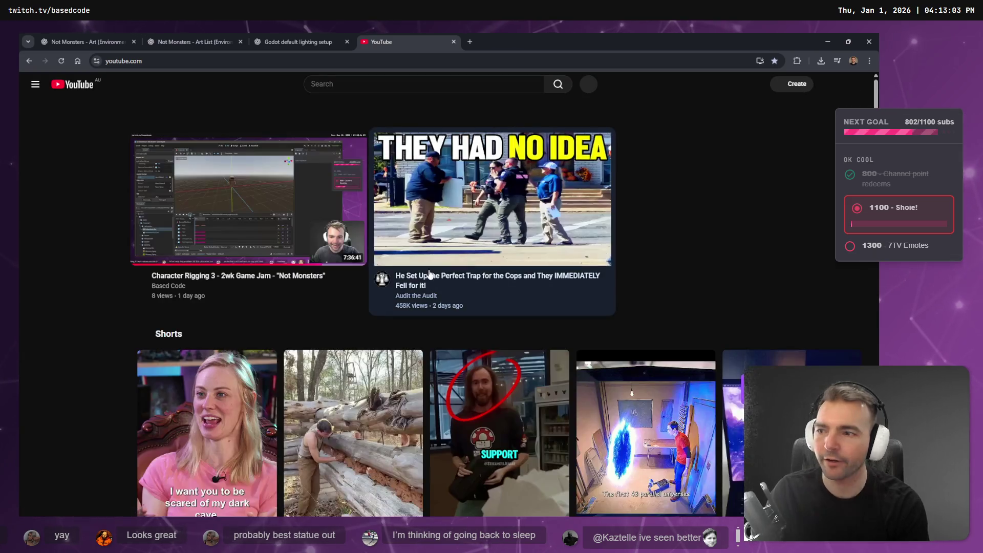
Step: Search YouTube for 'WorldEnvironment', then refine the query to 'WorldEnvironment godot'
key("slash")
key("ctrl+v")
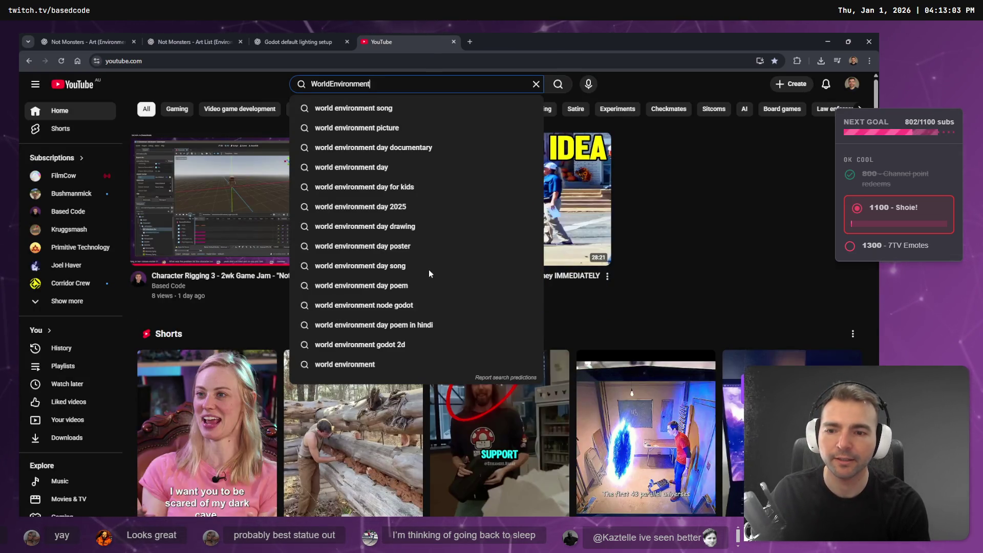
key("Return")
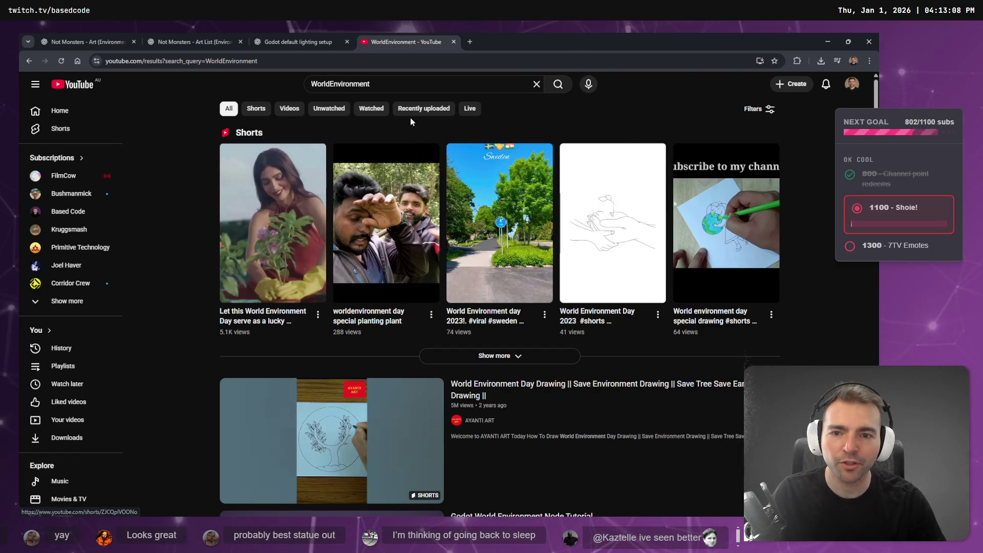
left_click(390, 86)
type("godot")
key("Return")
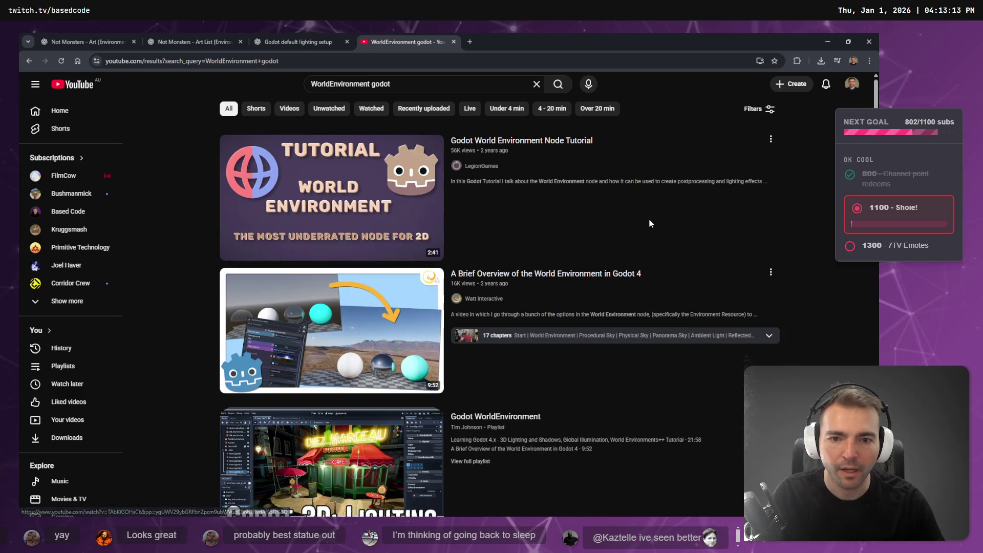
Step: Watch the Godot World Environment Node Tutorial fullscreen, then search for 'world'
left_click(338, 207)
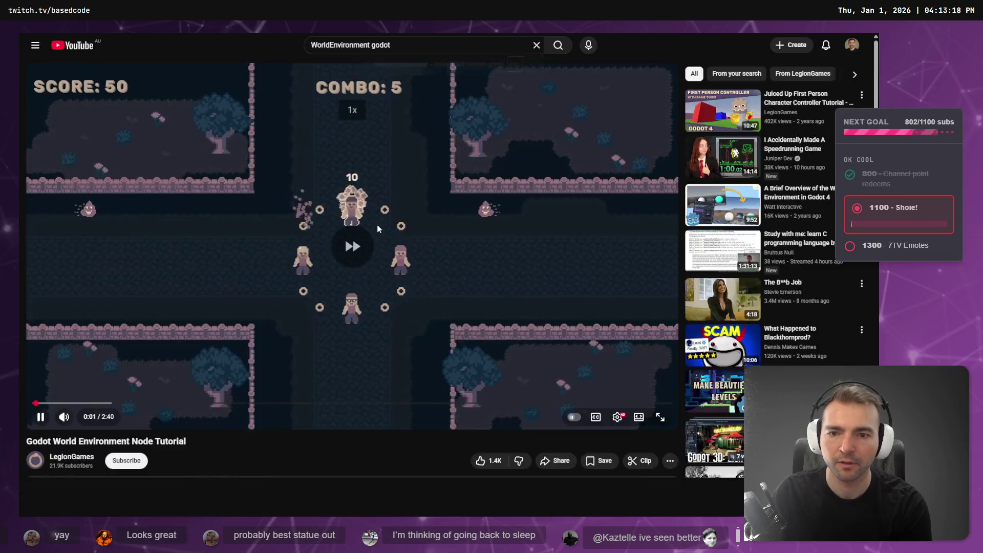
key("f")
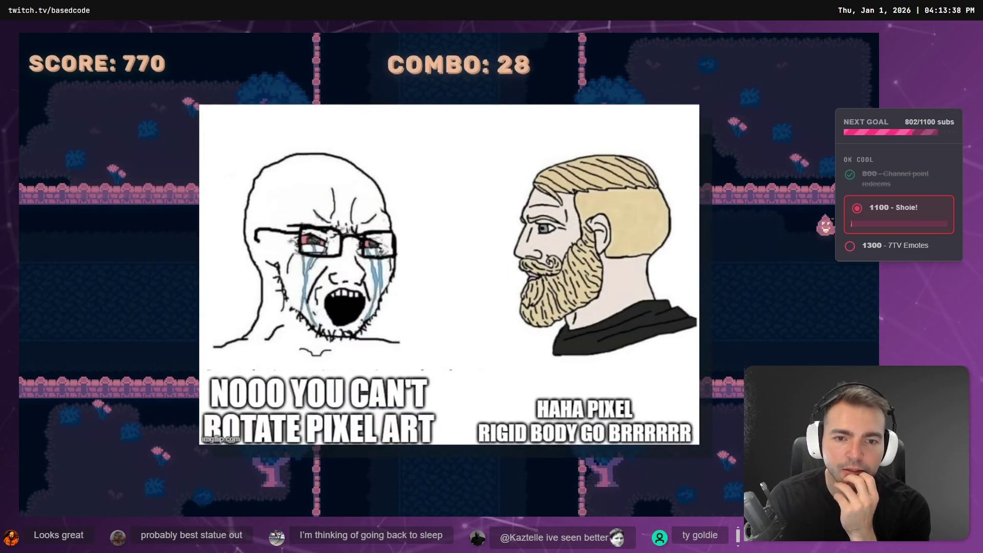
mouse_move(378, 229)
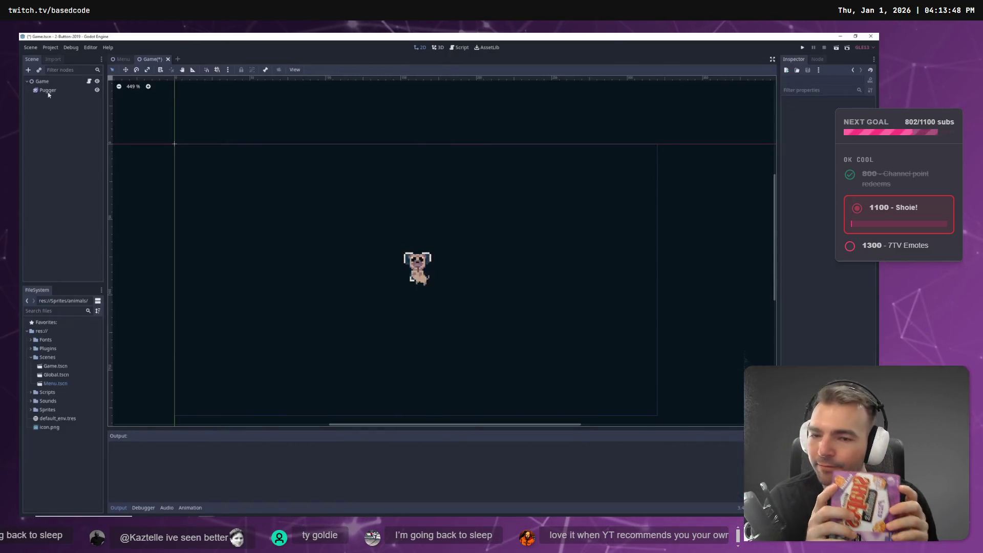
right_click(52, 84)
left_click(90, 108)
type("world")
key("Return")
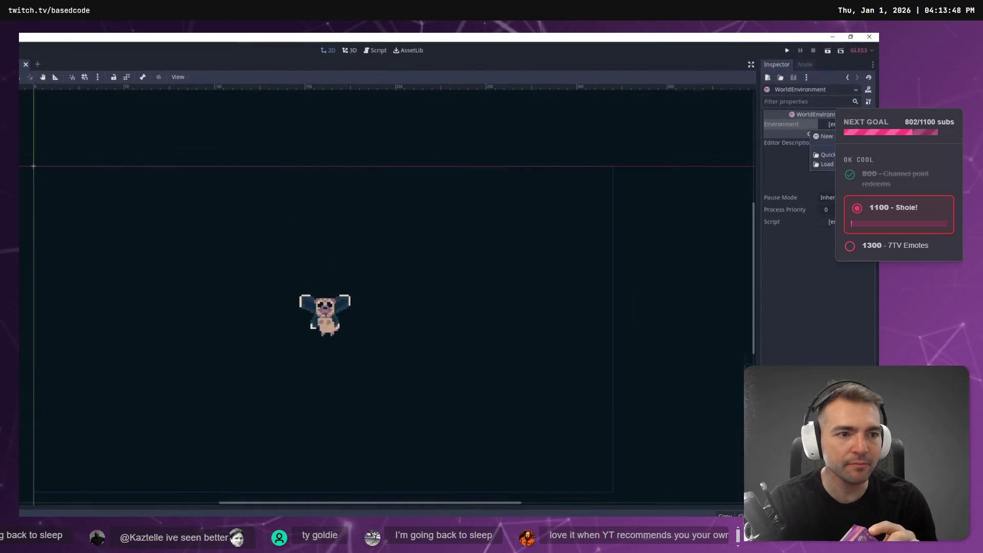
Step: Change several options in the right-hand panel, exit fullscreen, and start editing the search query
left_click(830, 117)
left_click(818, 134)
left_click(818, 136)
left_click(832, 145)
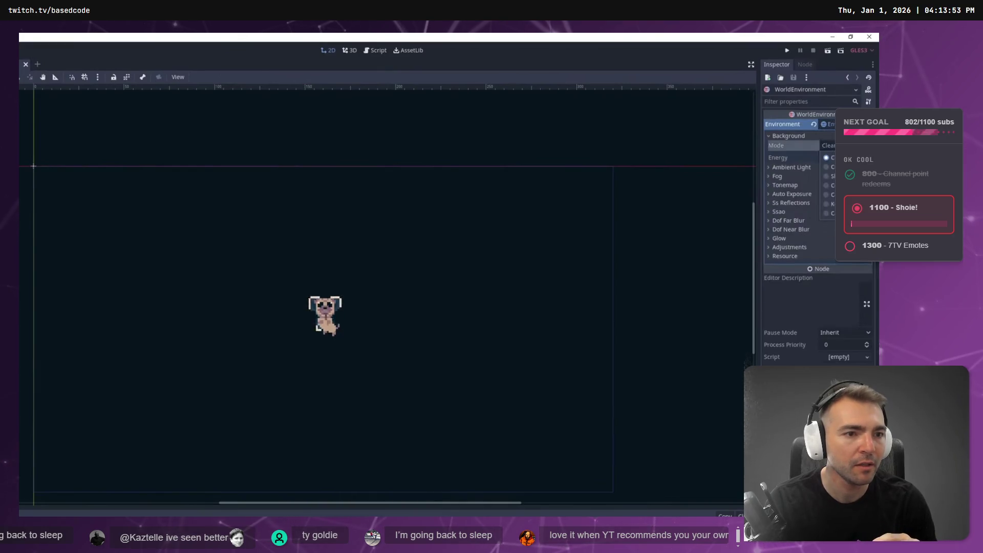
left_click(831, 194)
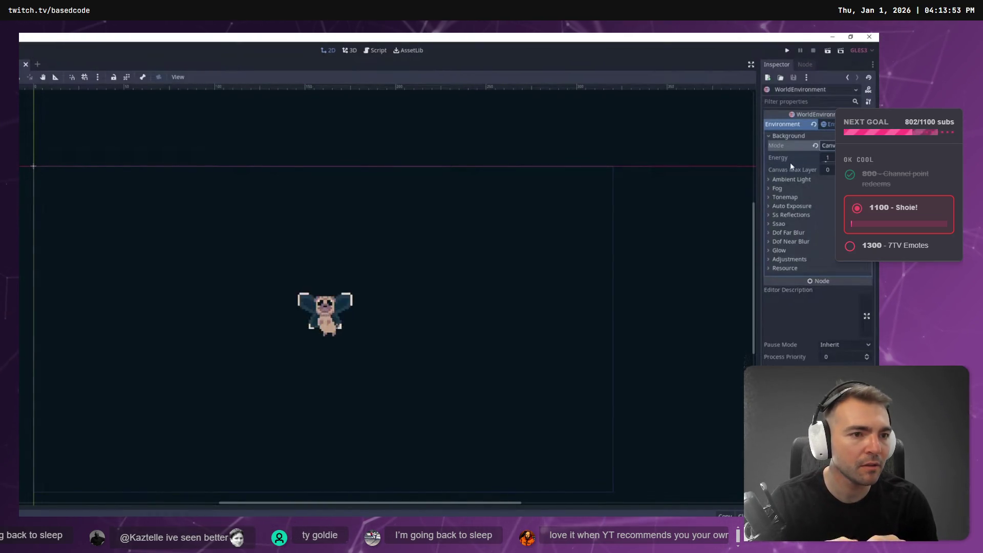
left_click(807, 259)
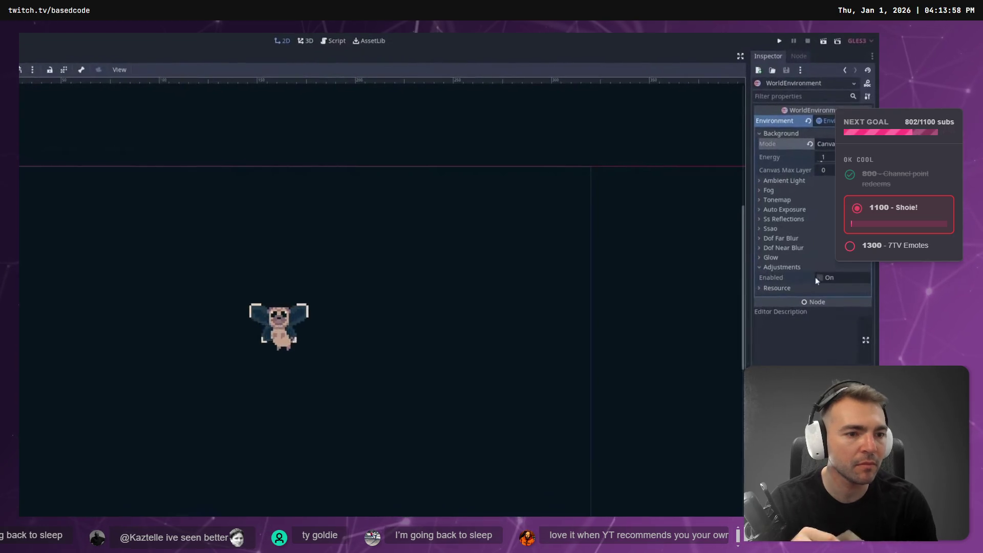
key("Escape")
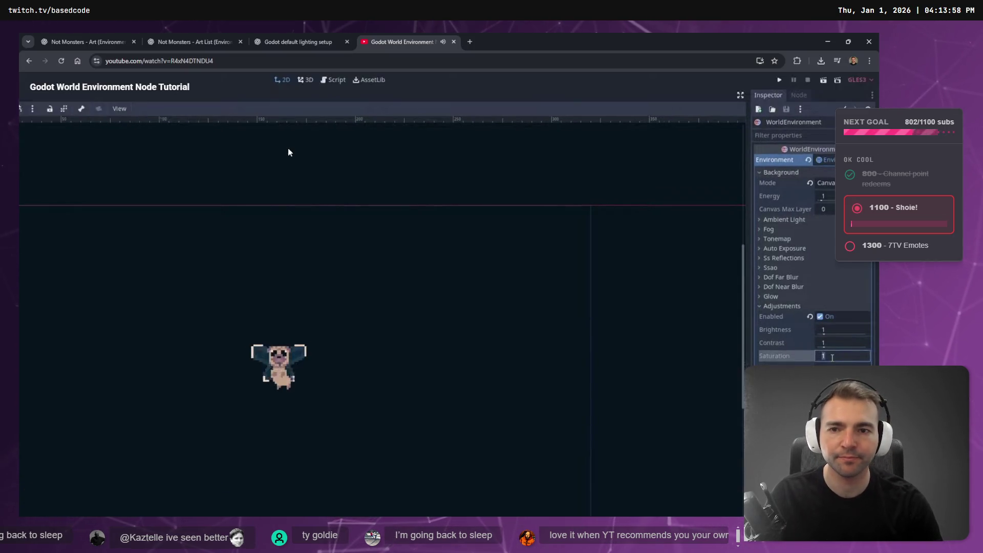
left_click(429, 86)
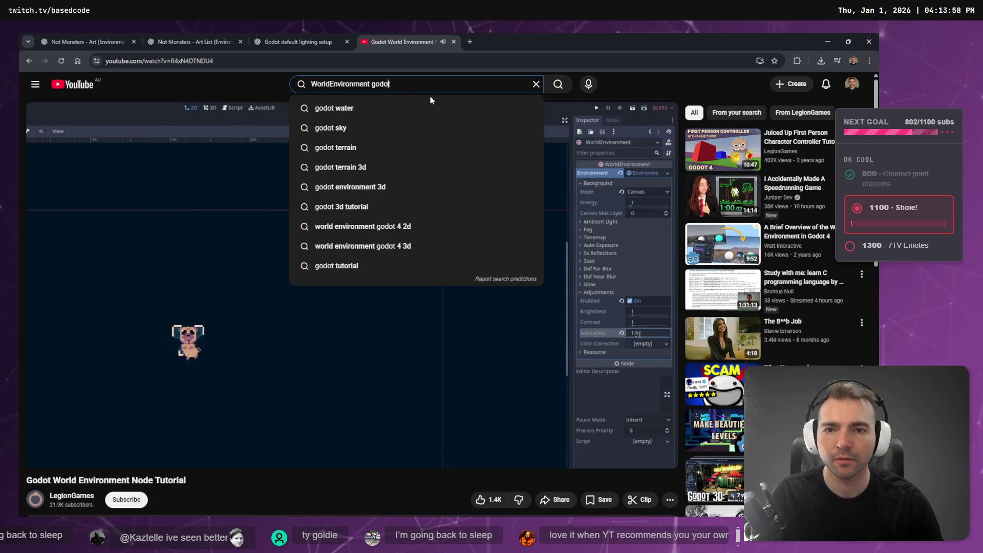
Step: Search 'WorldEnvironment godot 3d' and play the Godot 4 World Environment Tutorial fullscreen at 1.25x
type(" 3d")
key("Return")
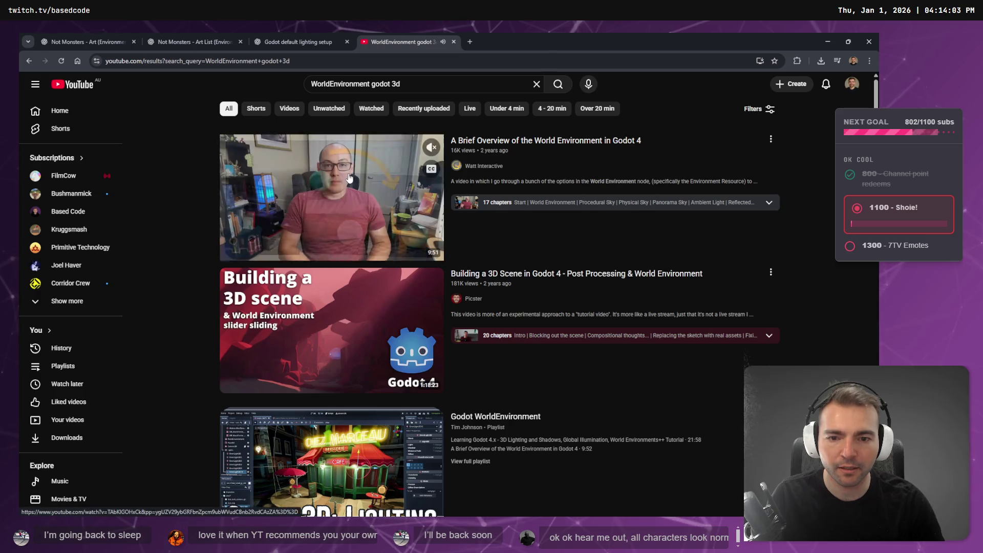
scroll(320, 235, "down", 4)
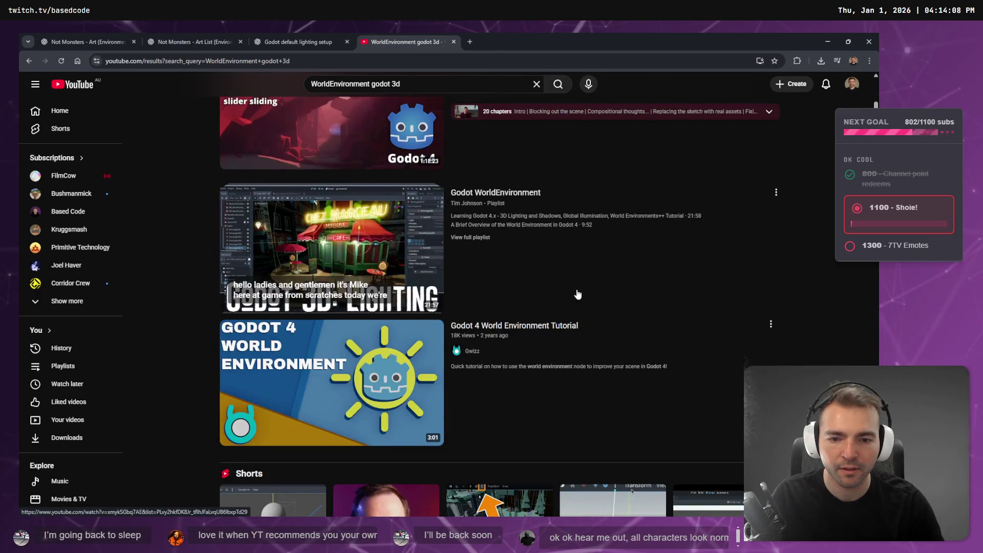
scroll(305, 353, "down", 1)
mouse_move(330, 373)
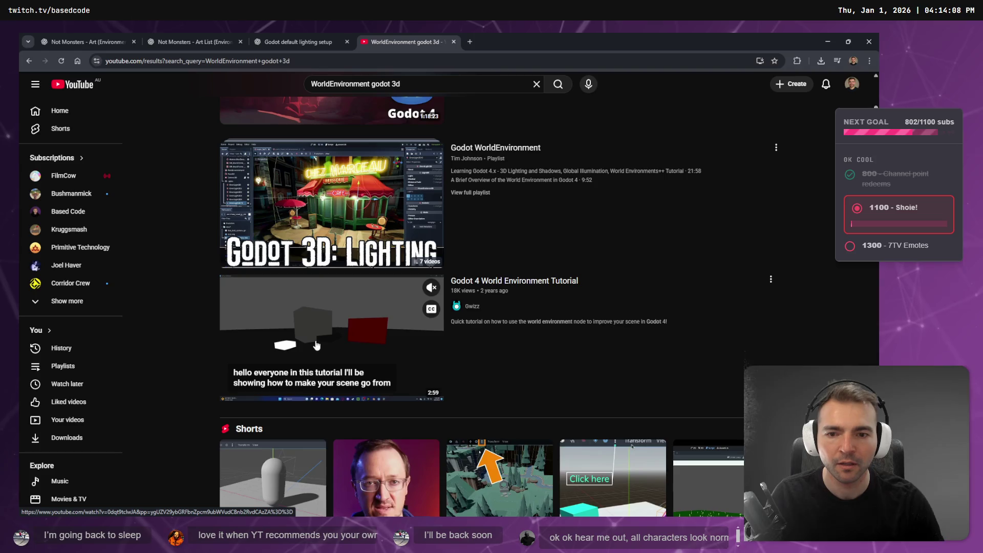
key("ctrl+Tab")
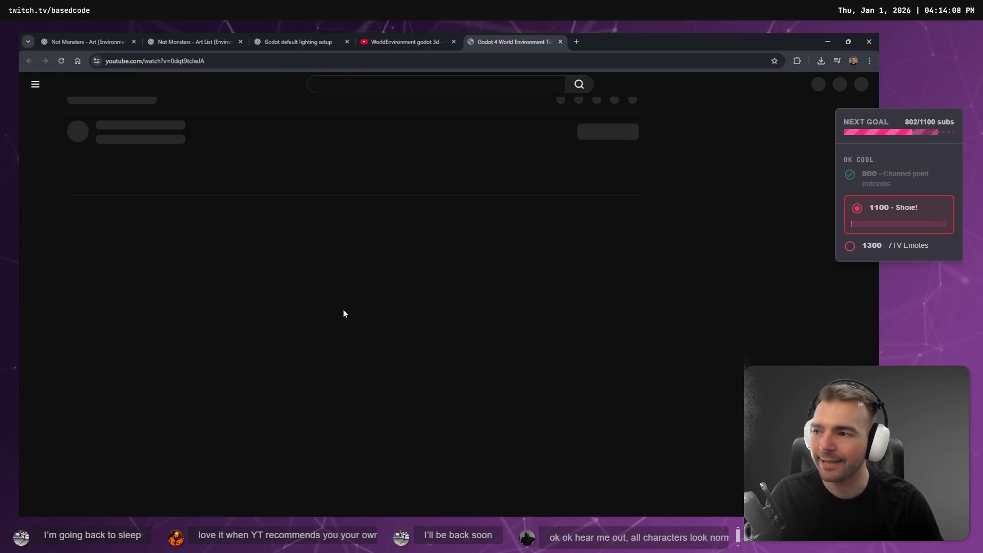
key("f")
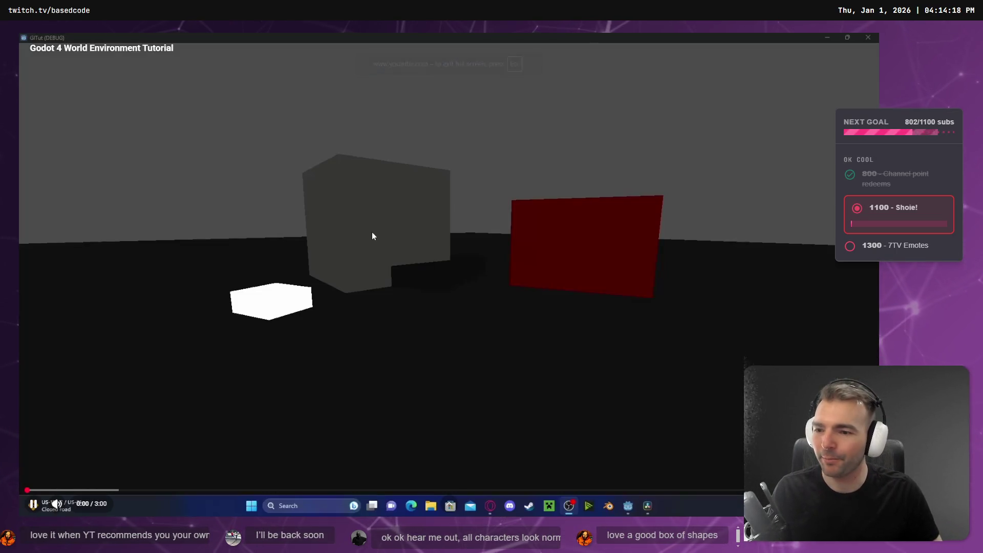
key("shift+period")
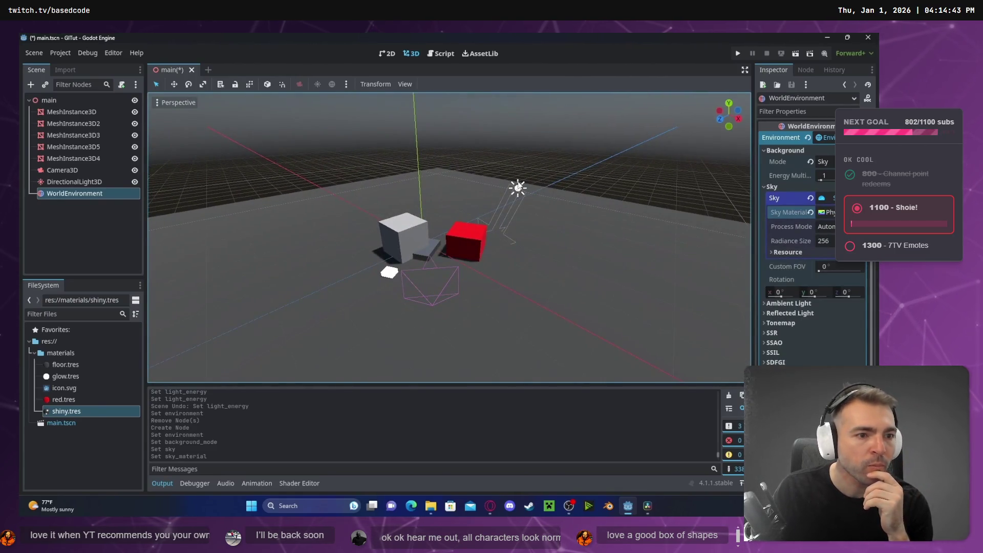
Step: Change a series of options in the right-side panel while the tutorial plays
left_click(72, 182)
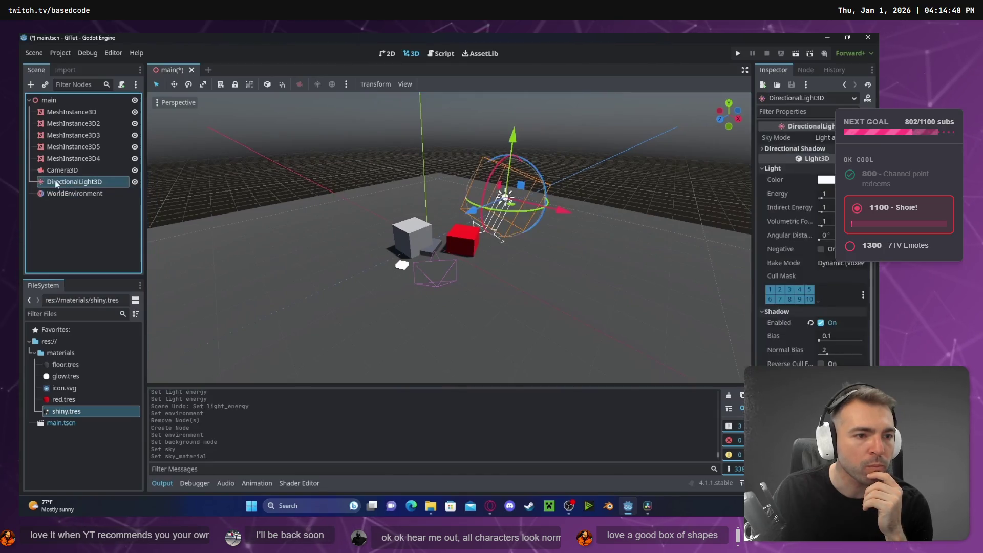
left_click_drag(822, 198, 824, 199)
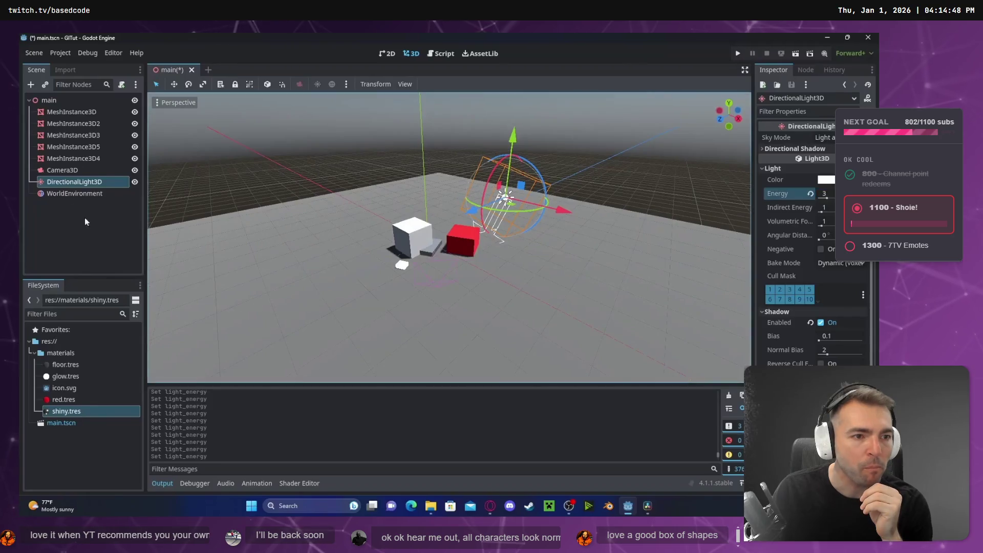
left_click(76, 193)
left_click(772, 187)
left_click(779, 150)
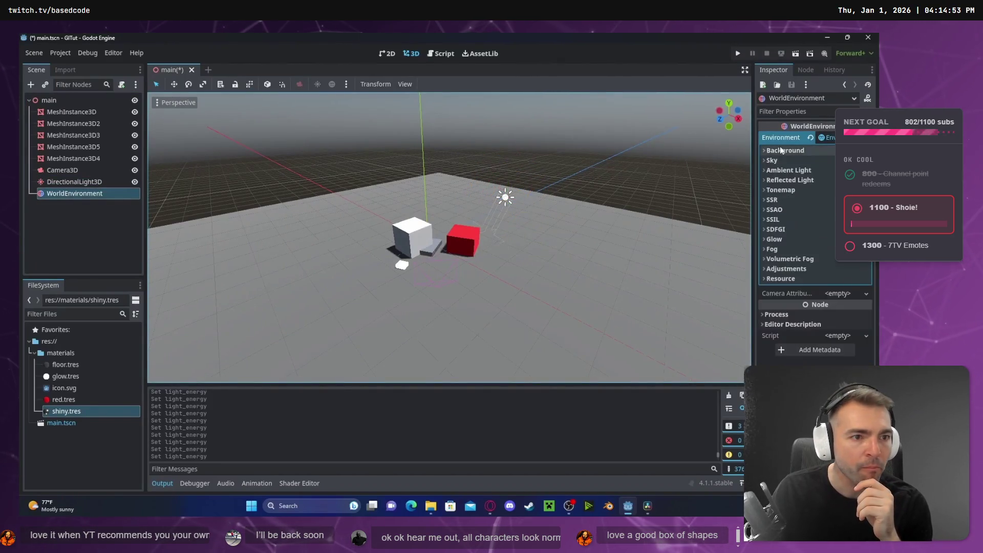
left_click(774, 239)
left_click(824, 250)
scroll(398, 251, "up", 5)
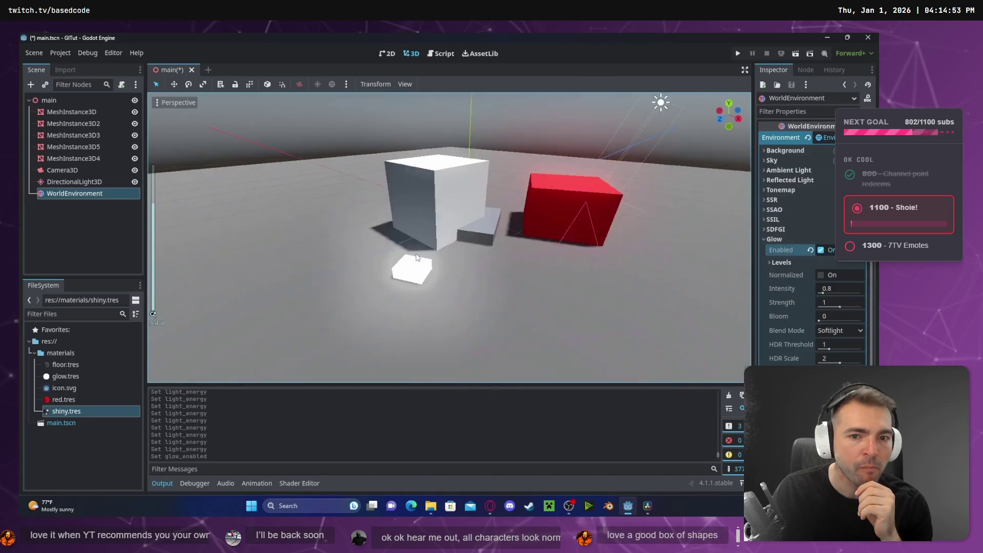
left_click(775, 230)
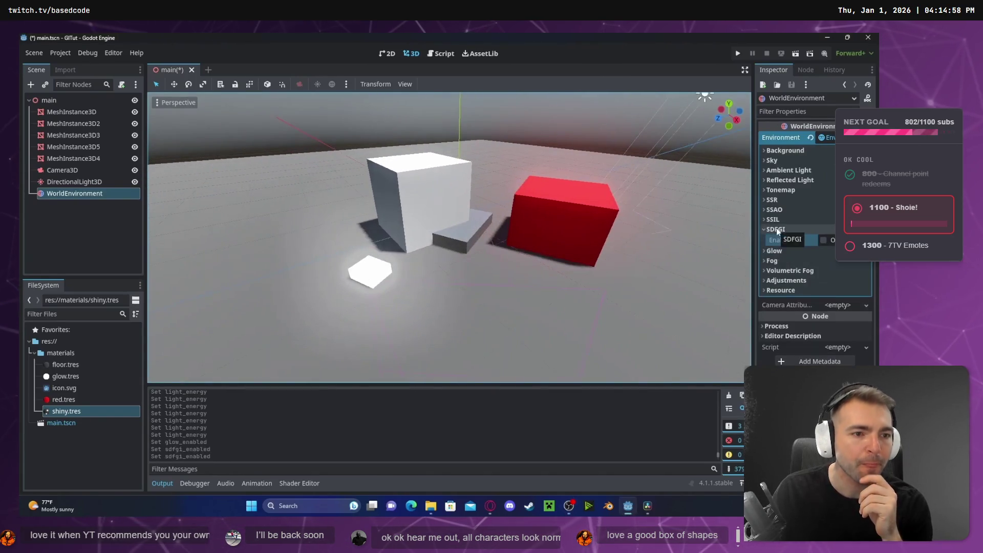
left_click(821, 241)
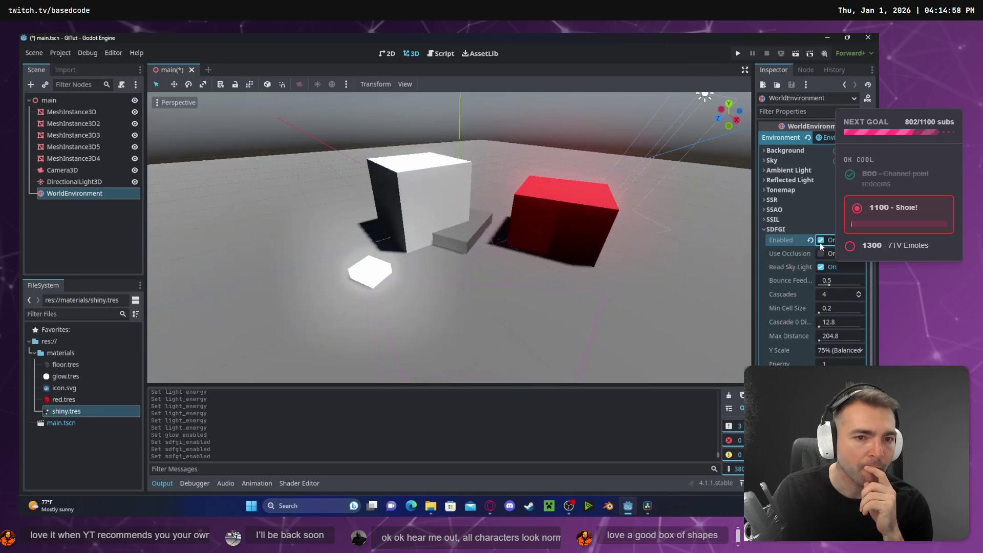
scroll(481, 313, "up", 5)
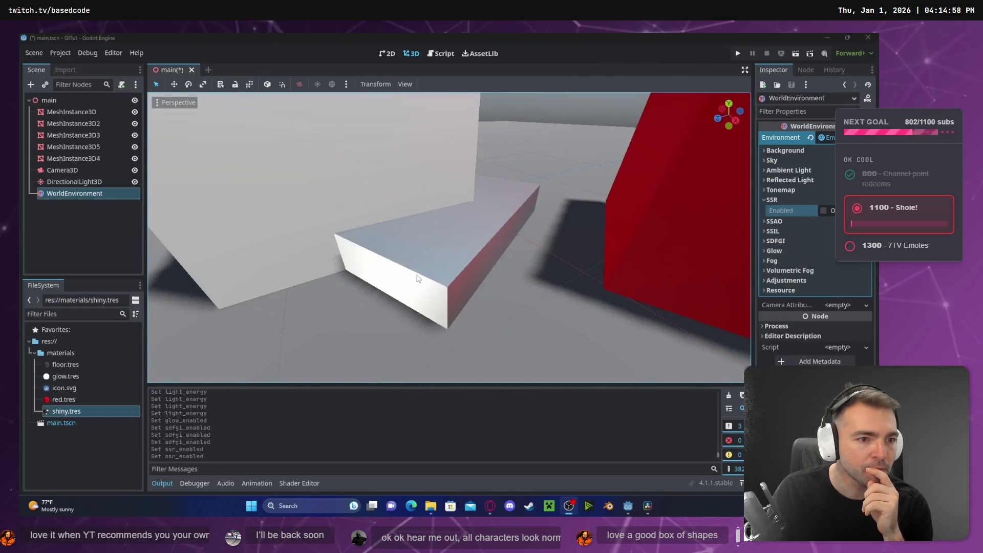
left_click(824, 210)
scroll(466, 235, "up", 1)
Step: Adjust more right-panel options, then pause the tutorial and return to the ArtTests project
mouse_move(466, 235)
left_mouse_down()
mouse_move(438, 212)
mouse_move(446, 195)
left_mouse_up()
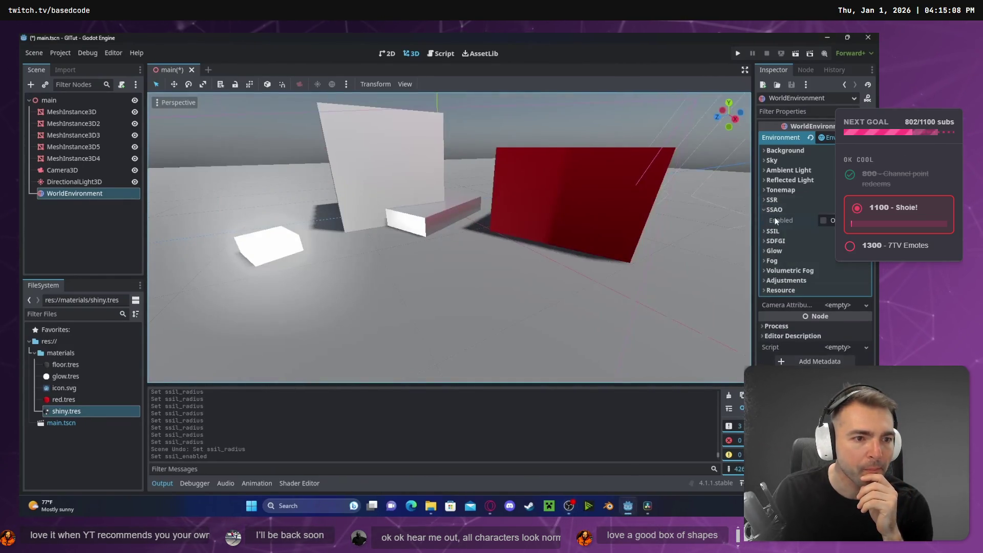
left_click(824, 220)
left_click(779, 210)
left_click(778, 219)
left_click(823, 231)
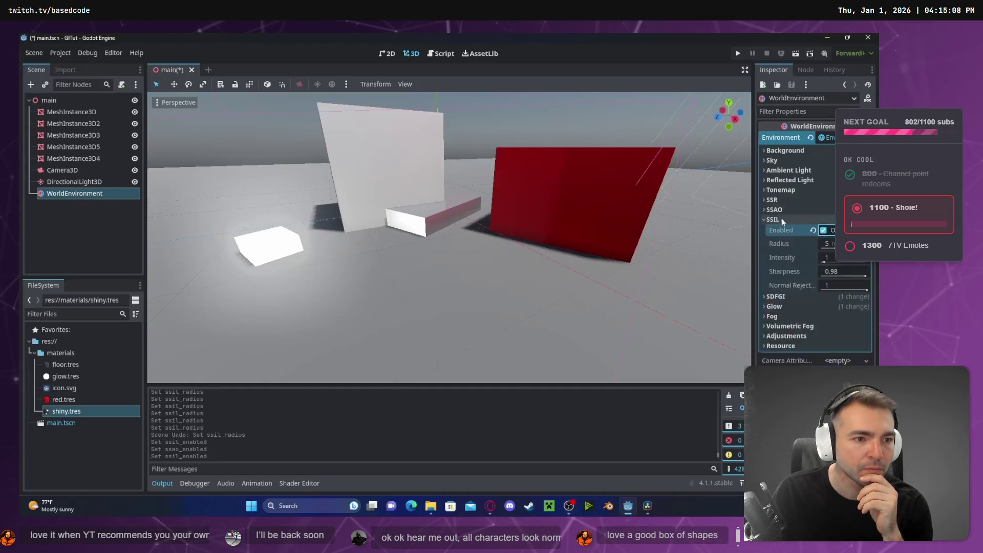
left_click(781, 218)
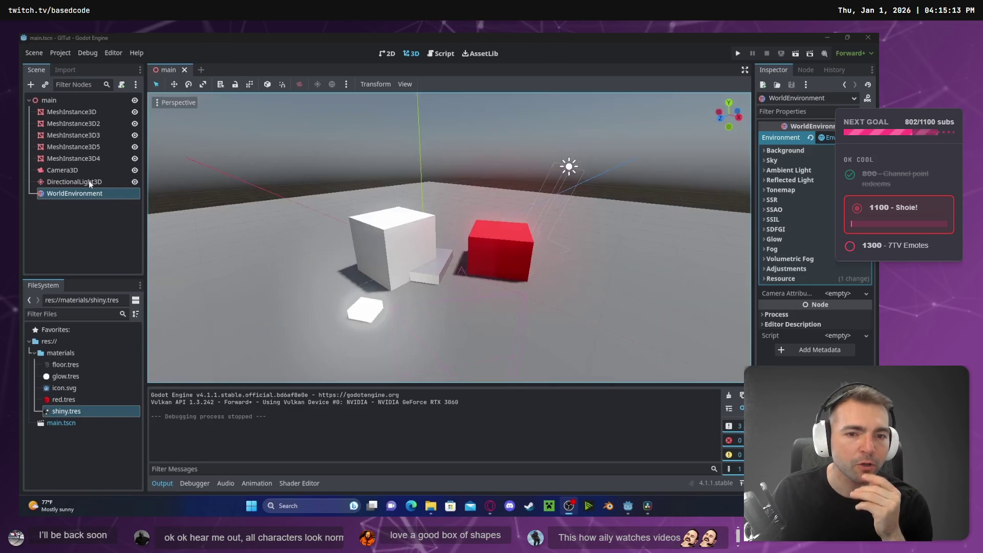
left_click(87, 181)
mouse_move(567, 150)
left_mouse_down()
mouse_move(581, 134)
mouse_move(523, 233)
left_mouse_up()
mouse_move(449, 213)
left_mouse_down()
mouse_move(487, 193)
mouse_move(476, 201)
left_mouse_up()
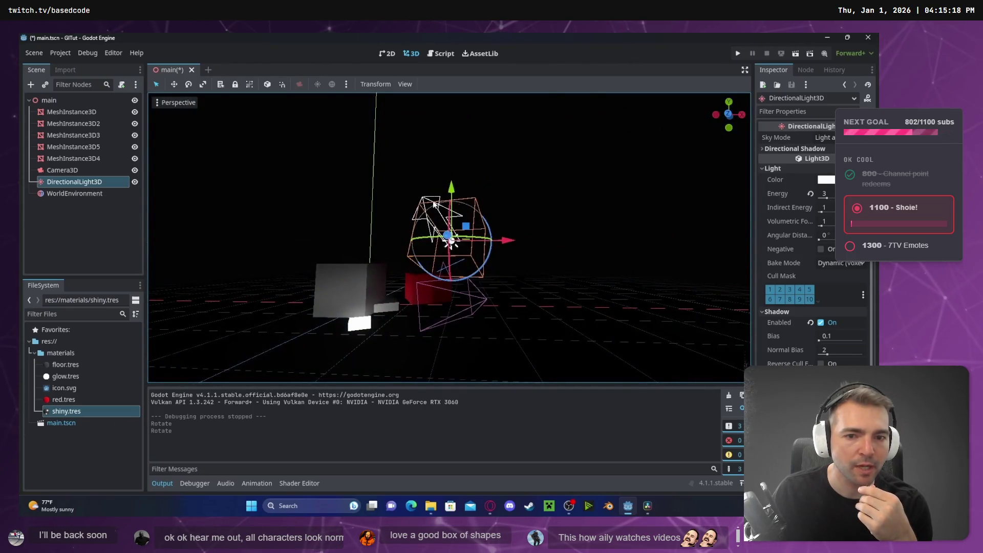
left_click_drag(449, 241, 482, 214)
scroll(482, 214, "down", 3)
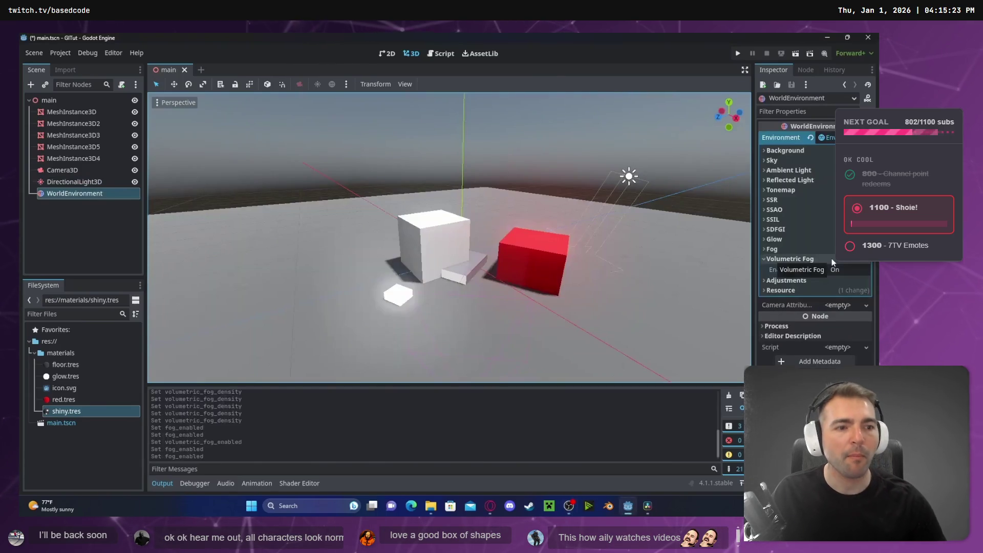
left_click(600, 351)
key("alt+Tab")
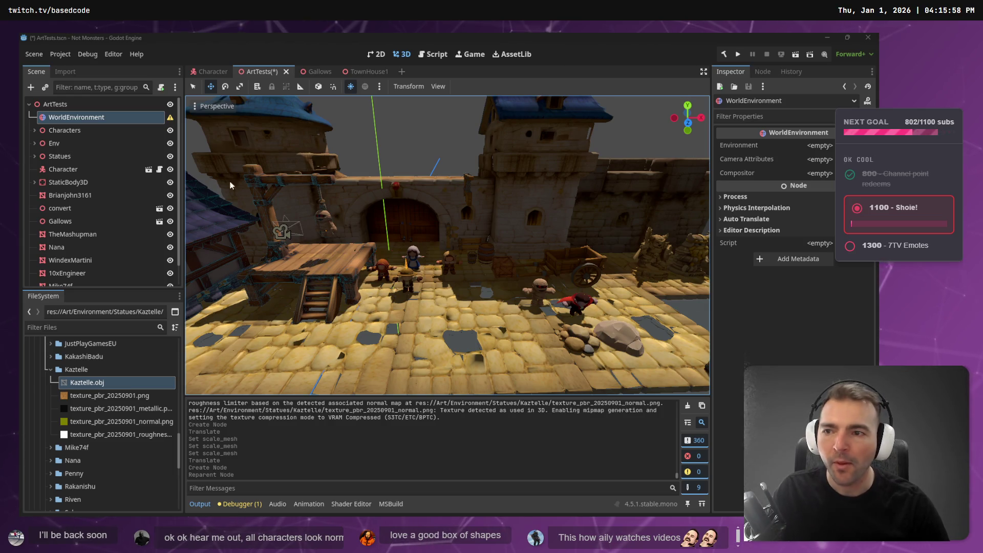
Step: Add a Node3D child under the ArtTests root node
scroll(63, 120, "down", 1)
scroll(65, 118, "up", 1)
right_click(67, 107)
left_click(82, 114)
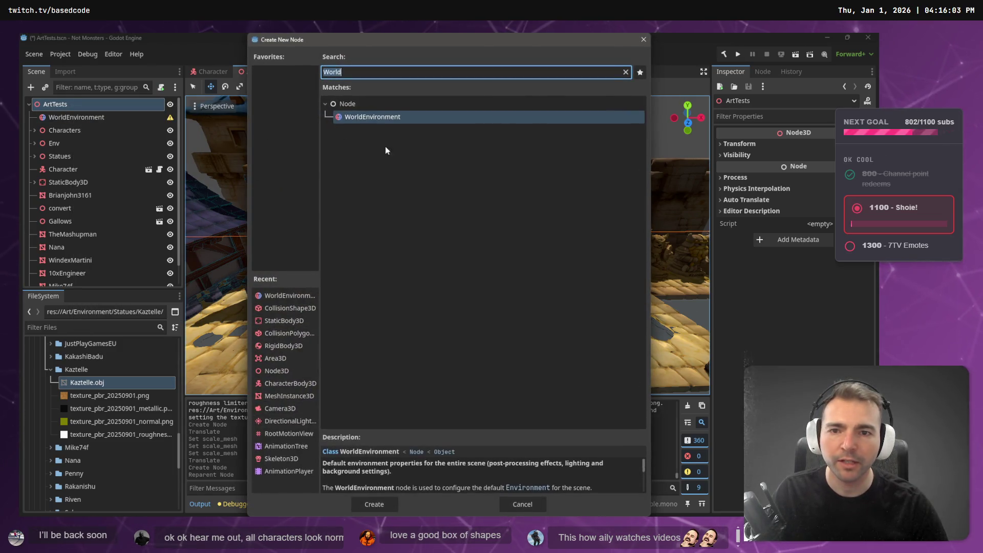
type("node3d")
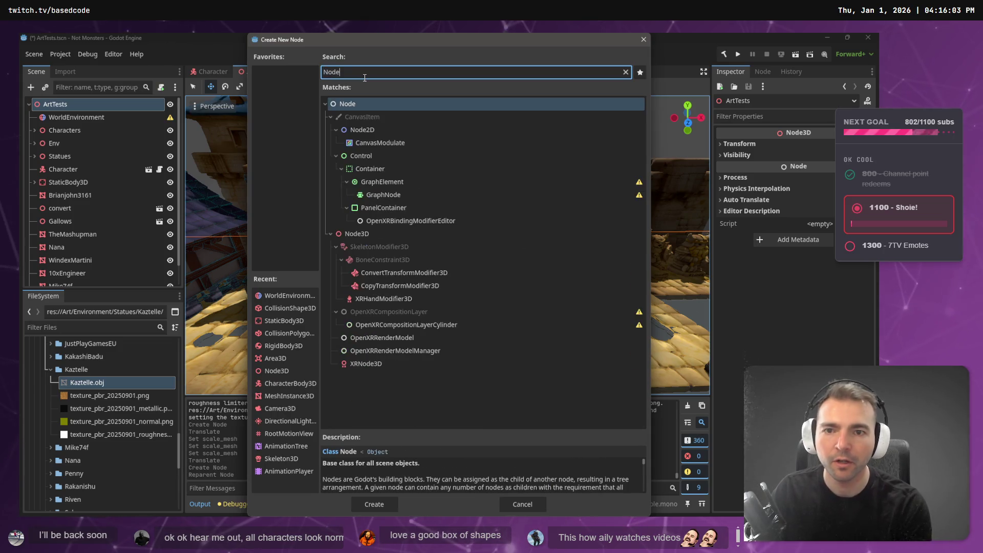
key("Return")
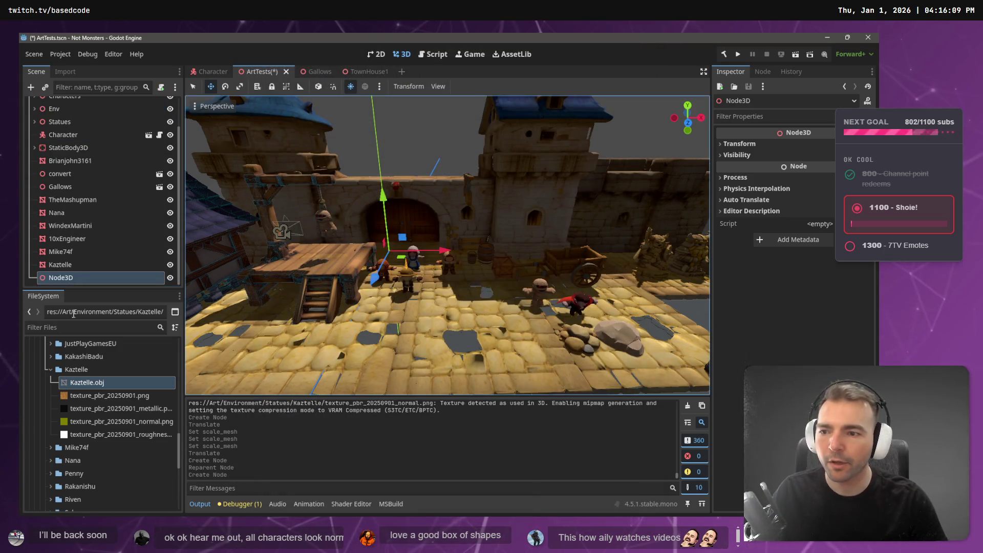
Step: Rename the new Node3D to Rendering and drag it to the top of the scene tree
double_click(74, 279)
type("Rende")
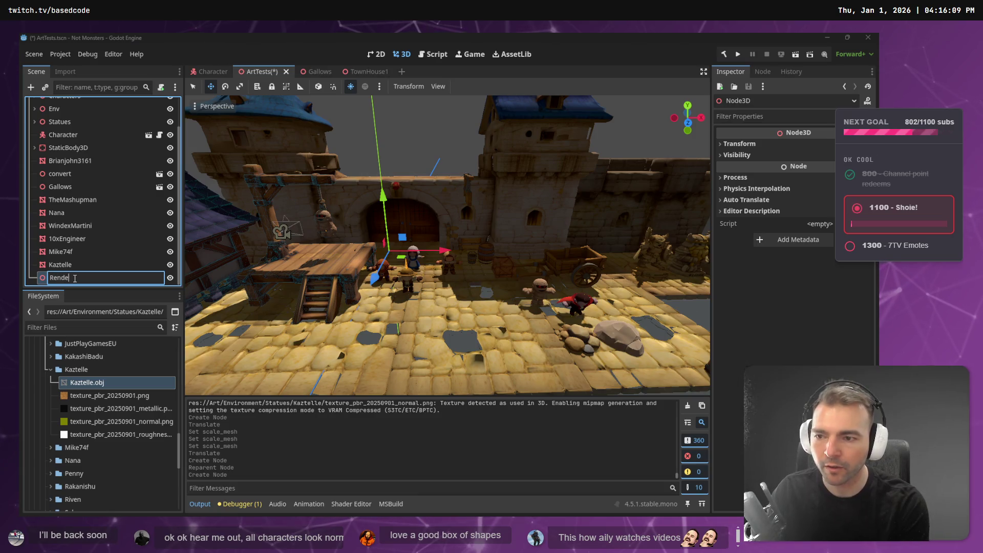
type("ring")
key("Return")
right_click(75, 281)
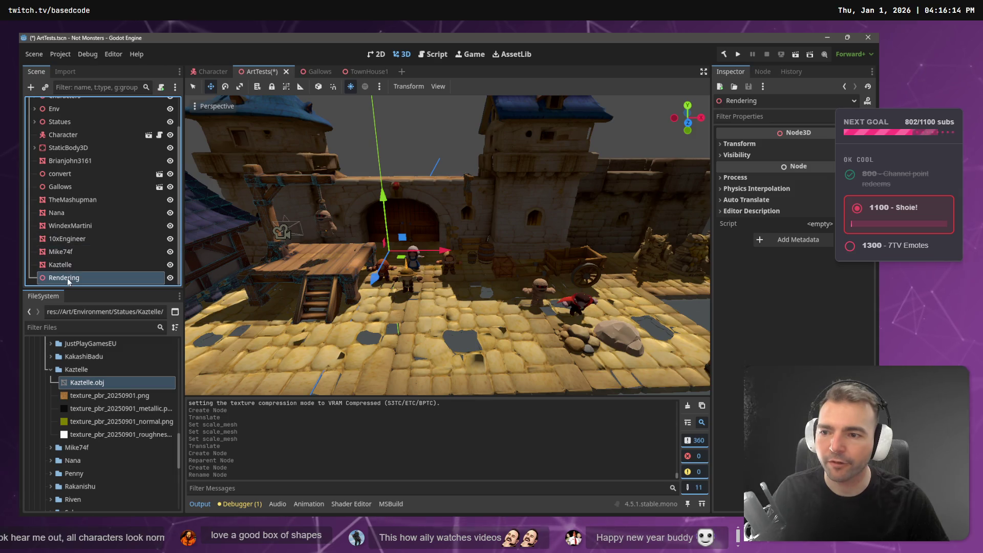
left_click_drag(75, 189, 64, 108)
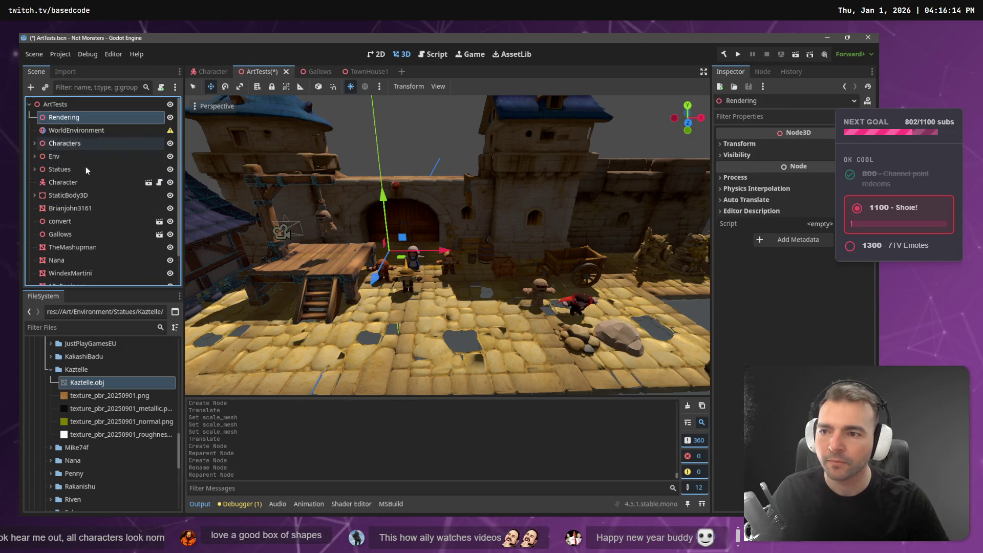
left_click(72, 277)
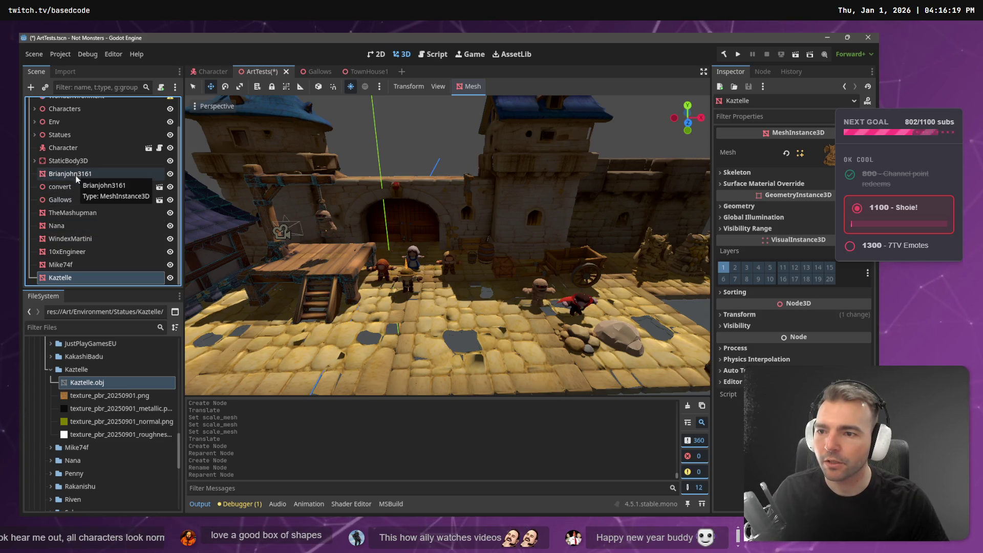
left_click(72, 187)
key("f")
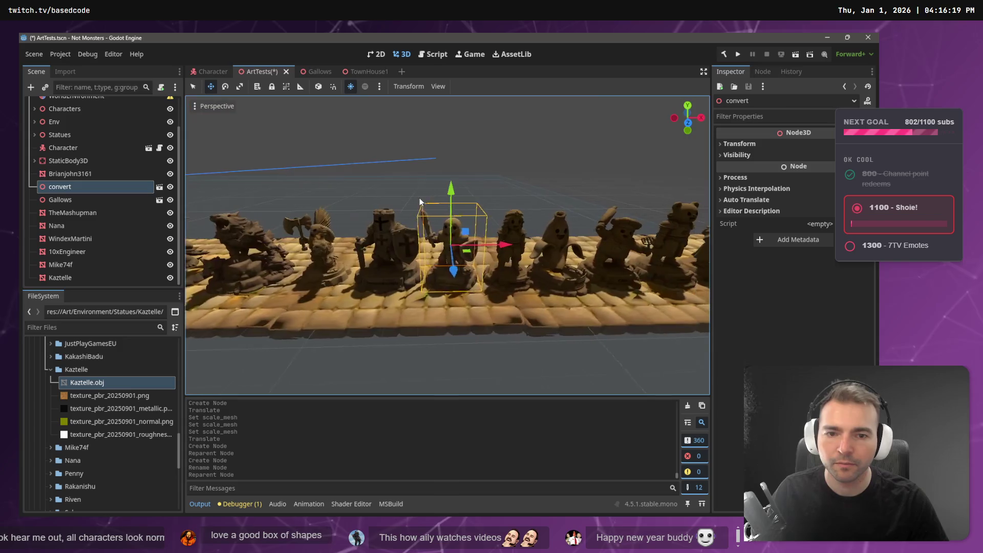
left_click(73, 174)
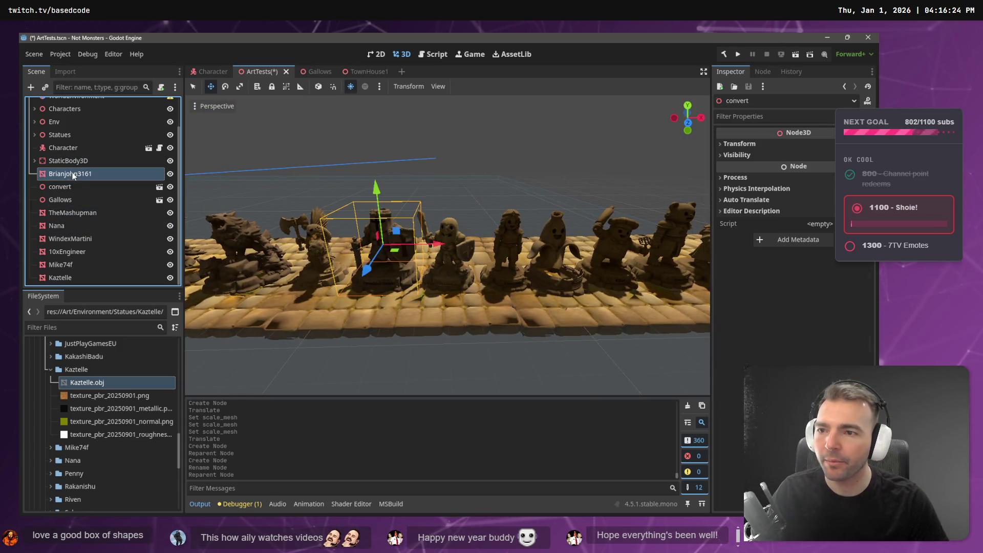
left_click(72, 278, "shift")
left_click(69, 200, "ctrl")
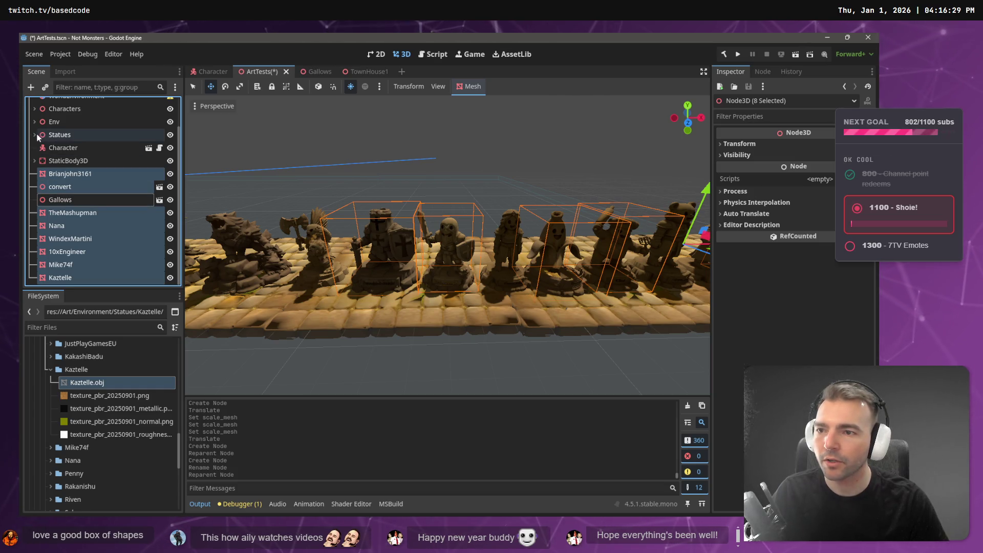
scroll(35, 134, "up", 2)
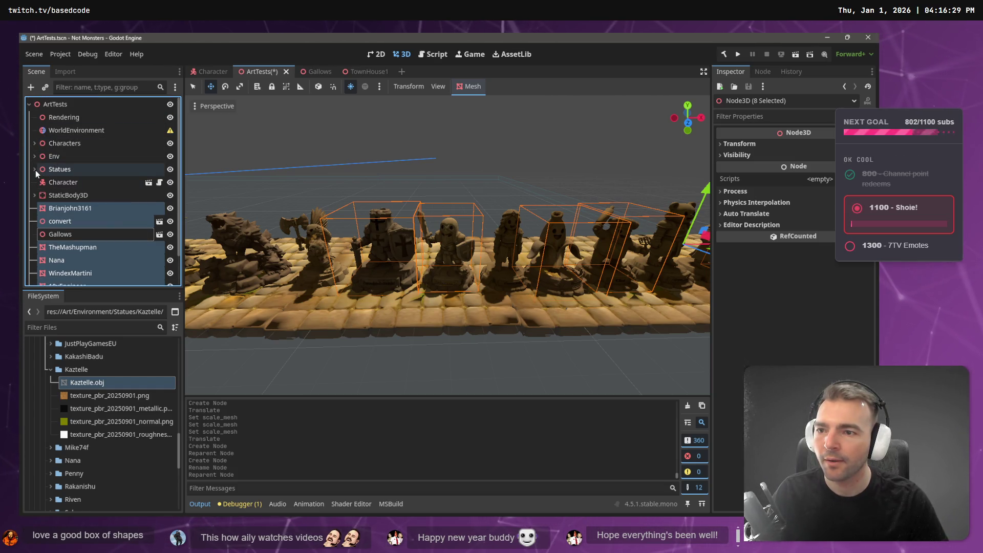
left_click(34, 169)
scroll(62, 205, "down", 5)
left_click_drag(87, 225, 66, 140)
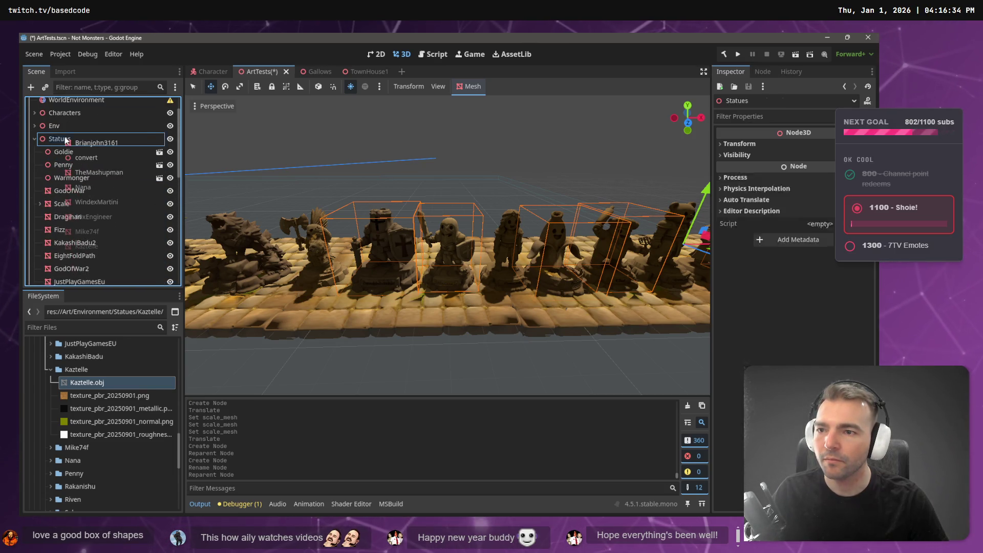
Step: Collapse Statues and frame the StaticBody3D node in the viewport
scroll(63, 146, "up", 5)
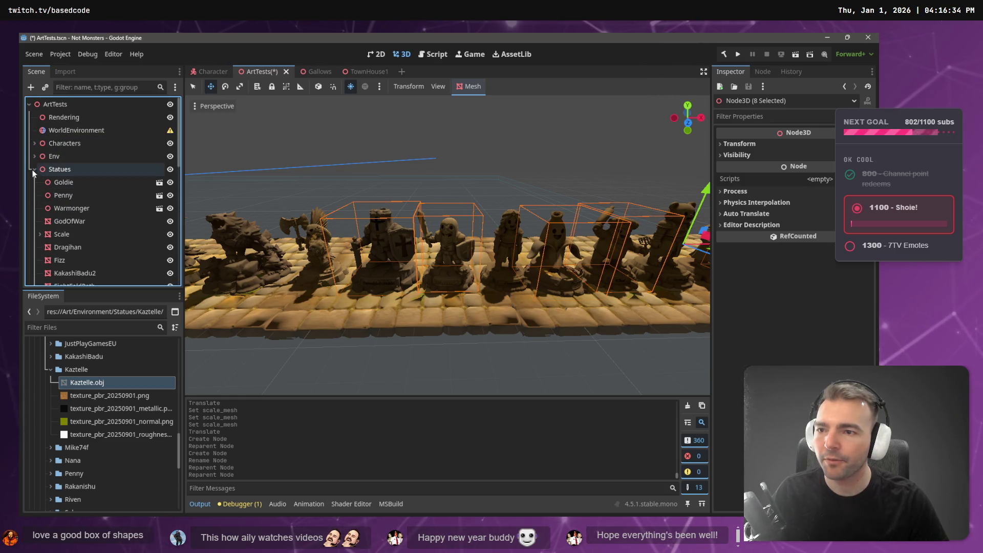
left_click(34, 169)
left_click(66, 196)
key("f")
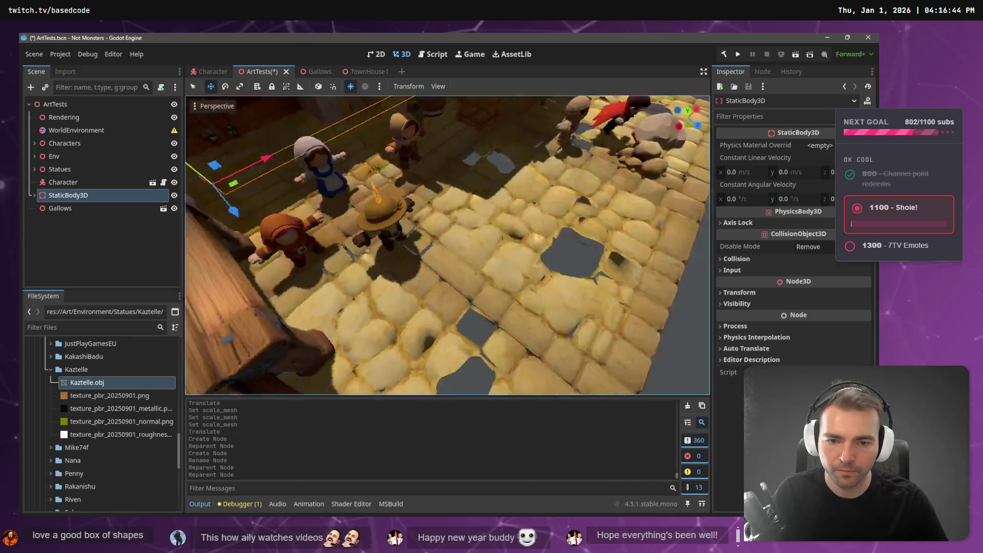
Step: Rename StaticBody3D to FloorStaticBody3D
left_click_drag(57, 195, 68, 165)
left_click(35, 196)
double_click(75, 195)
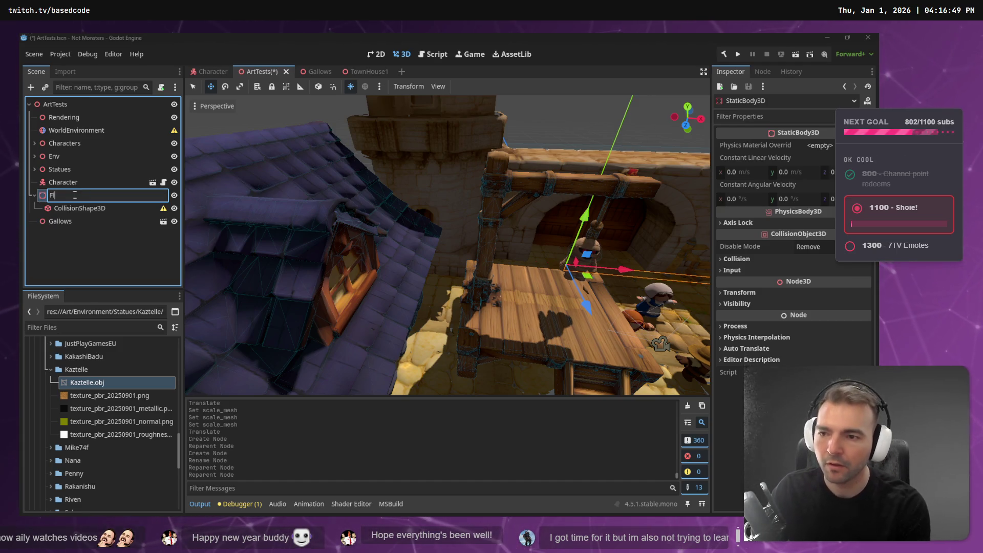
key("Escape")
double_click(75, 195)
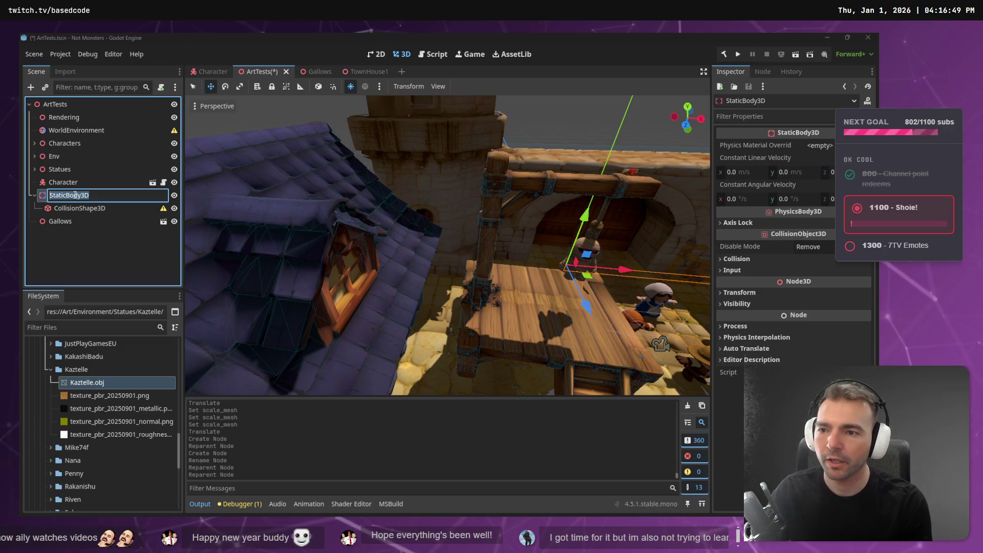
type("Floor")
key("Return")
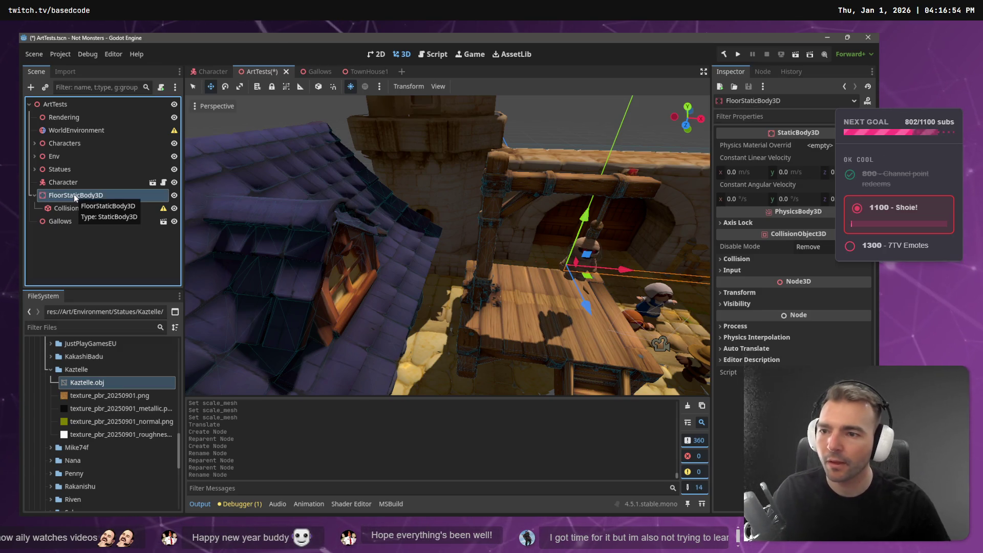
Step: Move FloorStaticBody3D first under Env, then move Gallows under Env as well
left_click_drag(74, 195, 67, 160)
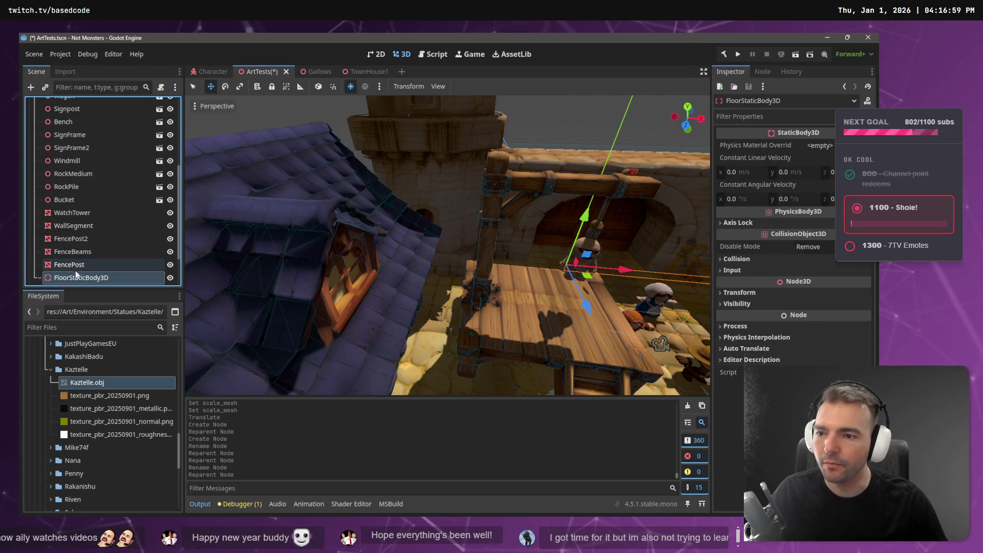
left_click_drag(74, 276, 72, 167)
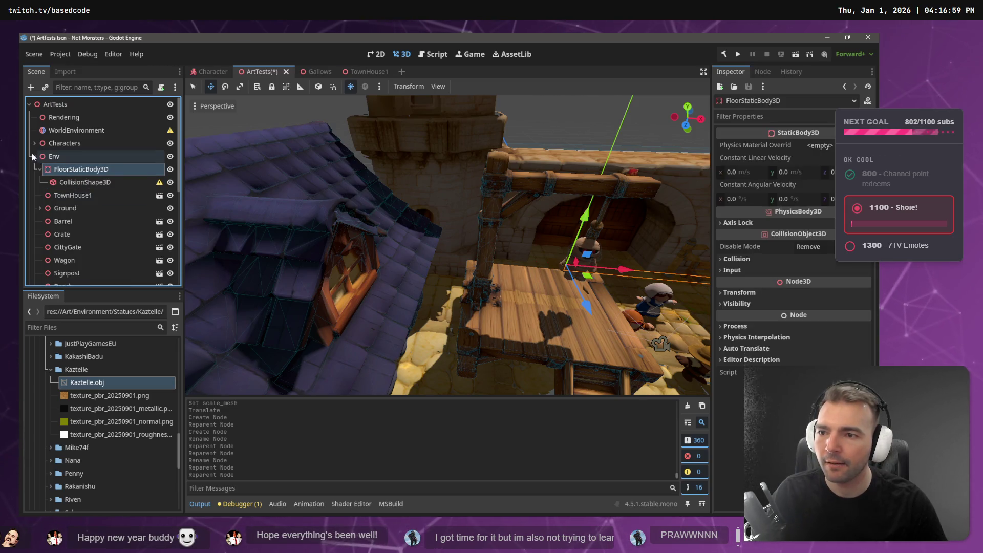
left_click(34, 156)
left_click(56, 170)
left_click(55, 182)
left_click(61, 196)
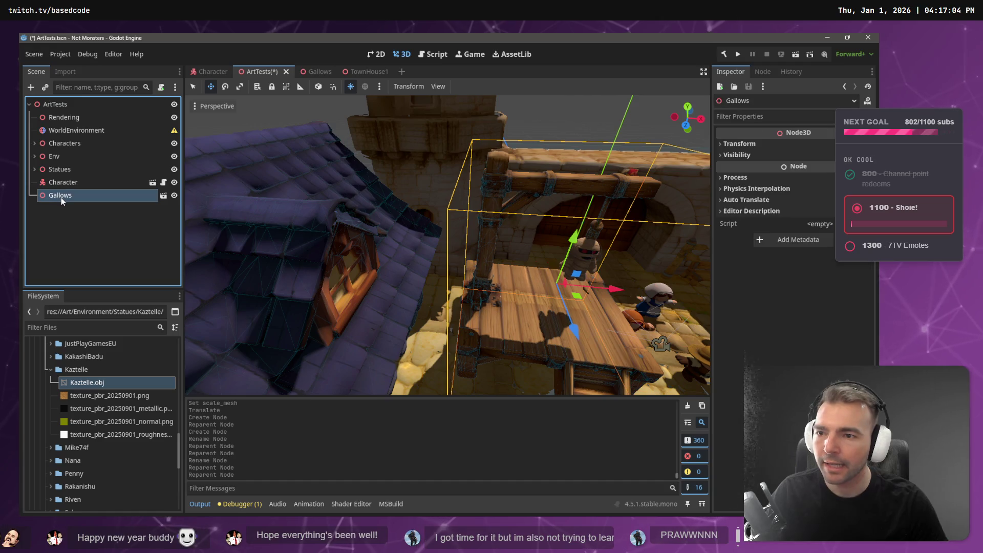
left_click_drag(58, 160, 93, 184)
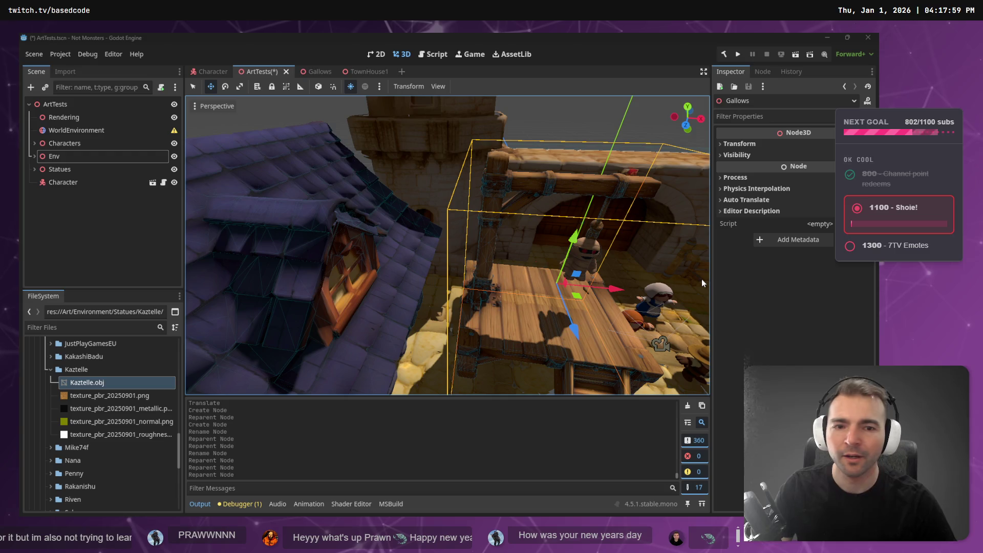
Step: Parent WorldEnvironment to Rendering and add a DirectionalLight3D child to Rendering
left_click(74, 129)
left_click_drag(74, 121, 81, 117)
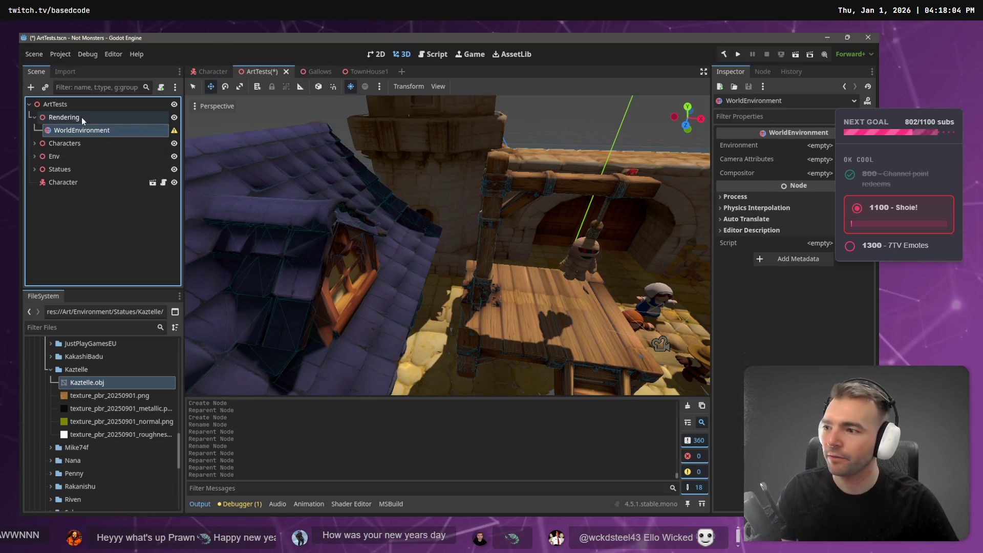
right_click(81, 118)
left_click(145, 124)
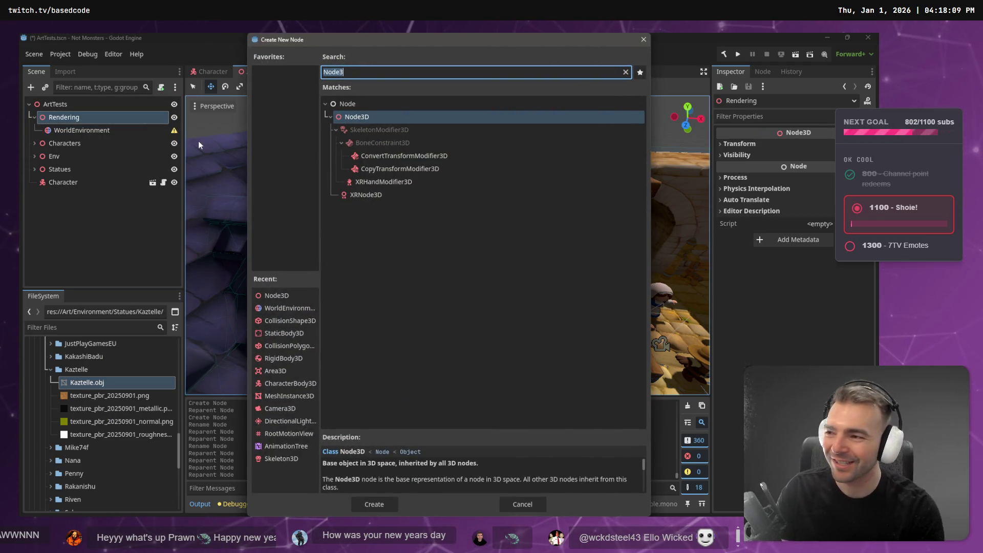
key("BackSpace")
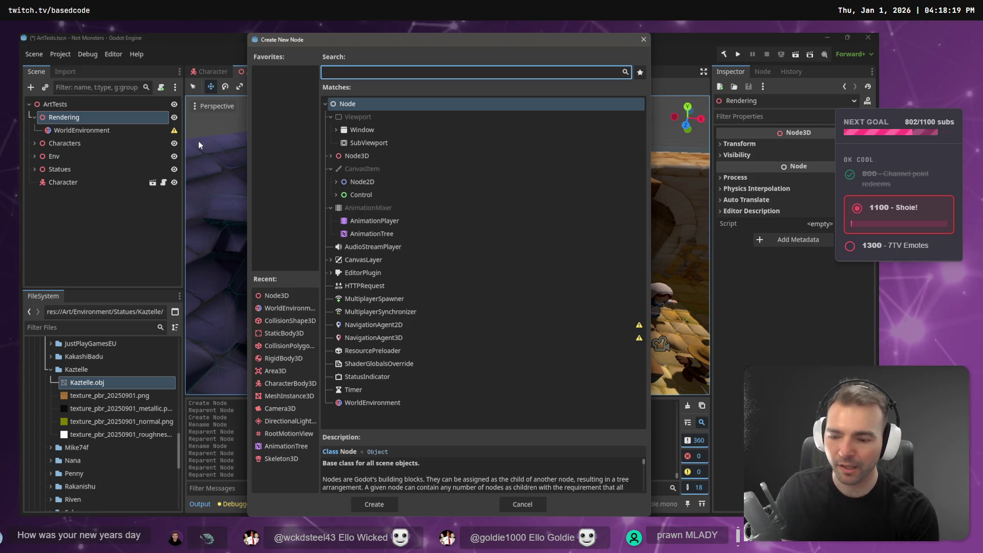
type("direction")
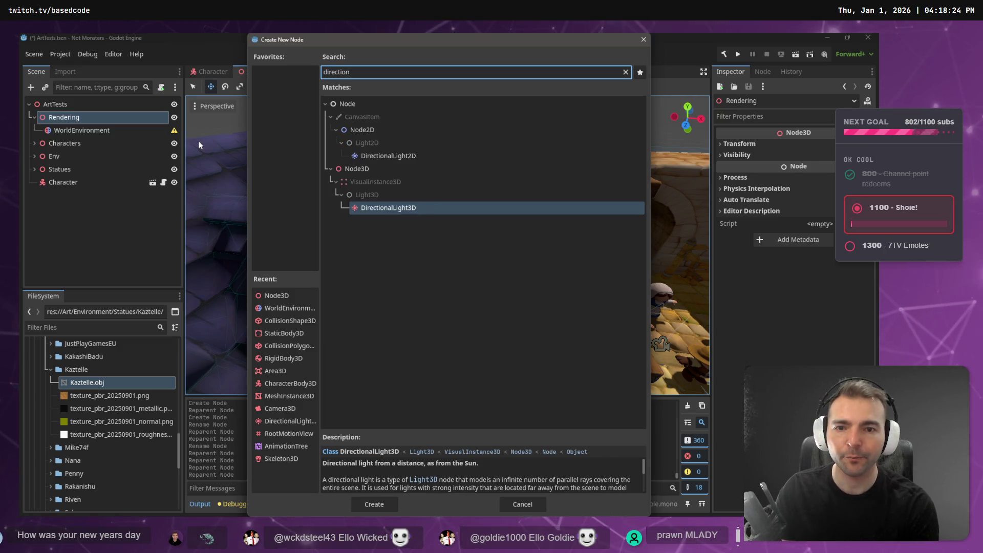
key("Return")
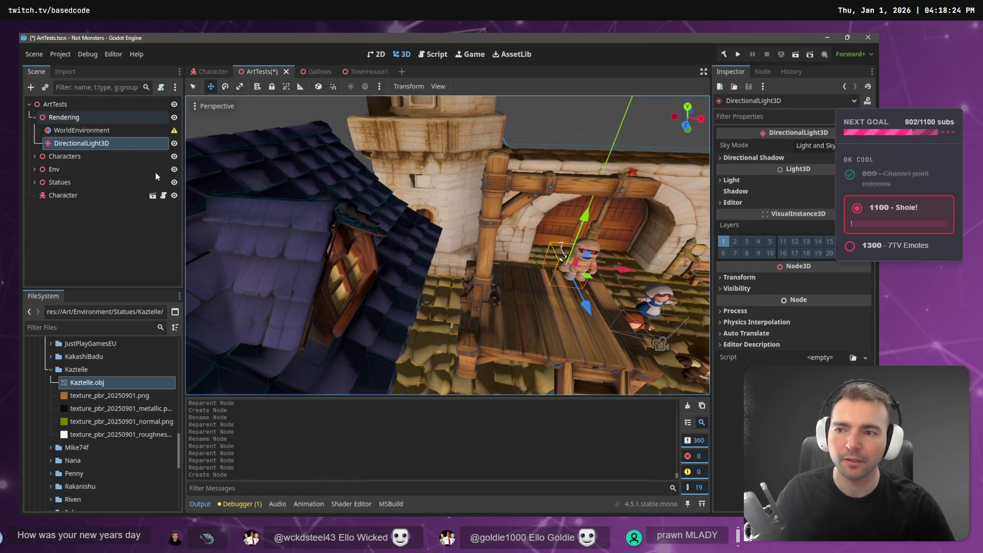
scroll(447, 245, "down", 5)
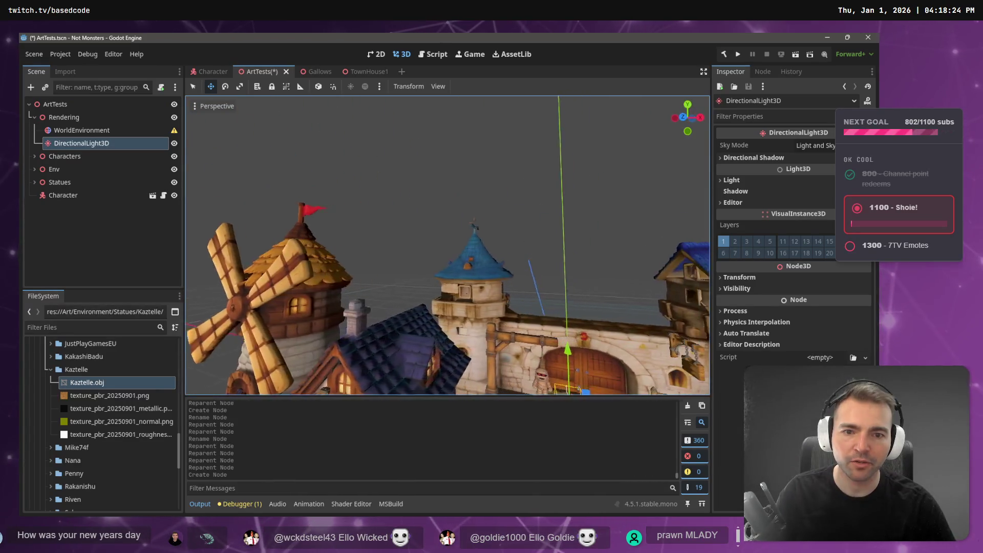
Step: Tilt the DirectionalLight3D to a new sun angle using the rotate gizmo
key("w")
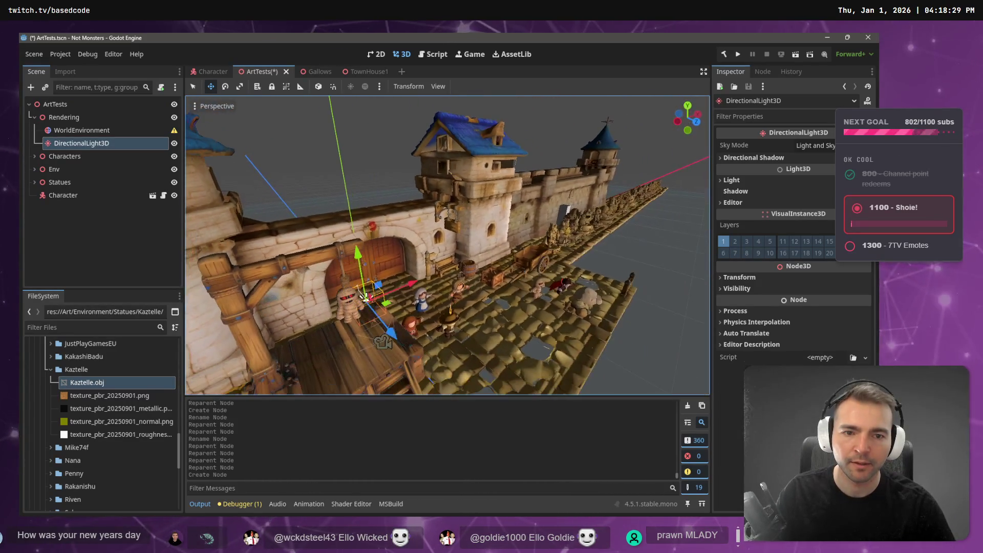
key("e")
mouse_move(367, 297)
left_mouse_down()
mouse_move(380, 310)
mouse_move(350, 233)
mouse_move(253, 163)
mouse_move(127, 41)
mouse_move(93, 36)
mouse_move(250, 210)
mouse_move(370, 311)
mouse_move(378, 303)
left_mouse_up()
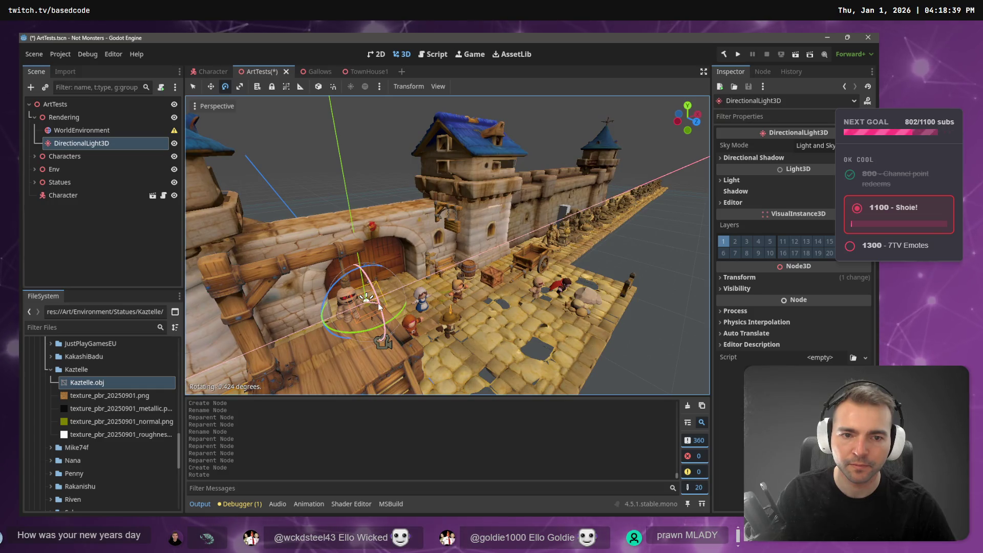
key("f")
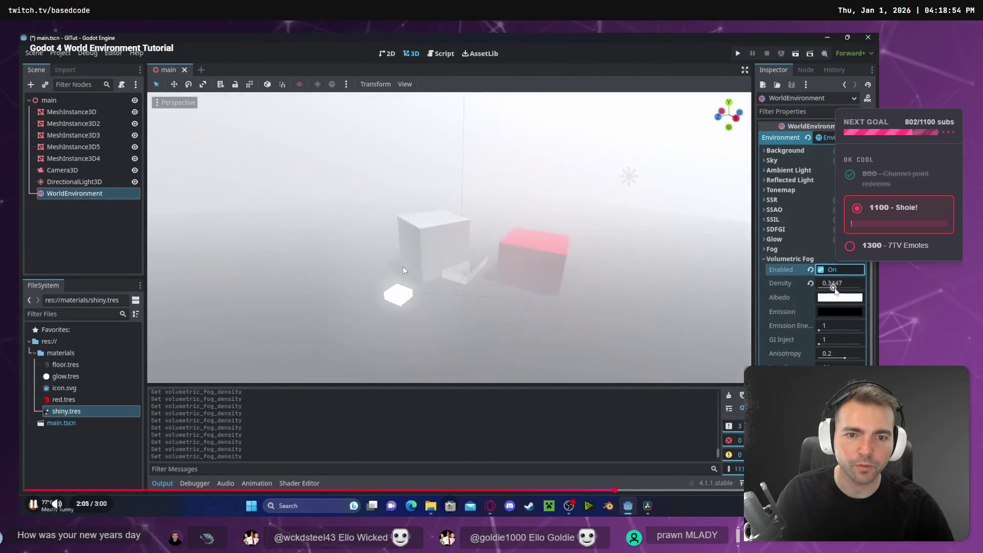
left_click(403, 266)
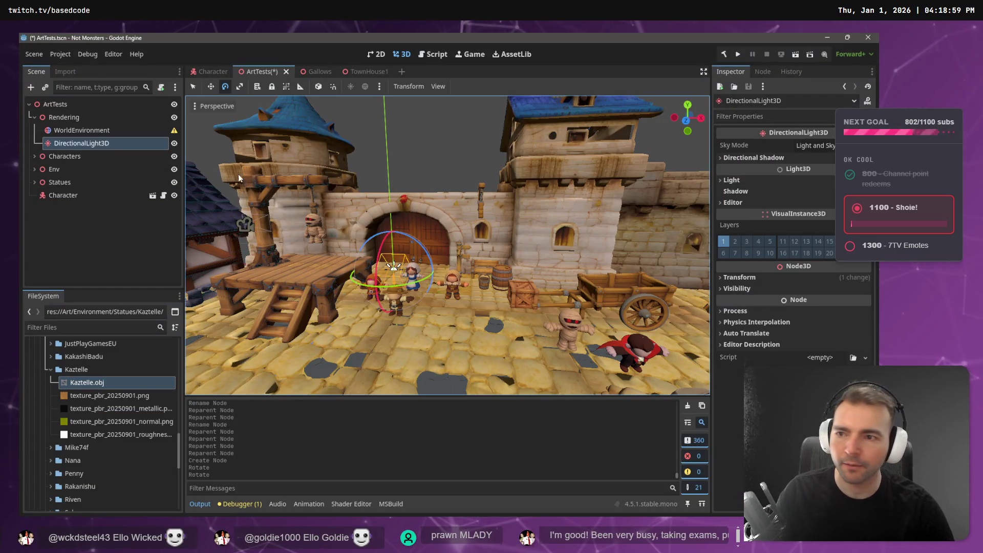
Step: Set the WorldEnvironment's Environment property to a New Environment resource
left_click(82, 131)
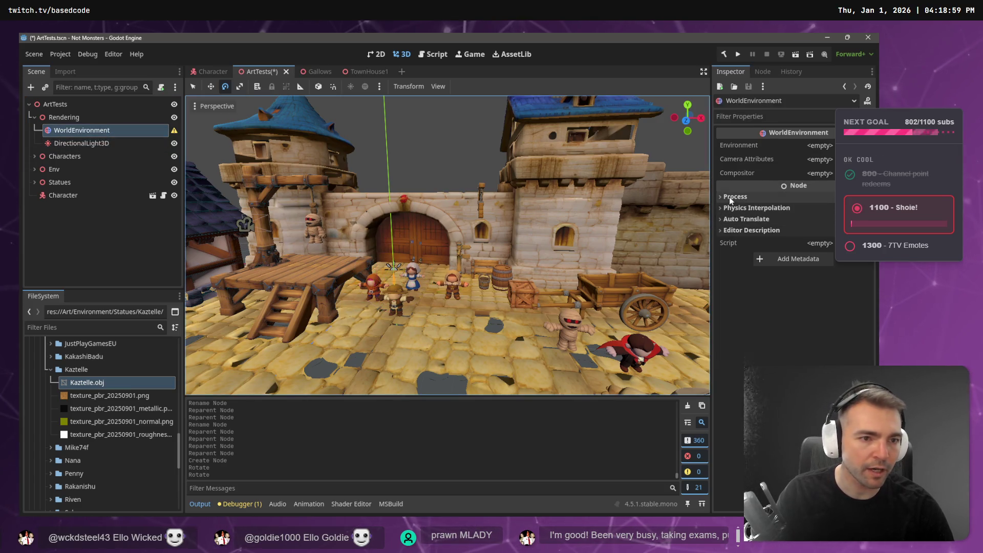
left_click(820, 145)
left_click(827, 156)
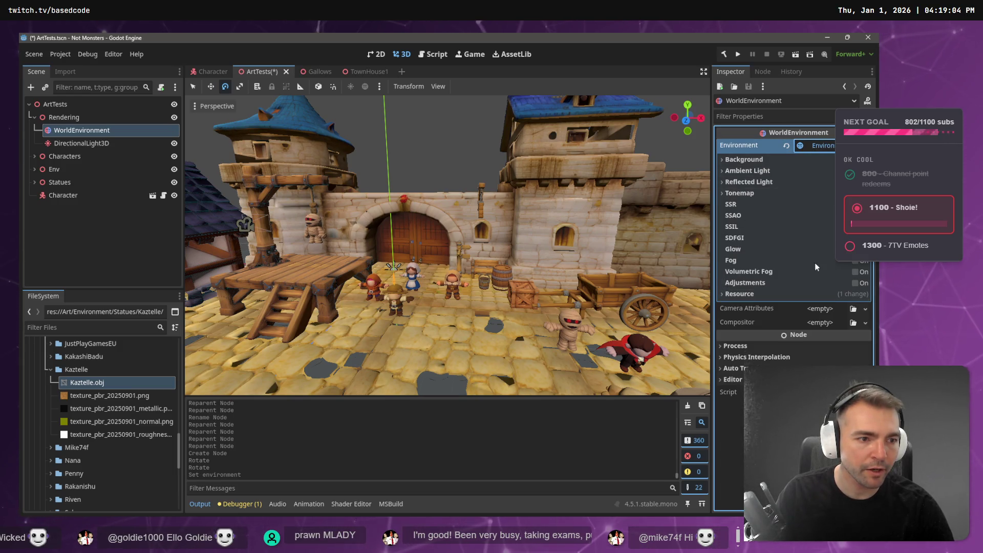
left_click(857, 272)
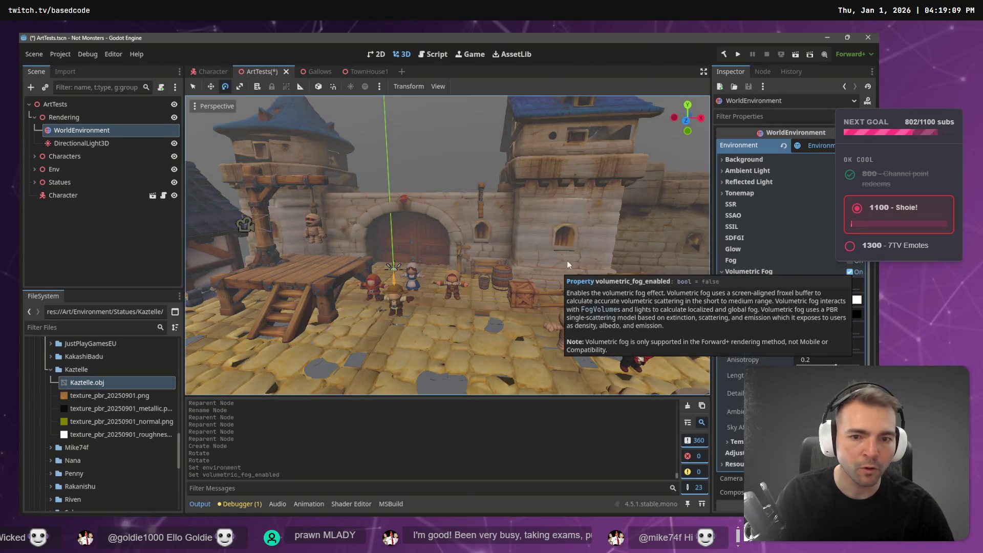
key("w")
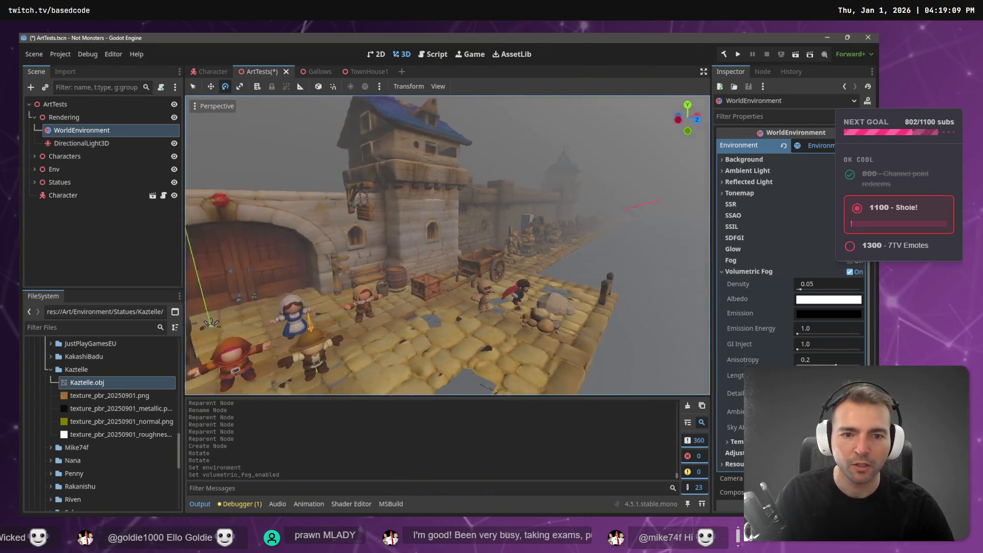
key("a")
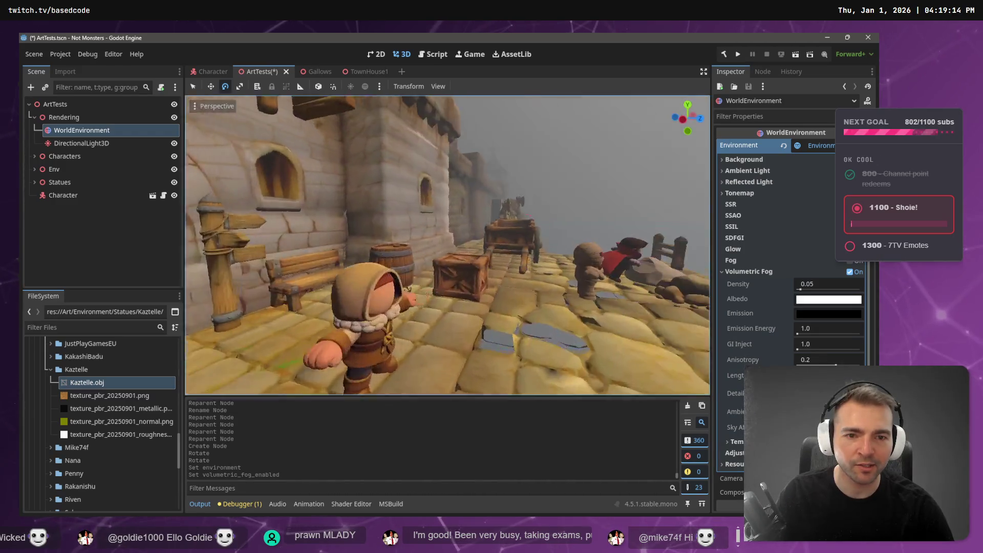
key("w")
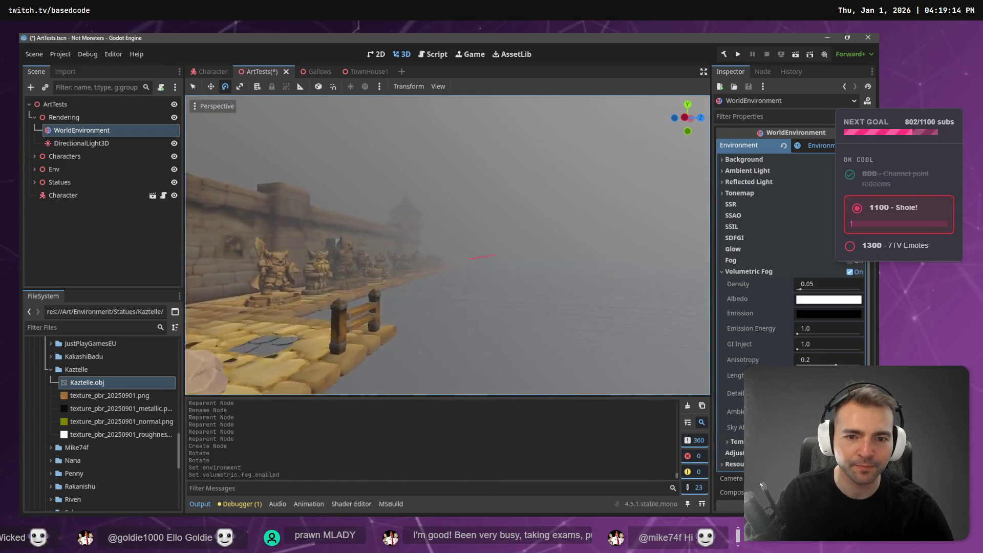
key("w")
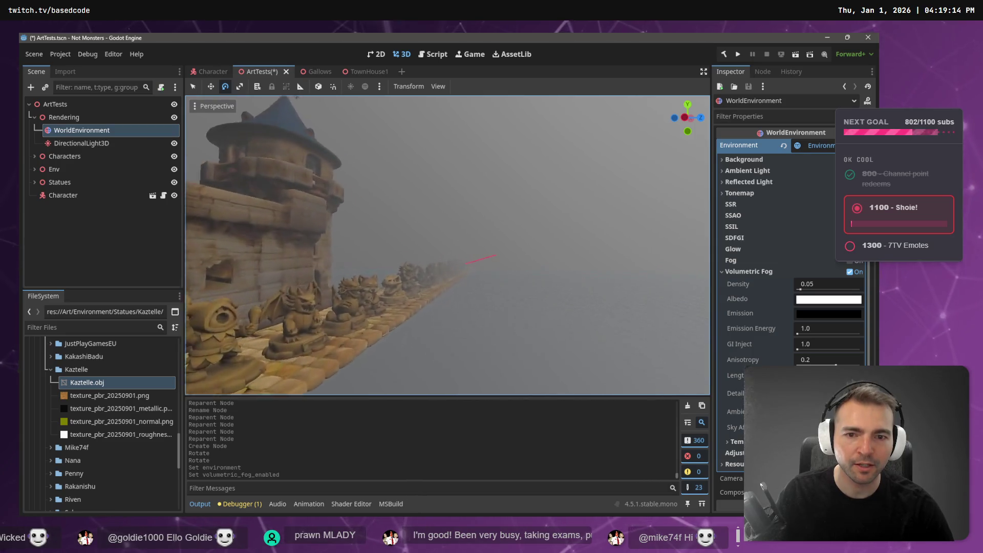
key("w")
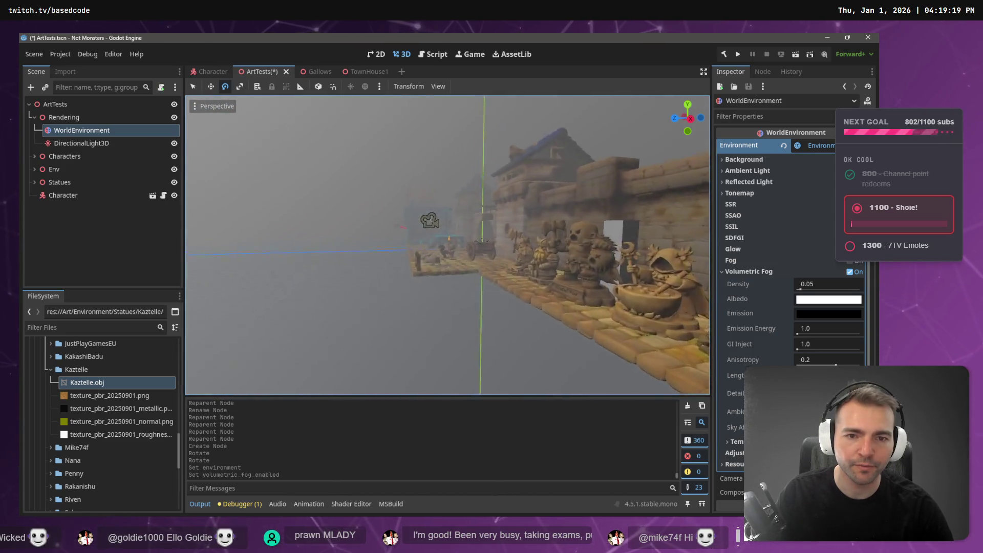
key("w")
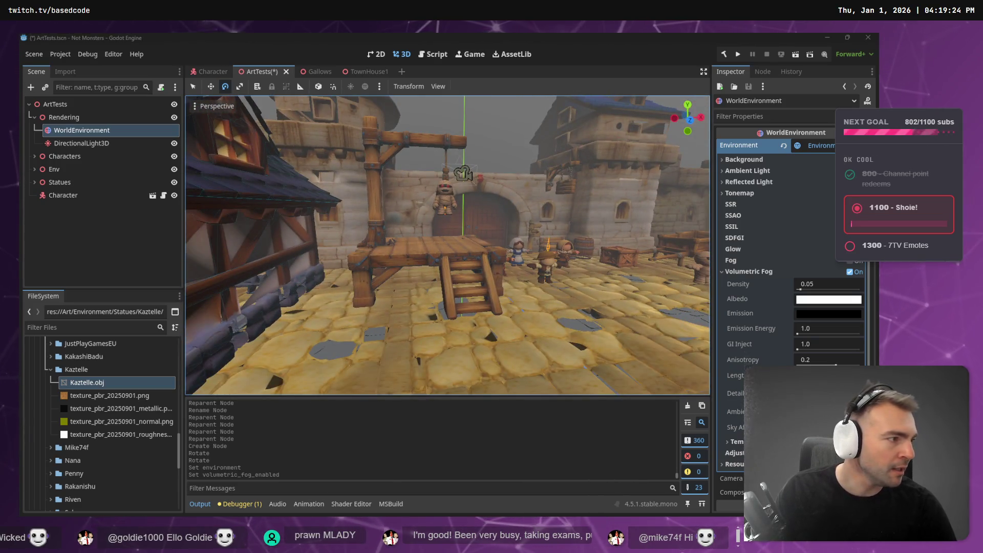
key("alt+Tab")
scroll(576, 201, "up", 5)
scroll(577, 201, "down", 5)
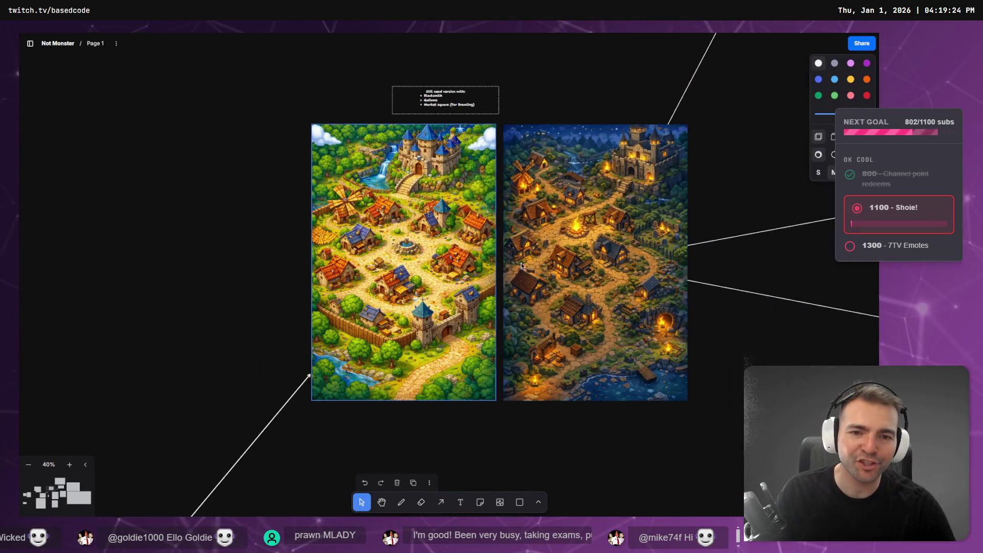
key("alt+Tab")
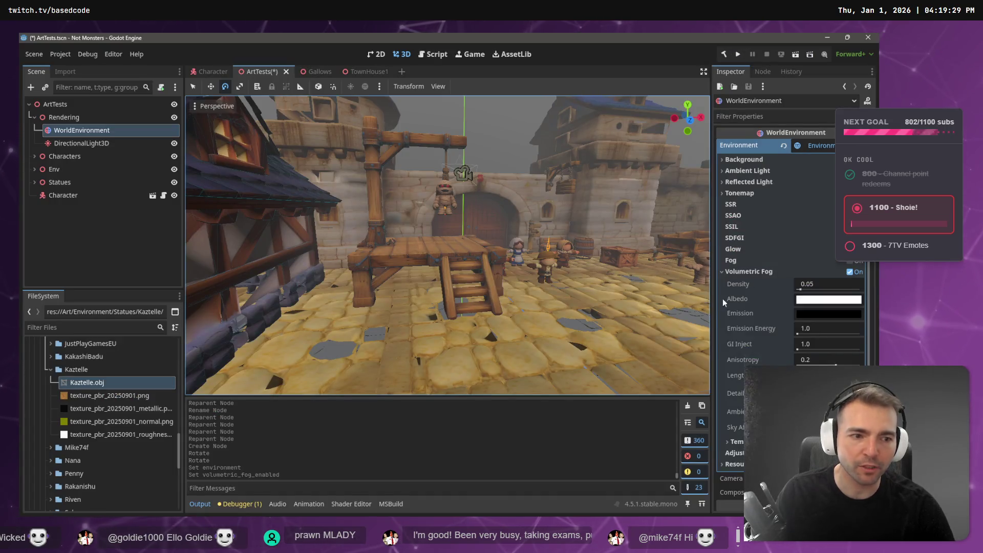
Step: Turn volumetric fog off and toggle regular fog on and off to compare
left_click(850, 272)
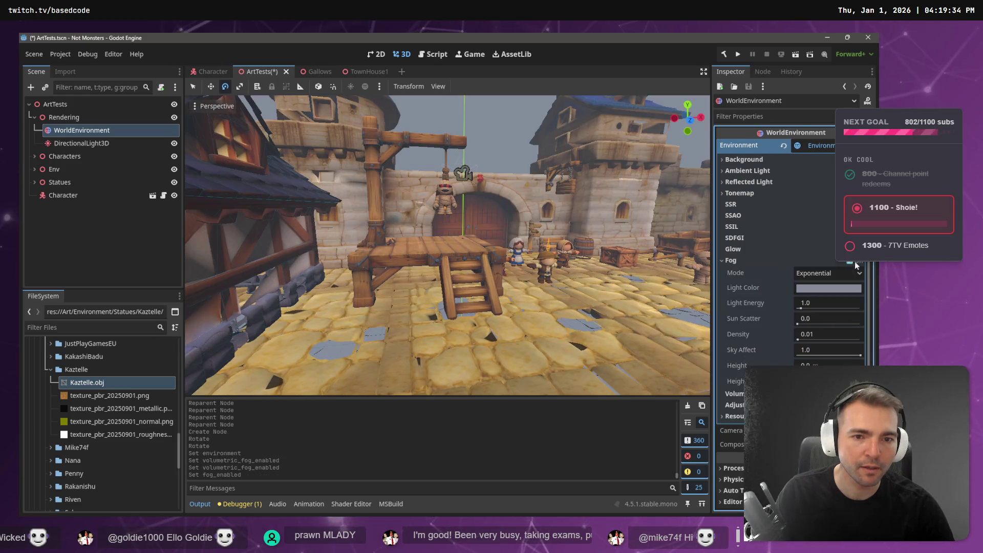
left_click(856, 261)
left_click(854, 263)
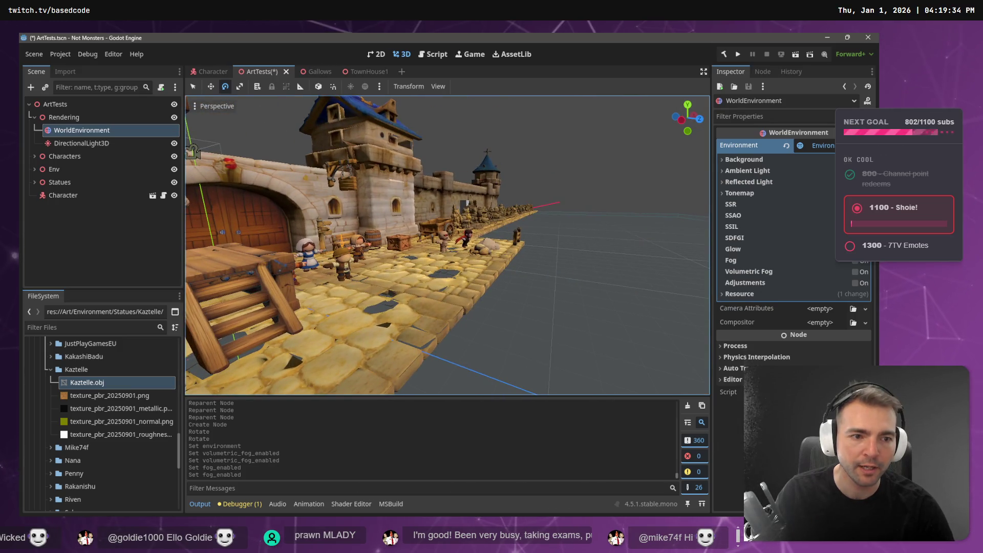
left_click(856, 262)
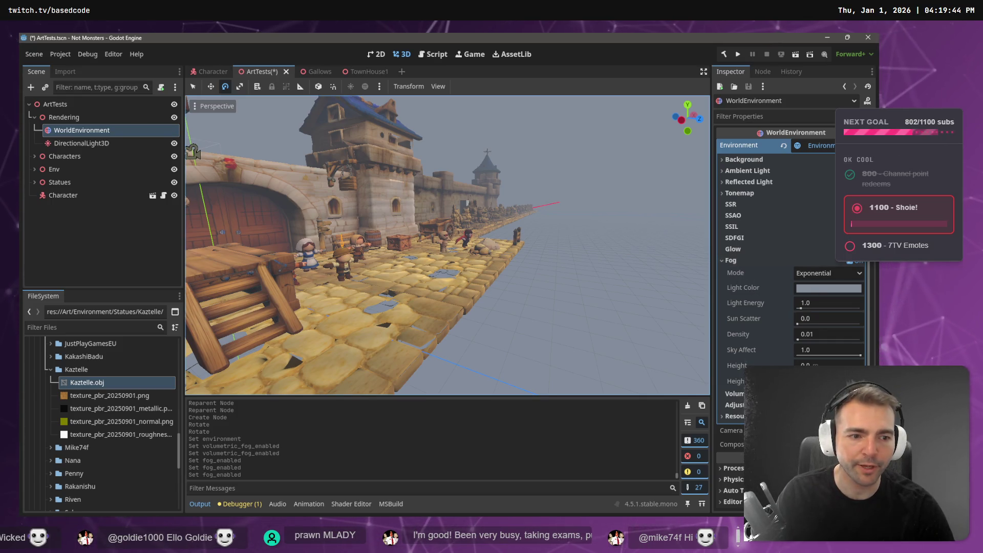
Step: Flip volumetric fog on and off repeatedly, leaving both volumetric and regular fog off
left_click(855, 394)
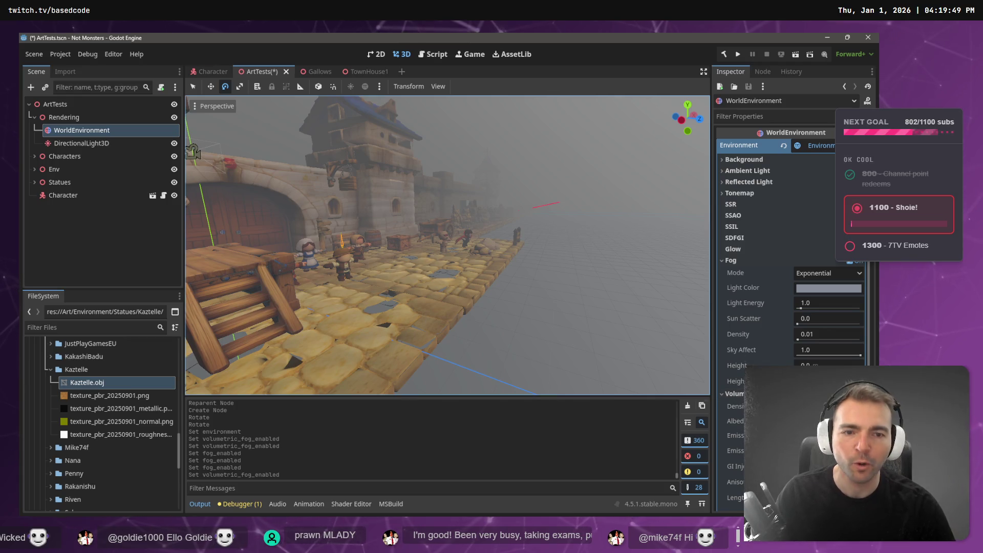
mouse_move(737, 393)
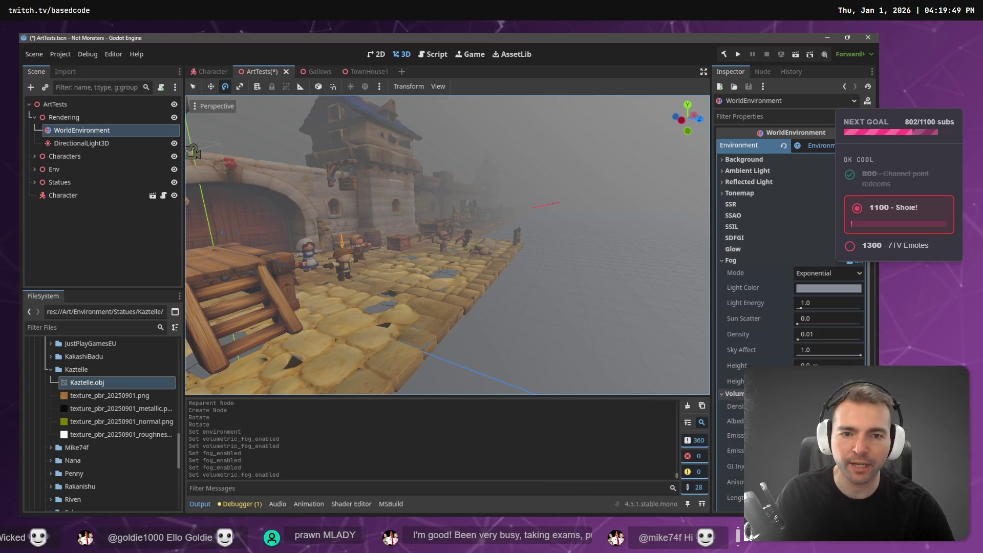
left_click(851, 394)
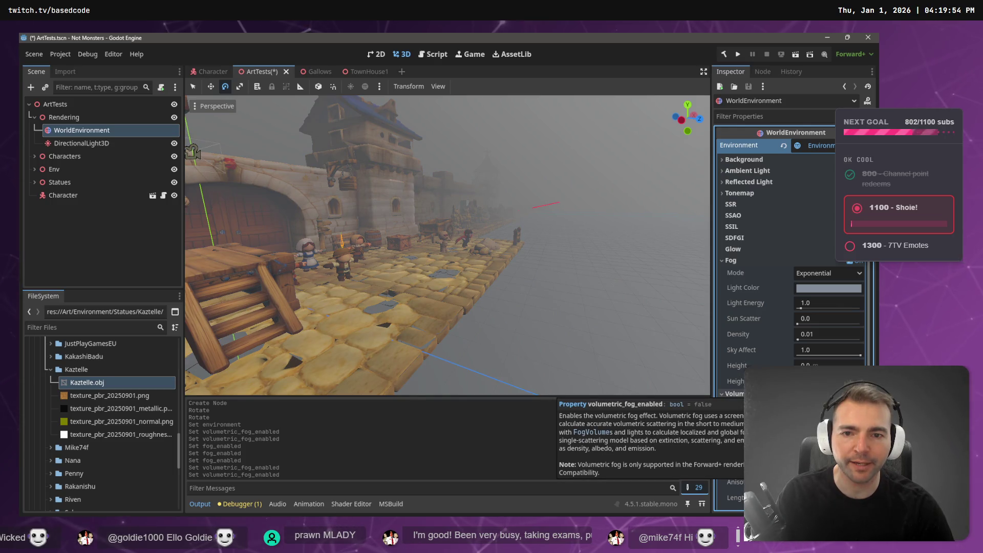
left_click(852, 394)
left_click(851, 393)
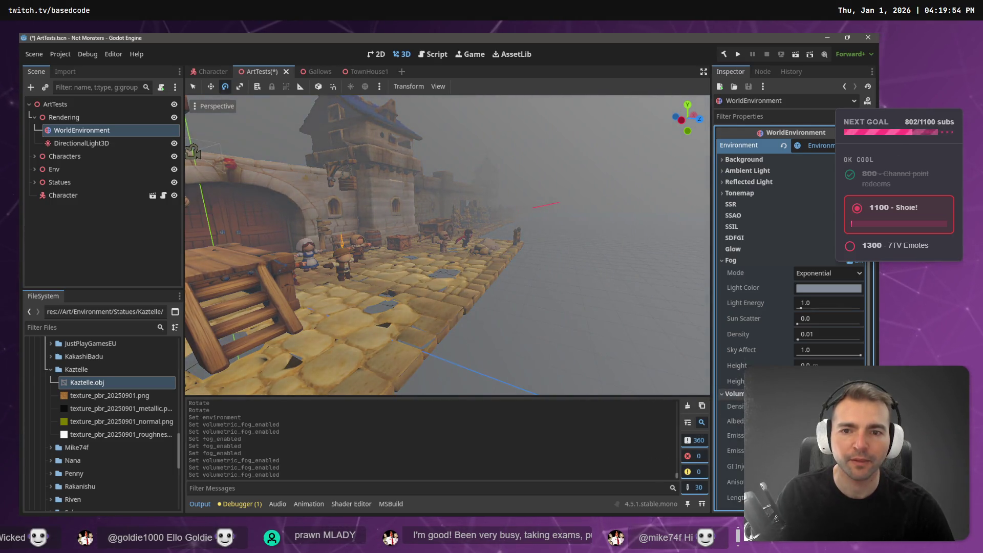
left_click(851, 394)
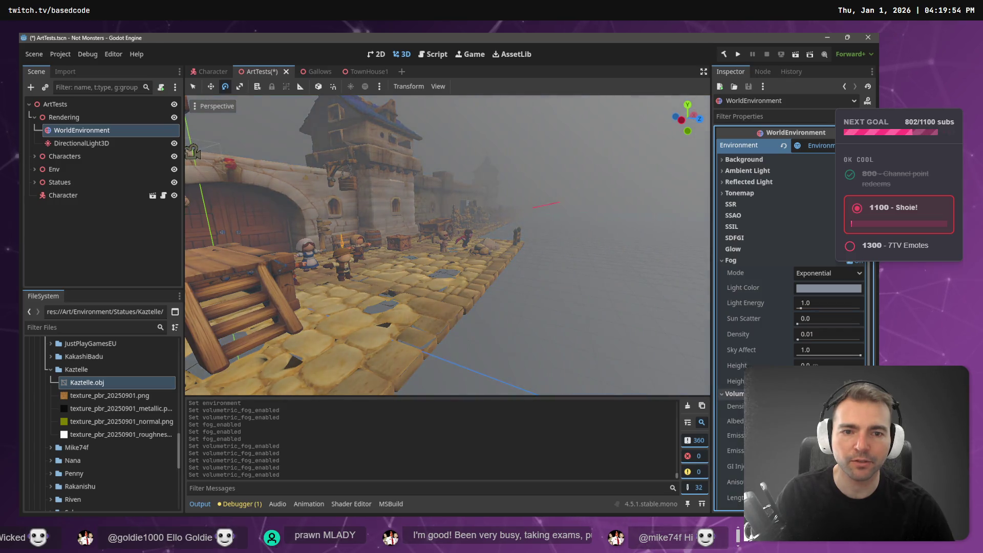
left_click(851, 393)
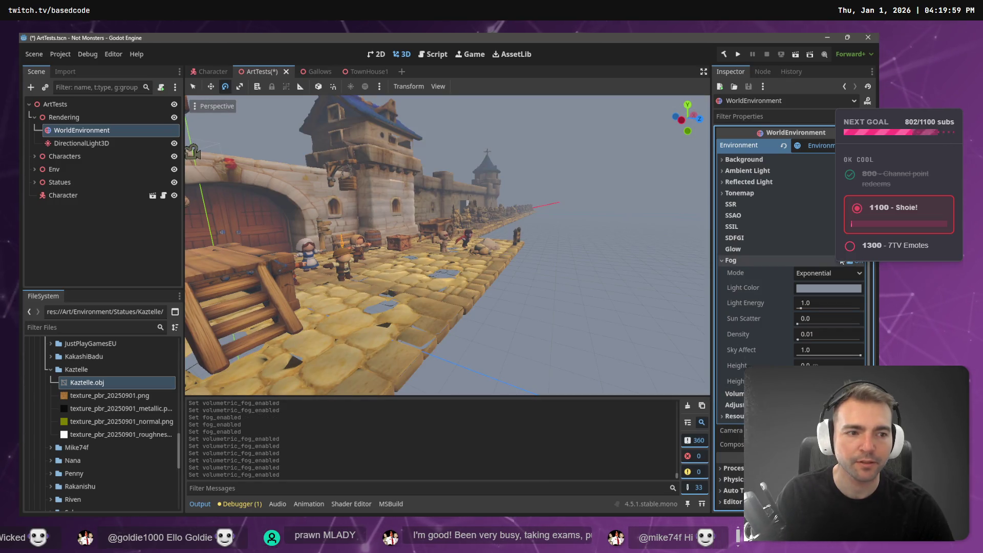
left_click(854, 262)
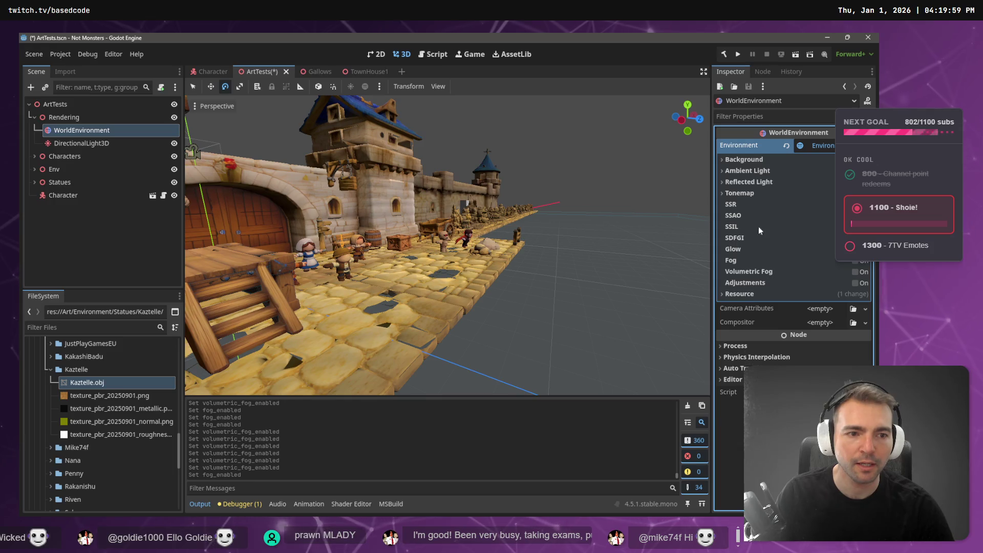
key("alt+Tab")
key("alt+Tab")
Step: Enable SSAO and toggle it repeatedly while viewing the bench by the barrels
left_click(854, 215)
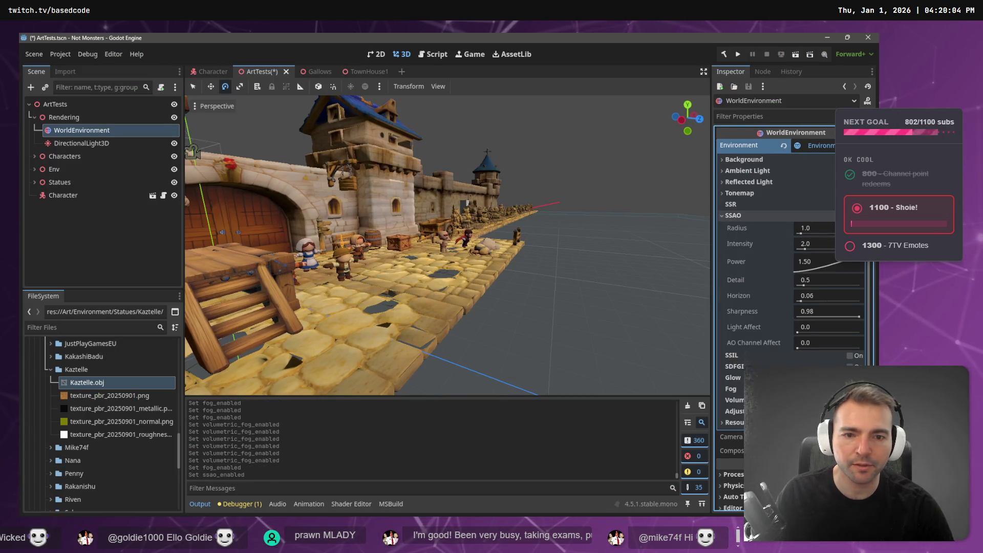
key("w")
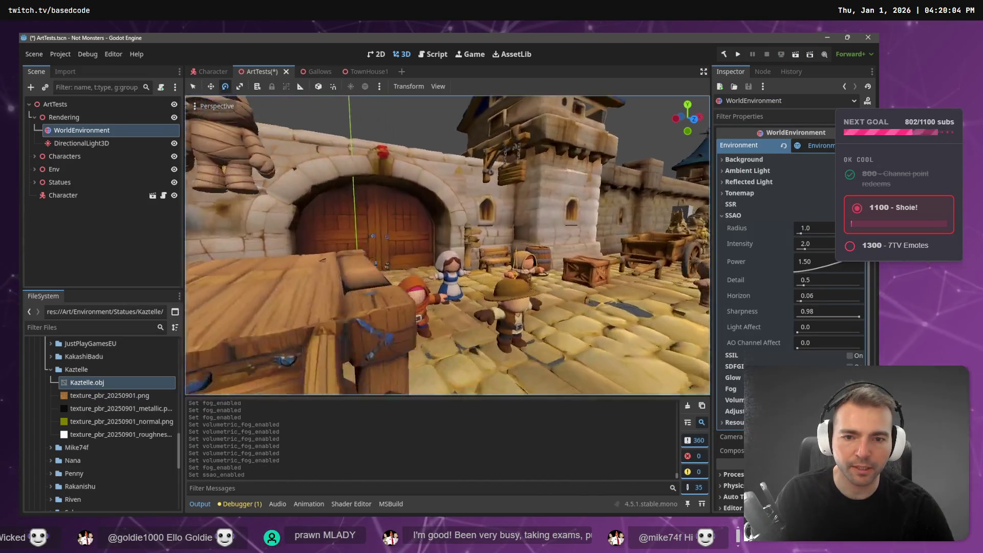
key("w")
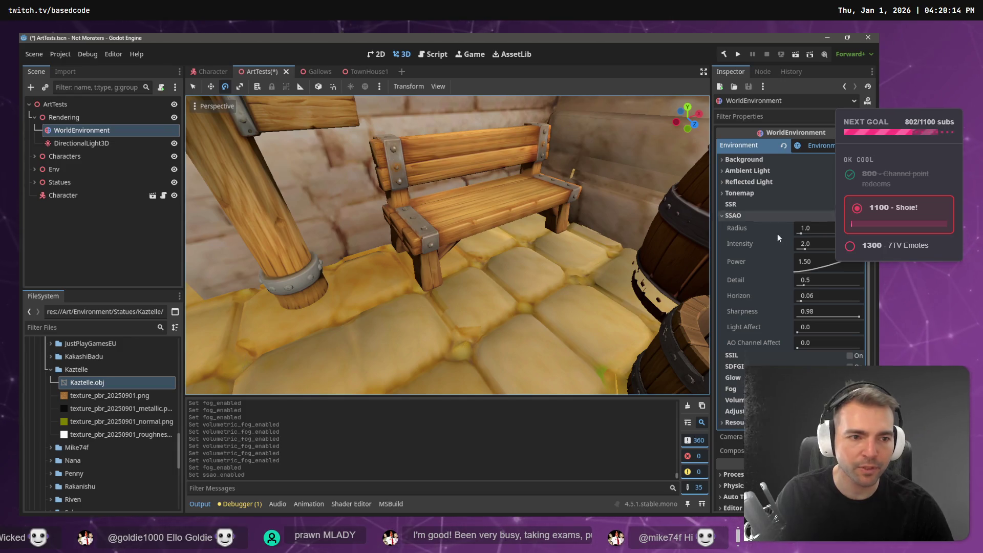
left_click(733, 216)
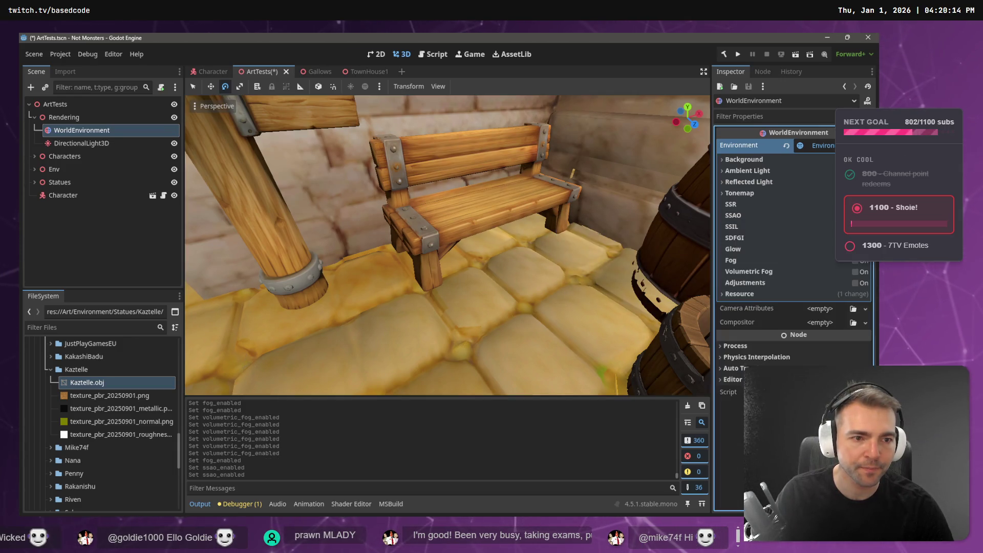
left_click(733, 216)
left_click(733, 216)
left_click(733, 215)
left_click(733, 216)
left_click(733, 216)
left_click(734, 216)
left_click(734, 215)
left_click(733, 216)
left_click(733, 215)
left_click(733, 215)
left_click(733, 216)
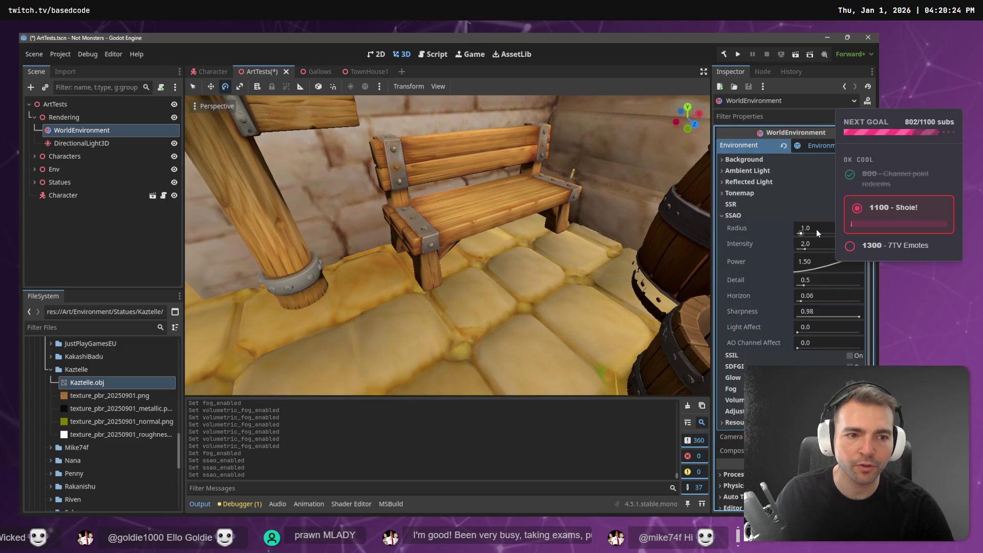
Step: Raise SSAO radius to 3.95, detail to 2.02 and light affect to 0.16
left_click_drag(802, 234, 805, 235)
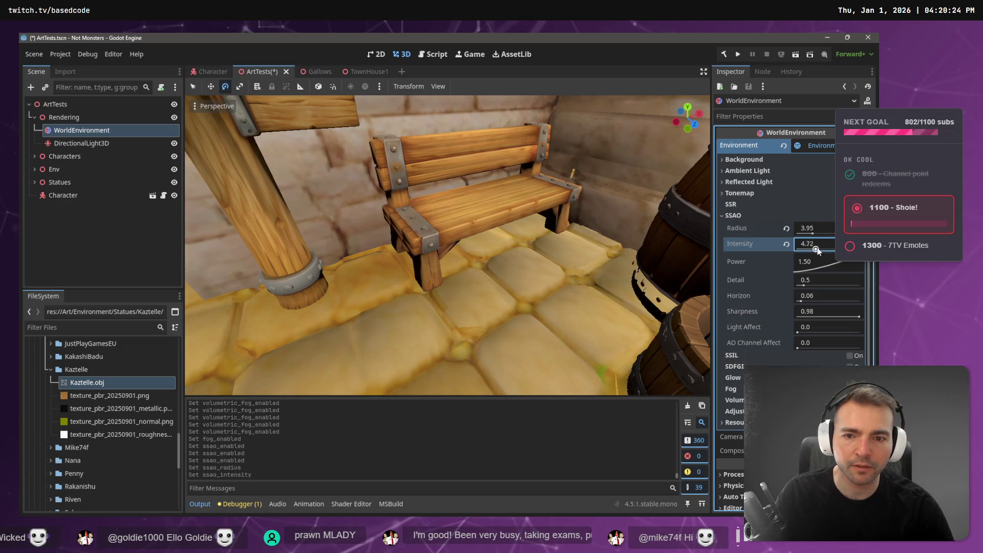
mouse_move(804, 285)
left_mouse_down()
mouse_move(816, 284)
mouse_move(815, 301)
mouse_move(855, 317)
left_mouse_up()
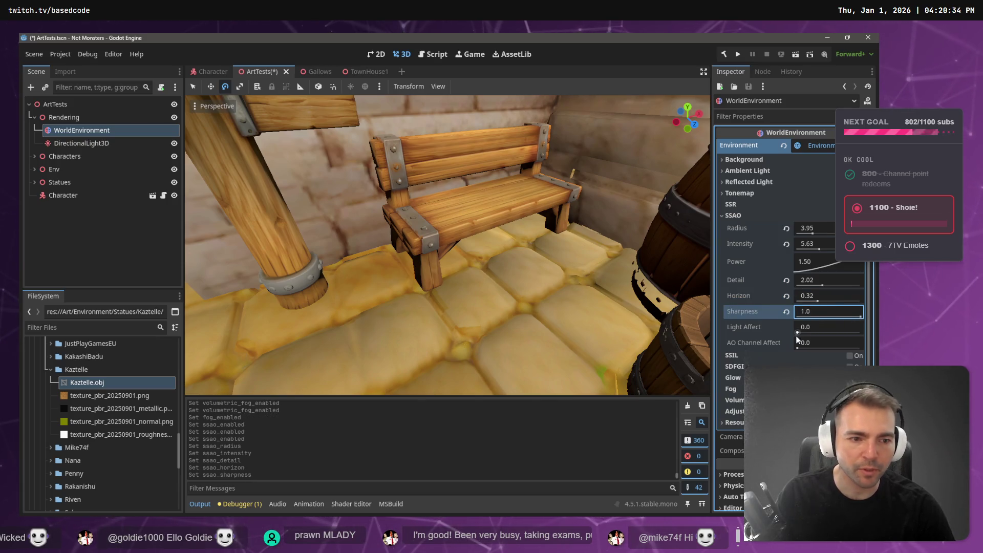
left_click_drag(799, 331, 813, 349)
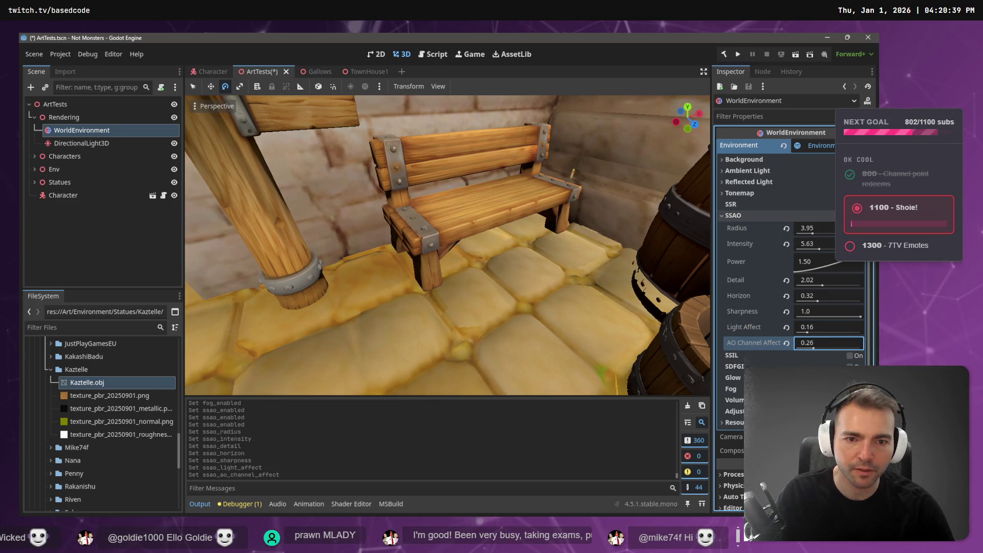
left_click(853, 215)
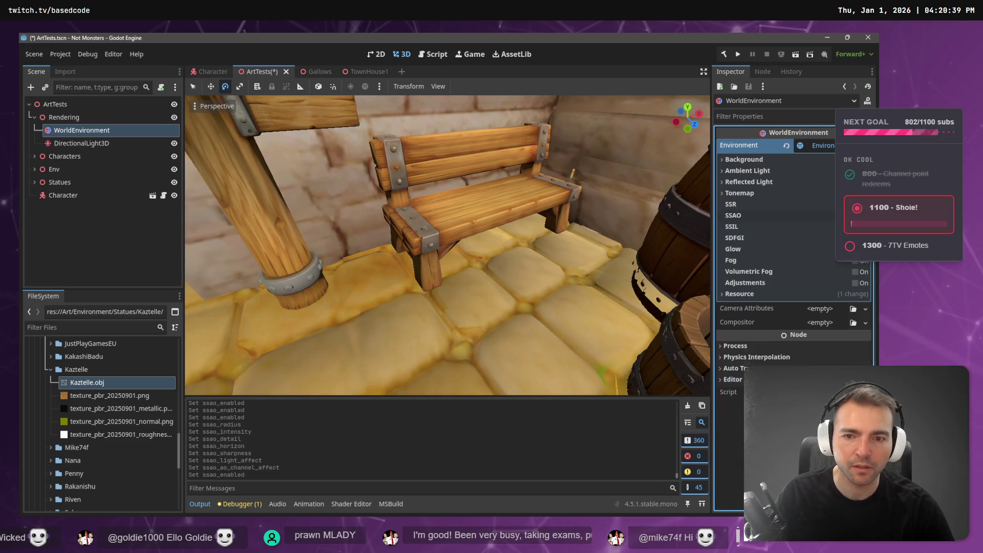
Step: Toggle SSAO on and off repeatedly to compare the shading, ending with it on
left_click(853, 215)
left_click(852, 215)
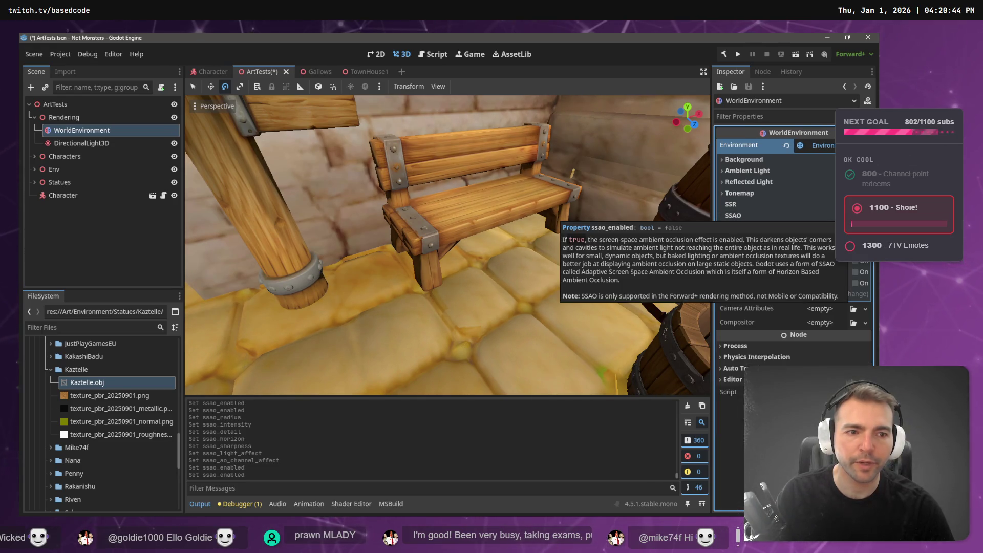
left_click(853, 215)
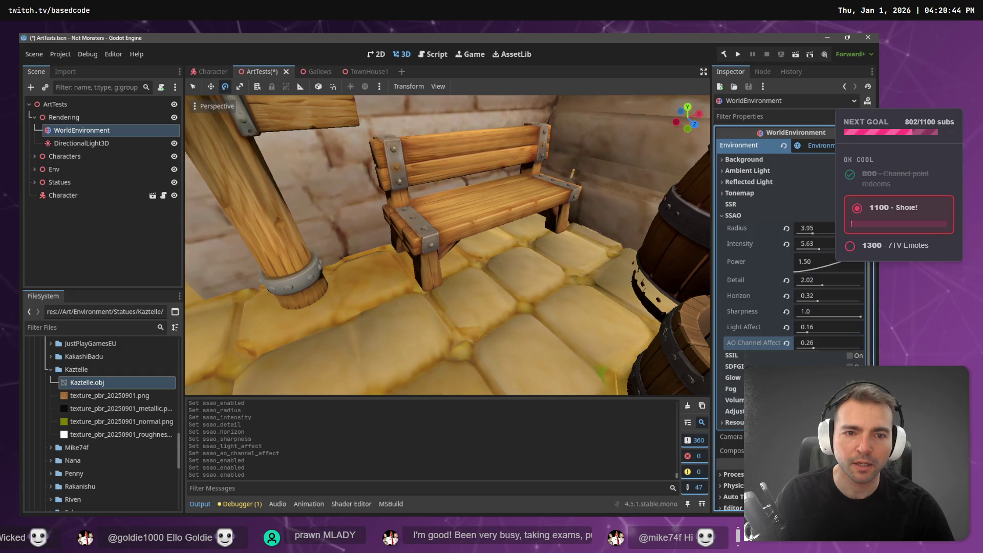
scroll(448, 246, "down", 8)
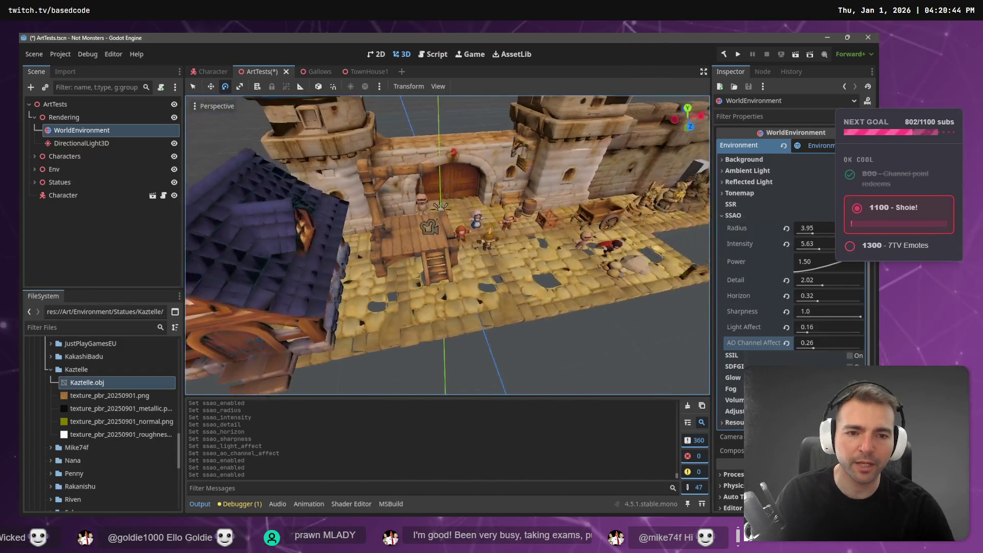
scroll(448, 246, "down", 3)
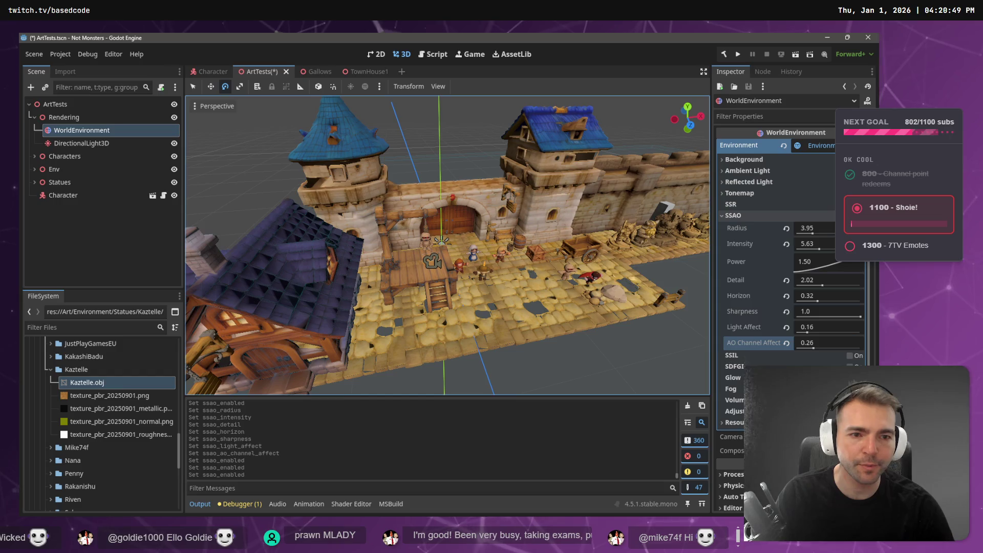
left_click(852, 215)
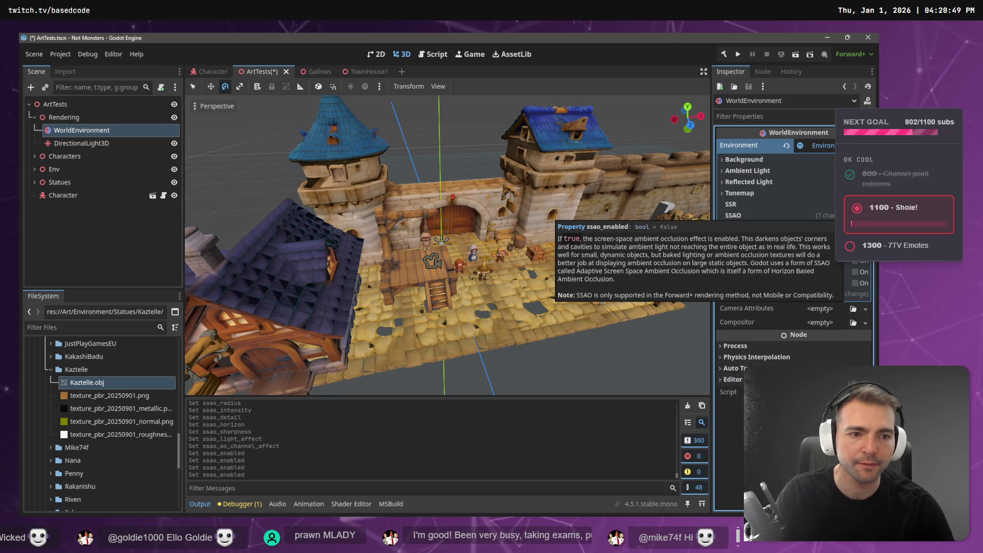
left_click(853, 216)
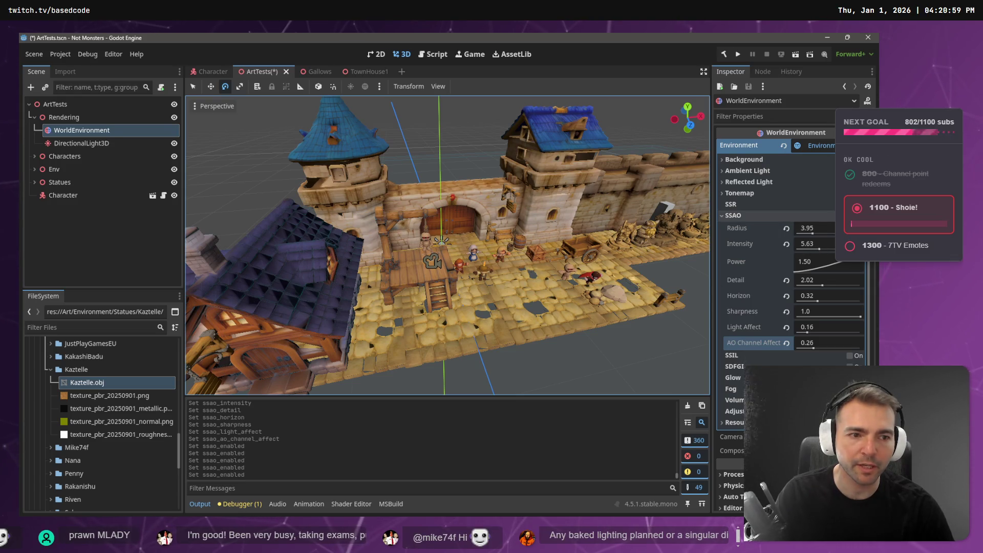
left_click(853, 215)
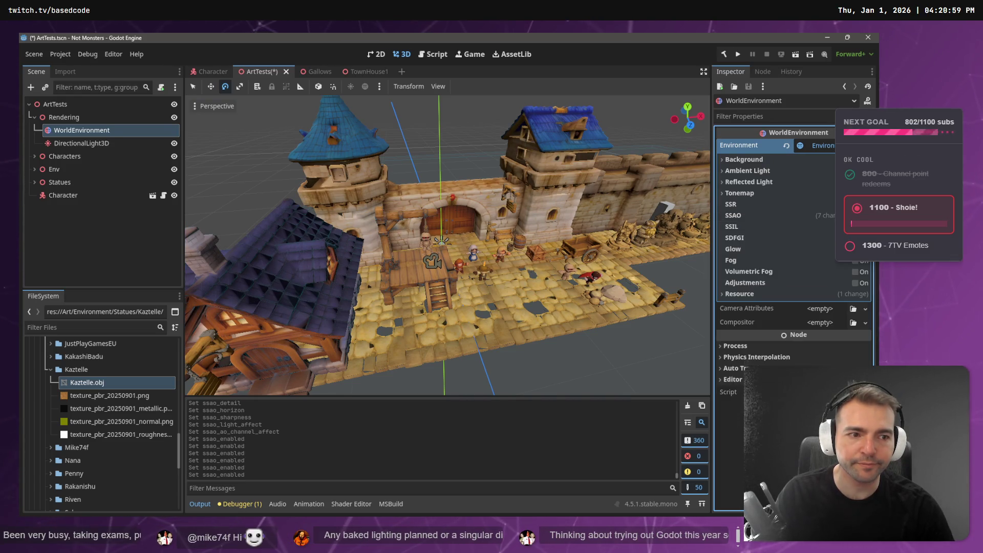
left_click(853, 215)
left_click(852, 216)
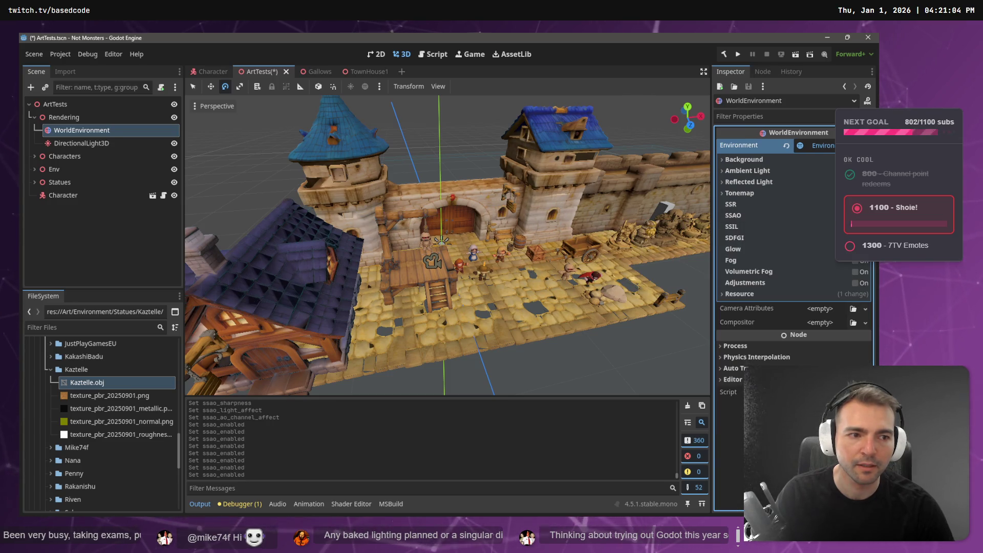
left_click(853, 215)
left_click(853, 215)
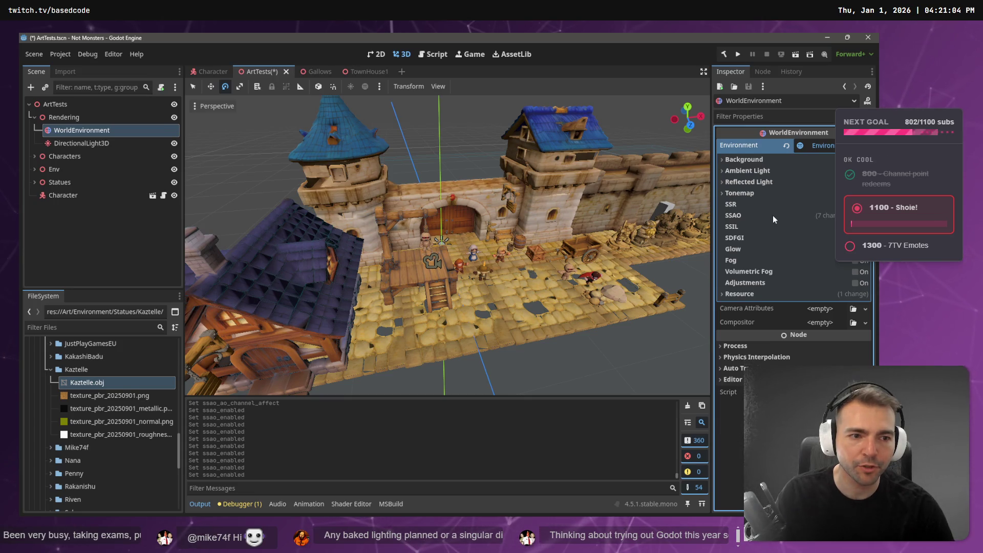
left_click(853, 215)
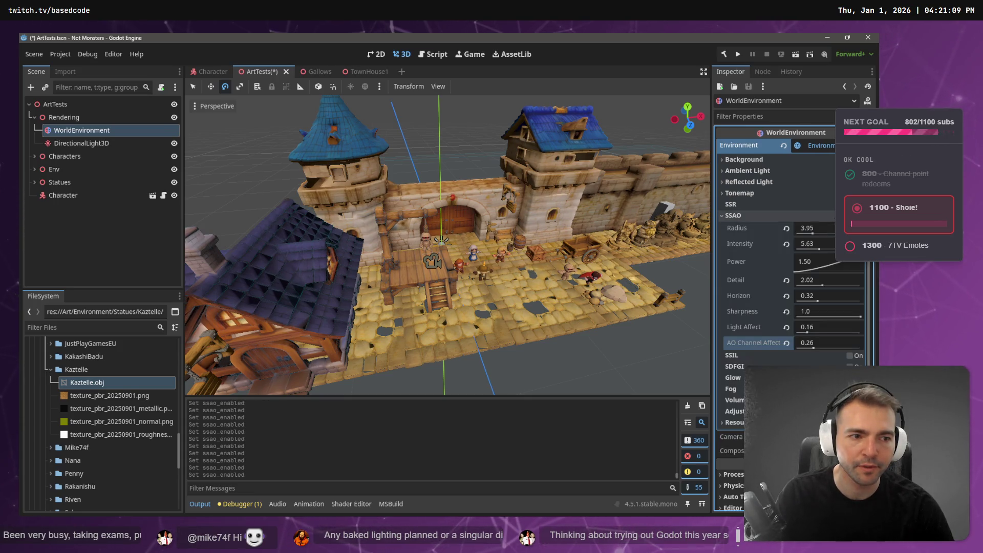
Step: Revert every SSAO property to its default, turn SSAO off, and leave Adjustments unchecked
left_click(786, 228)
left_click(787, 244)
left_click(786, 280)
left_click(786, 296)
left_click(786, 311)
left_click(786, 327)
left_click(786, 343)
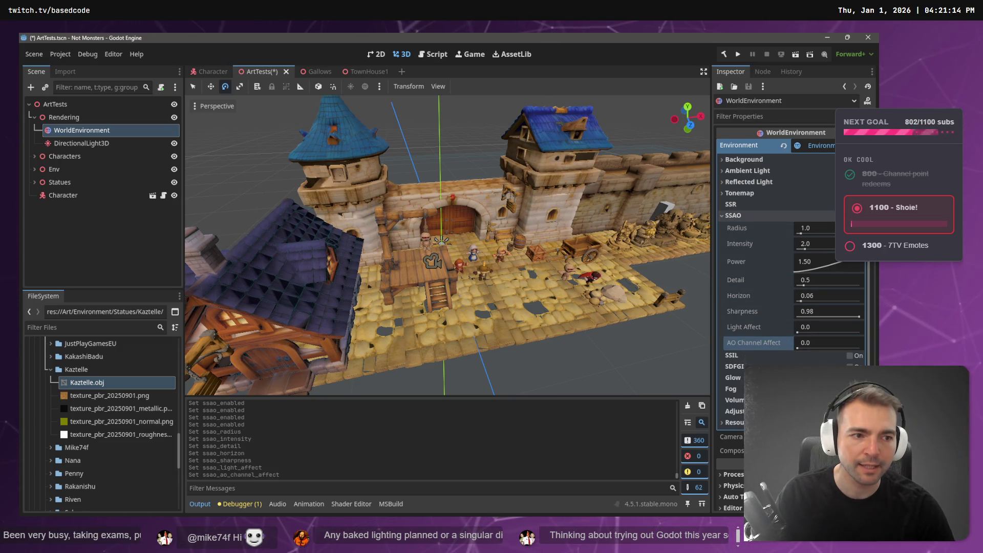
left_click(737, 215)
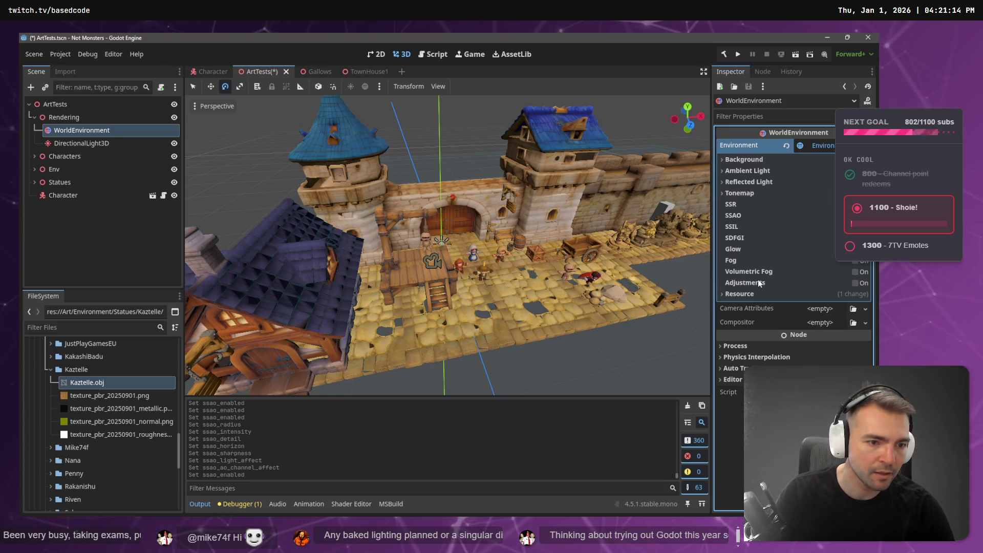
left_click(854, 283)
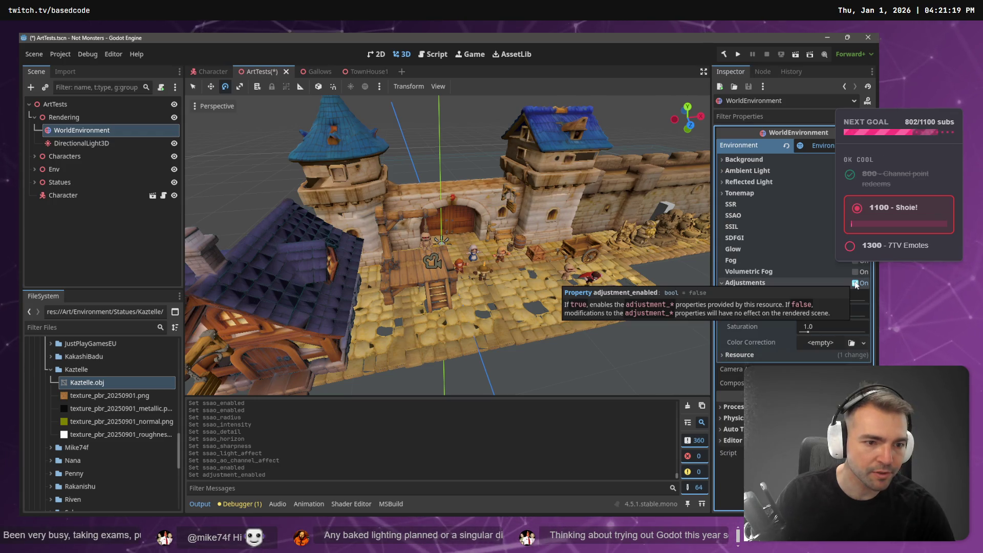
left_click(855, 283)
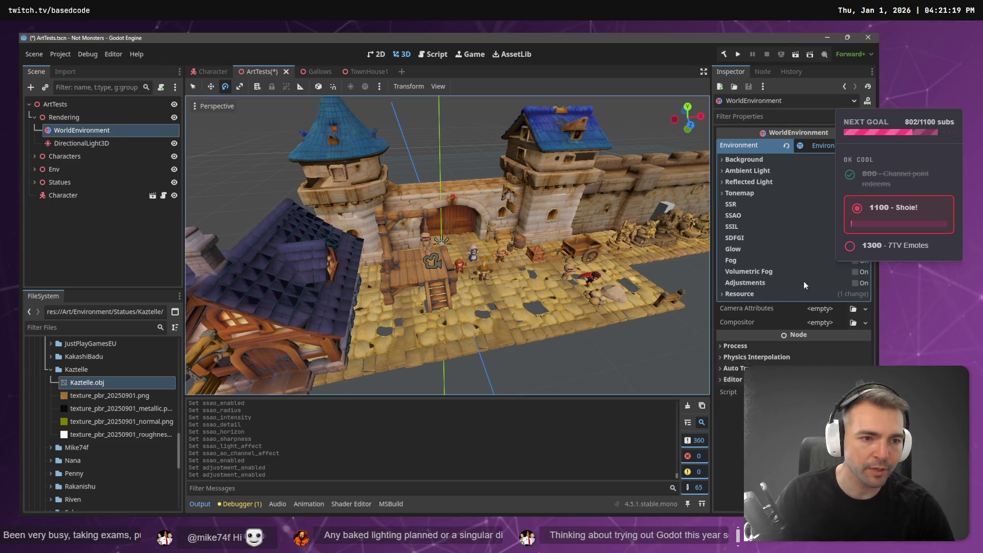
Step: Preview the ACES, Reinhard and Filmic tonemap modes
left_click(742, 194)
left_click(816, 205)
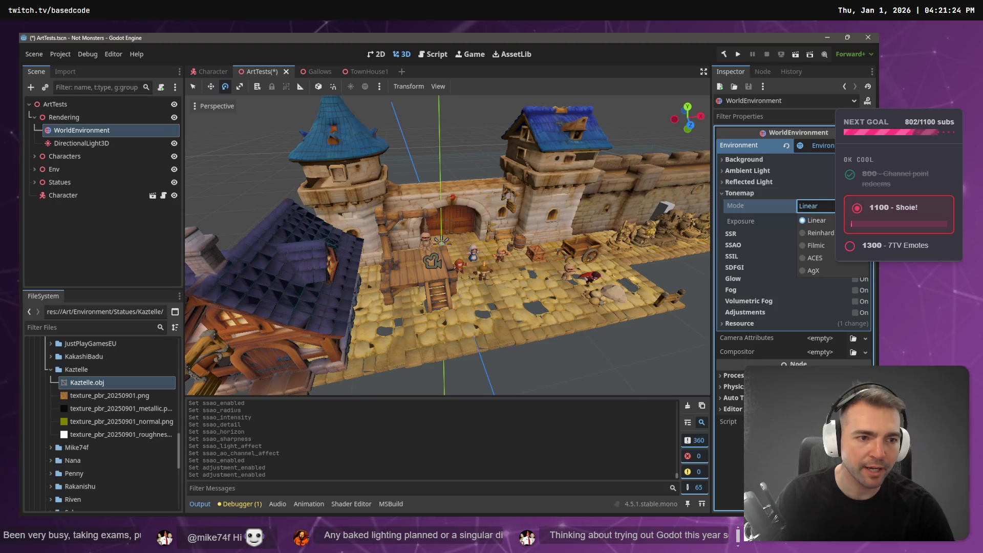
left_click(821, 262)
left_click(819, 206)
left_click(820, 223)
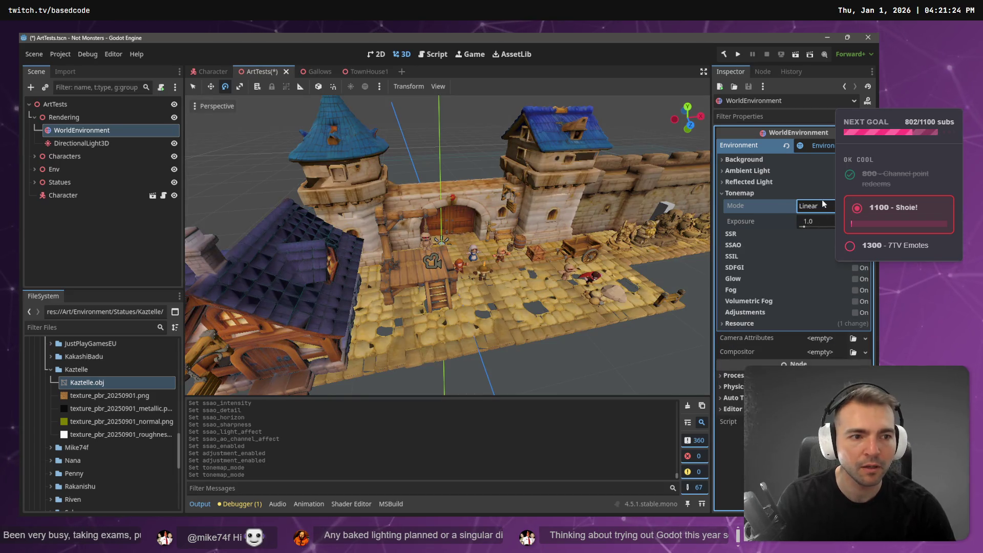
left_click(818, 206)
left_click(820, 233)
left_click(819, 208)
left_click(826, 248)
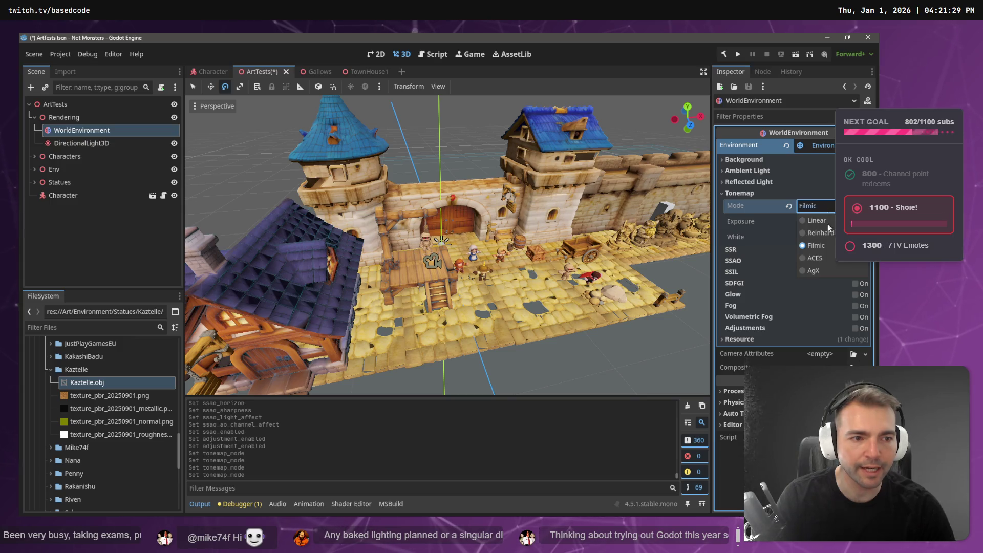
left_click(823, 258)
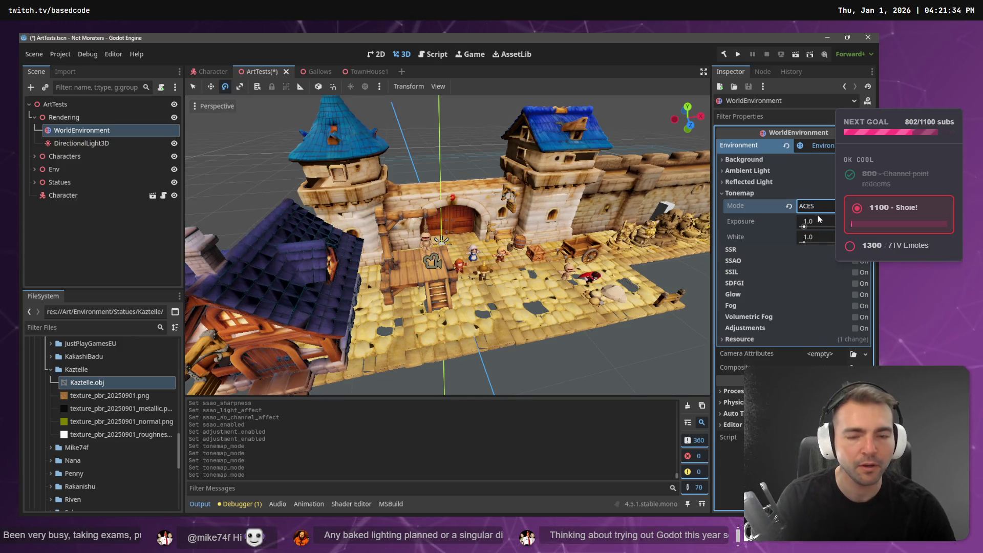
Step: Try AgX, Filmic and Reinhard tonemaps again, then settle on Linear
left_click(816, 211)
left_click(816, 272)
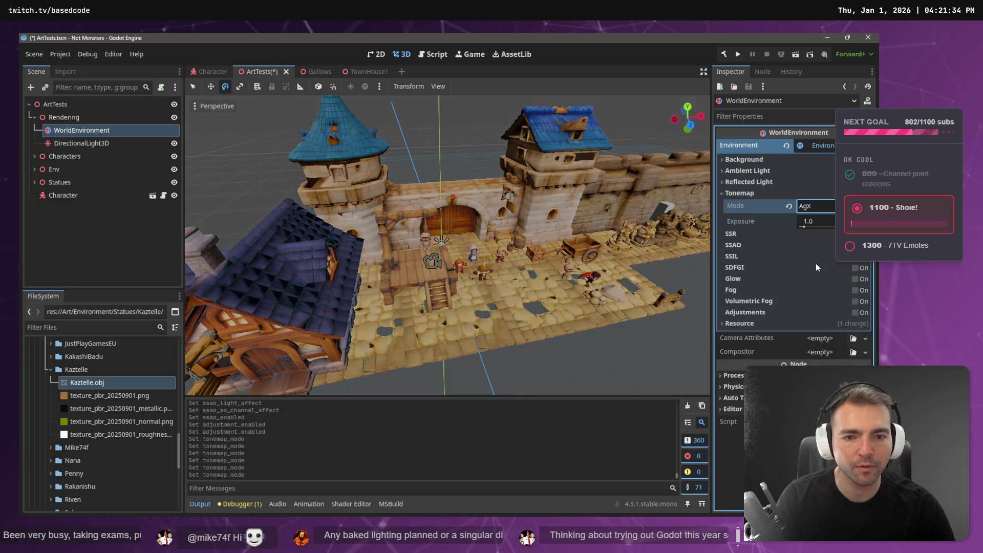
left_click(814, 210)
left_click(818, 246)
left_click(816, 206)
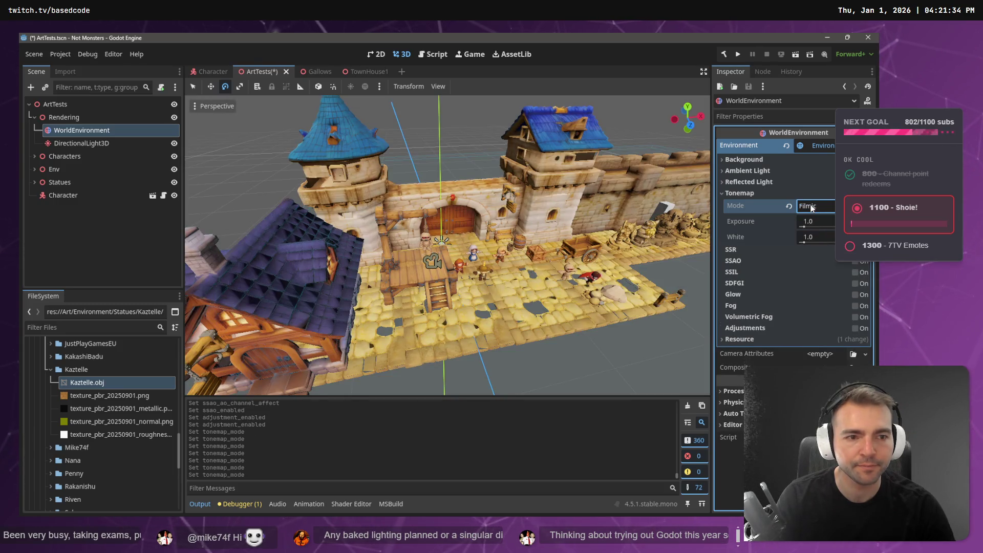
left_click(823, 232)
left_click(818, 211)
left_click(818, 221)
left_click(750, 182)
Step: Keep Background as the ambient light source and set the Background mode to Sky
left_click(751, 183)
left_click(748, 170)
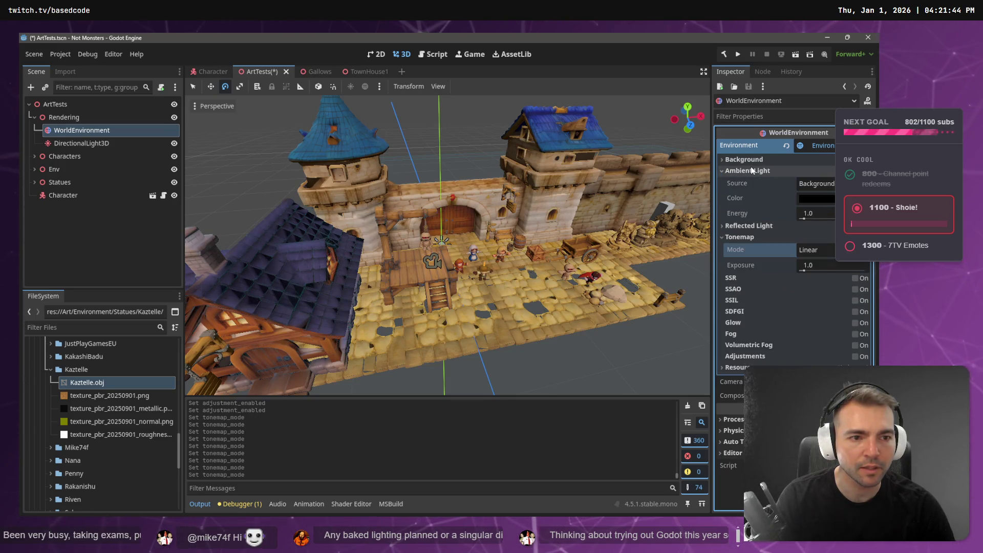
left_click(817, 183)
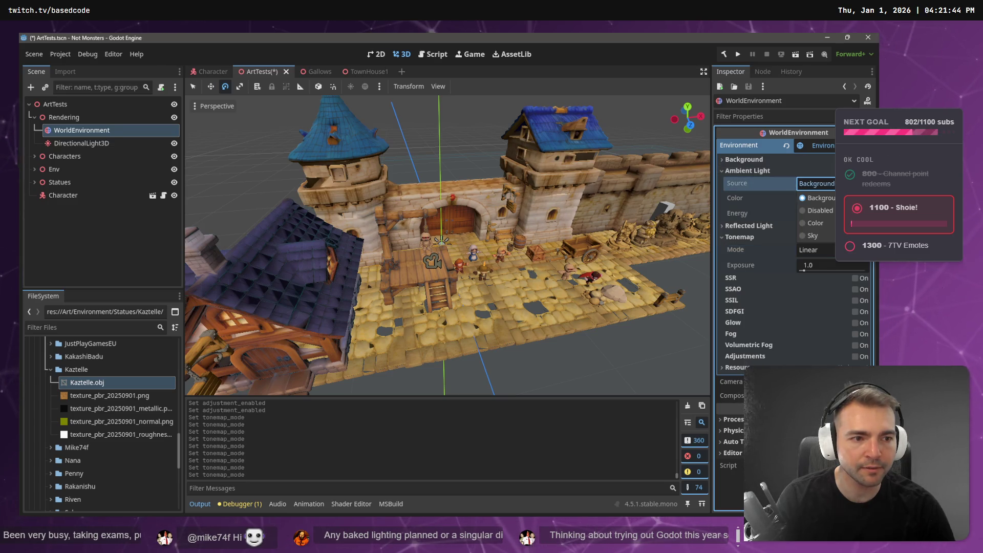
left_click(708, 171)
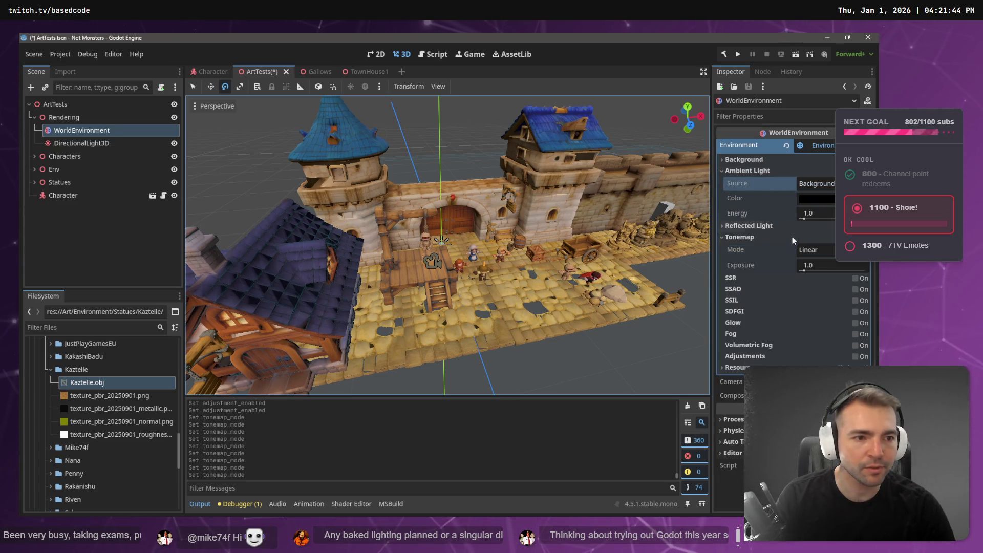
left_click(724, 238)
left_click(725, 172)
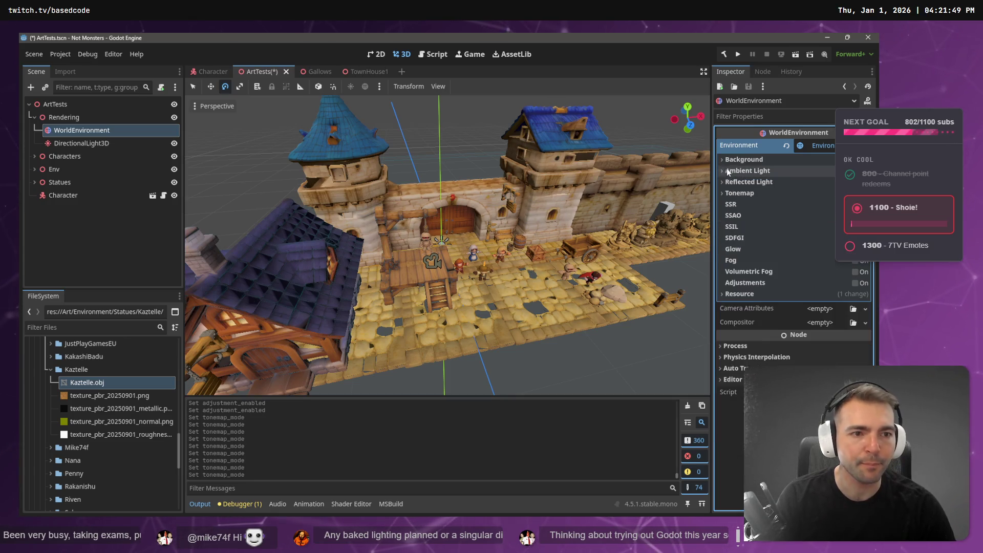
left_click(730, 160)
left_click(815, 172)
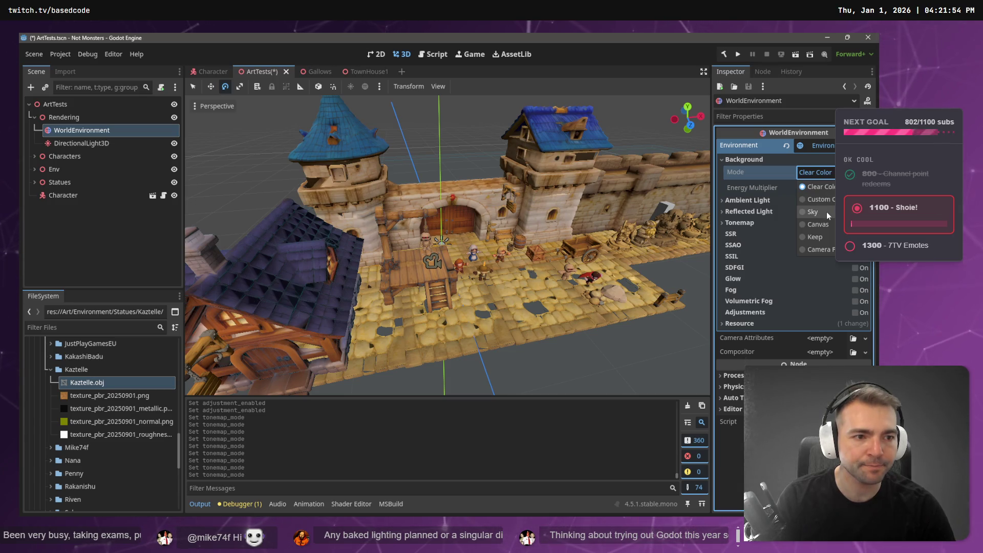
left_click(827, 212)
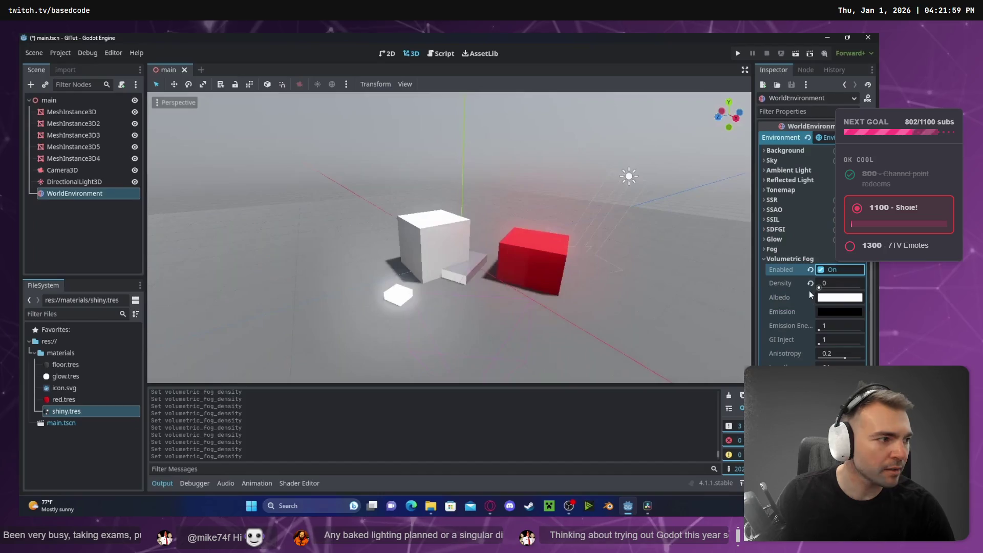
Step: Seek the World Environment tutorial back to the sky setup near 0:51, pause it, and return to Godot
key("j")
key("k")
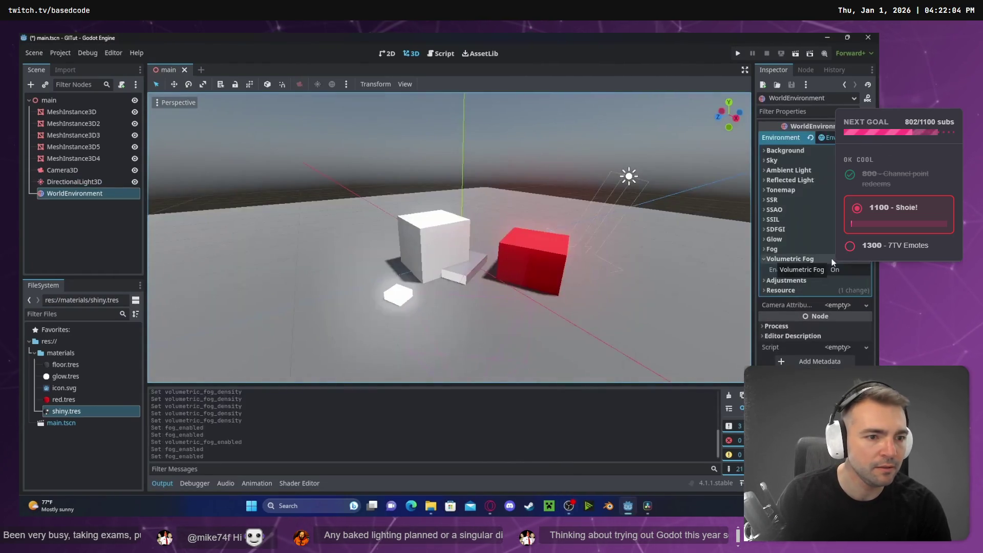
key("l")
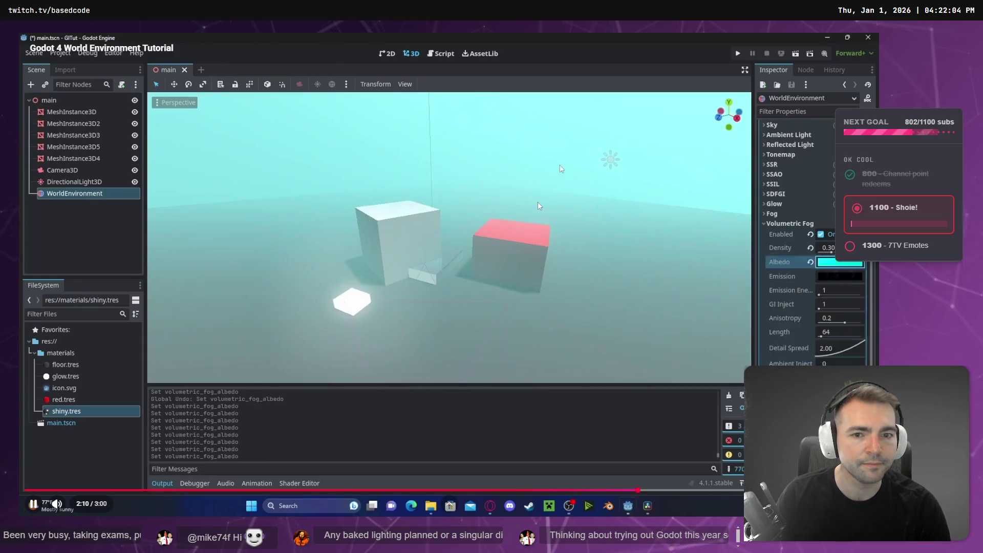
key("Left")
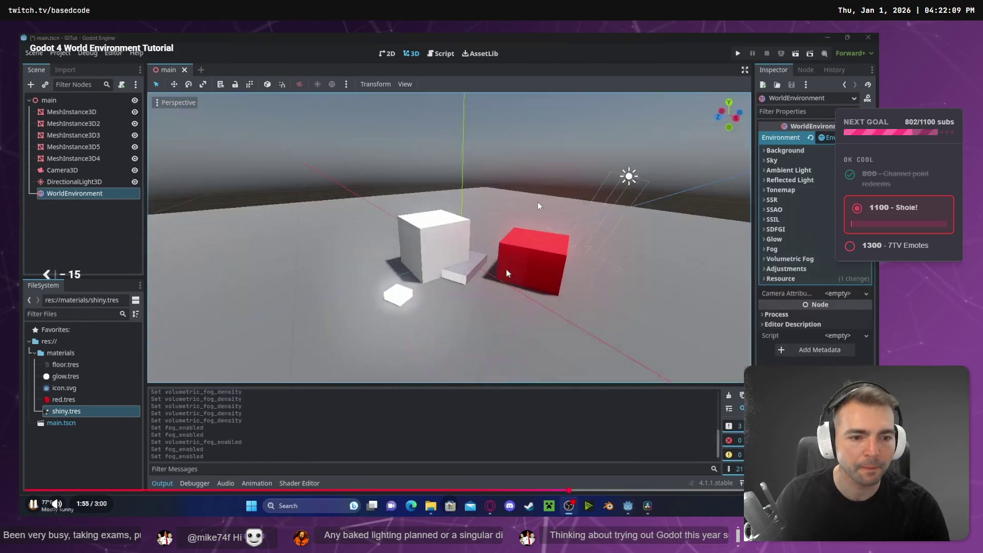
key("Left")
key("Left")
key("Left")
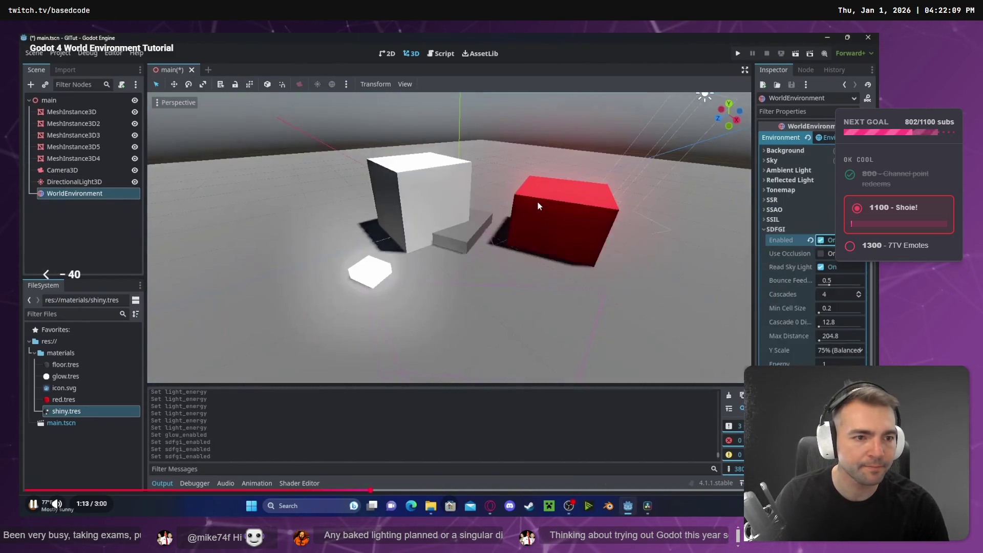
key("Left")
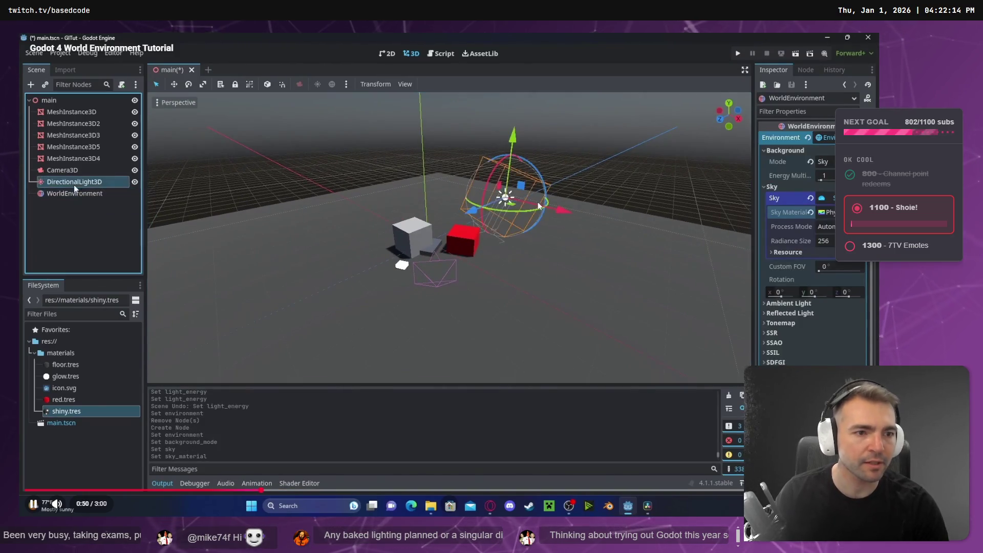
key("space")
key("alt+Tab")
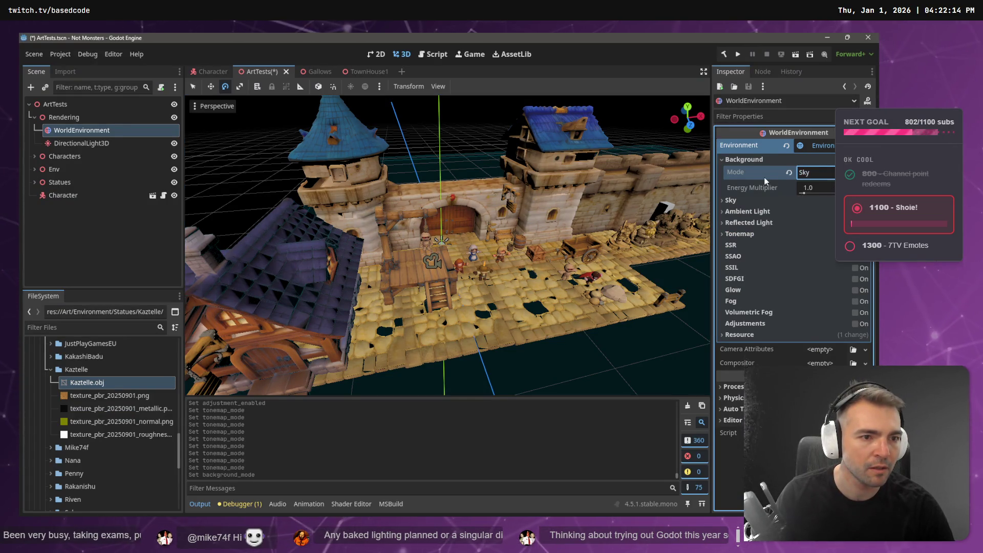
Step: Resume the paused tutorial video and come back to the town scene editor
key("alt+Tab")
key("space")
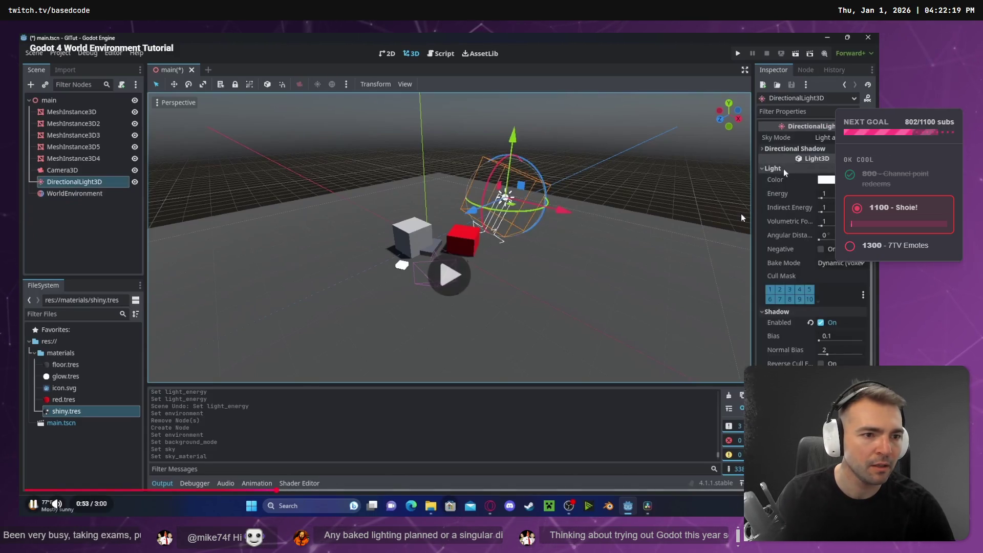
key("alt+Tab")
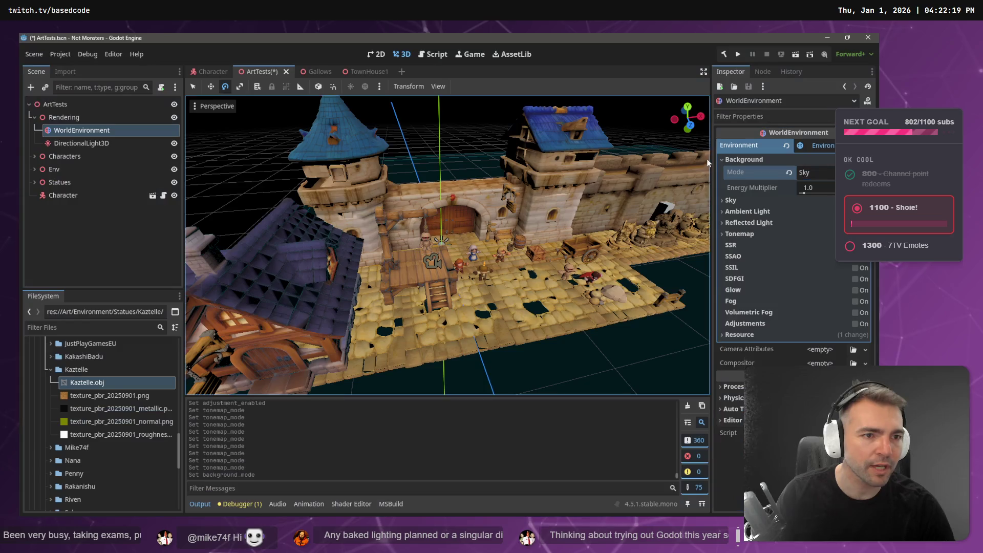
Step: Keep the Environment's Background Mode on Sky and assign a New Sky to its Sky property
left_click(732, 200)
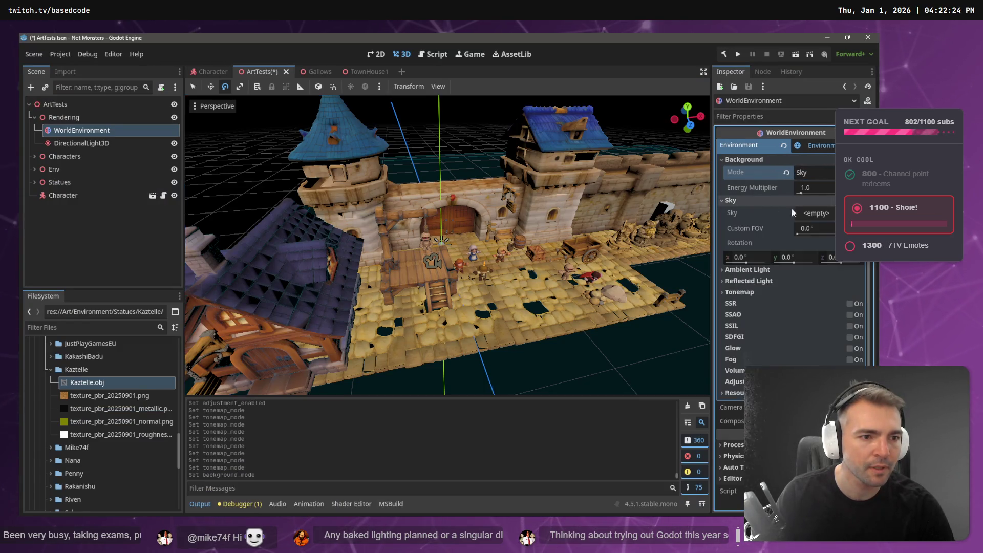
left_click(816, 213)
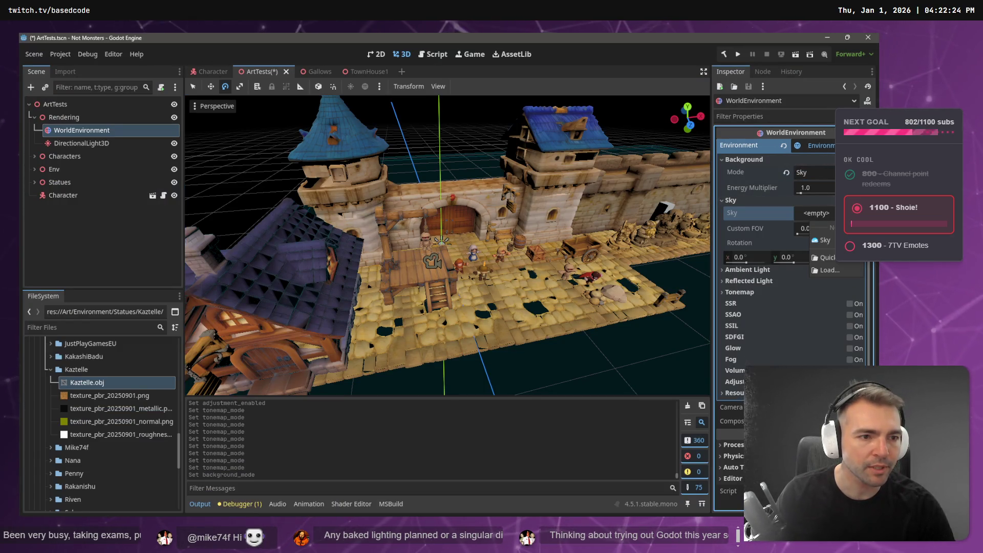
key("alt+Tab")
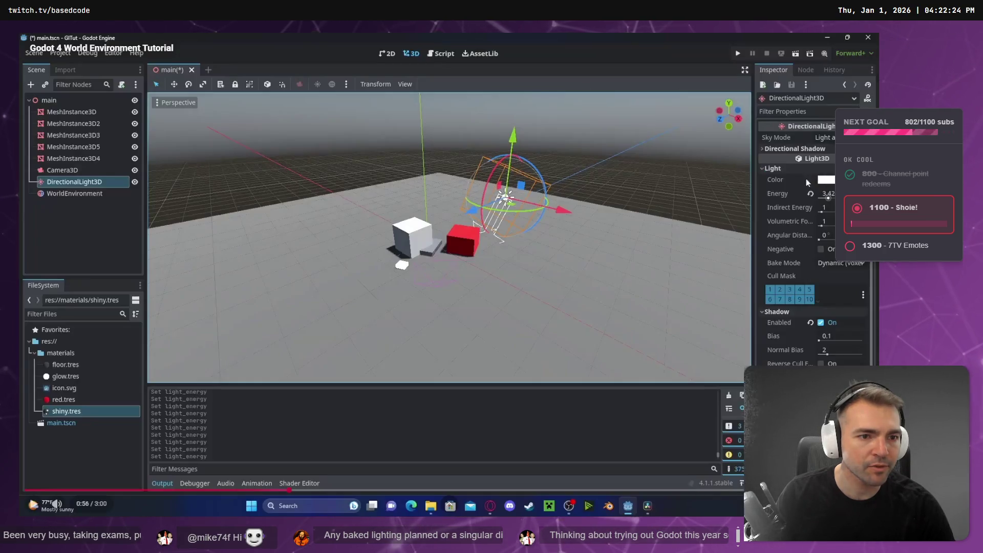
key("alt+Tab")
left_click(814, 173)
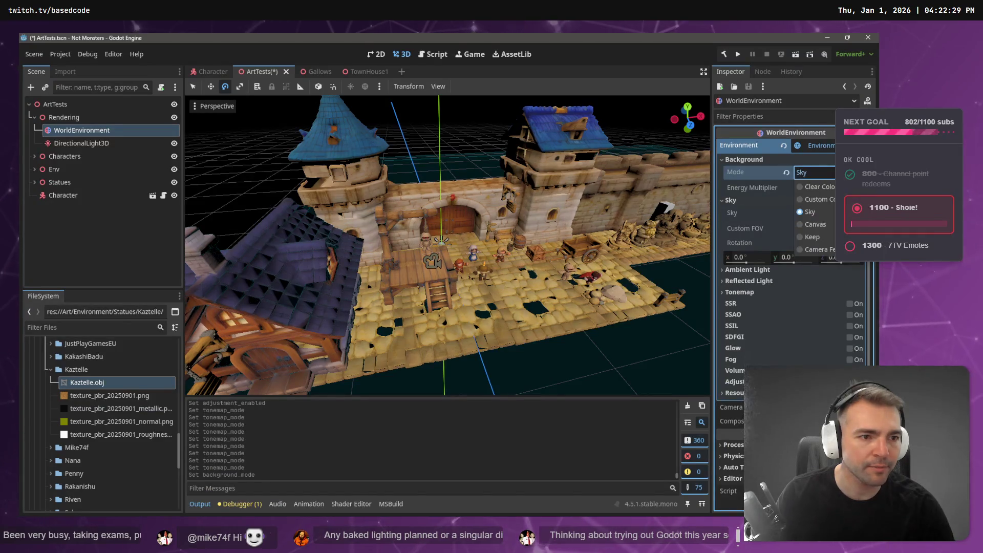
left_click(811, 211)
left_click(816, 213)
key("Escape")
left_click(816, 213)
left_click(830, 229)
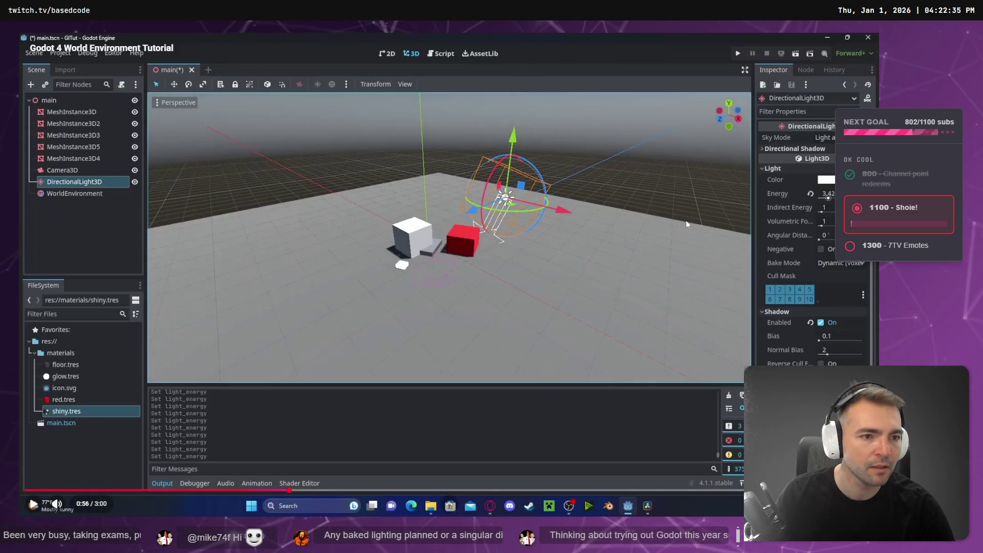
Step: Rewind the tutorial ten seconds and pause it on the Sky Material choices
left_click(683, 220)
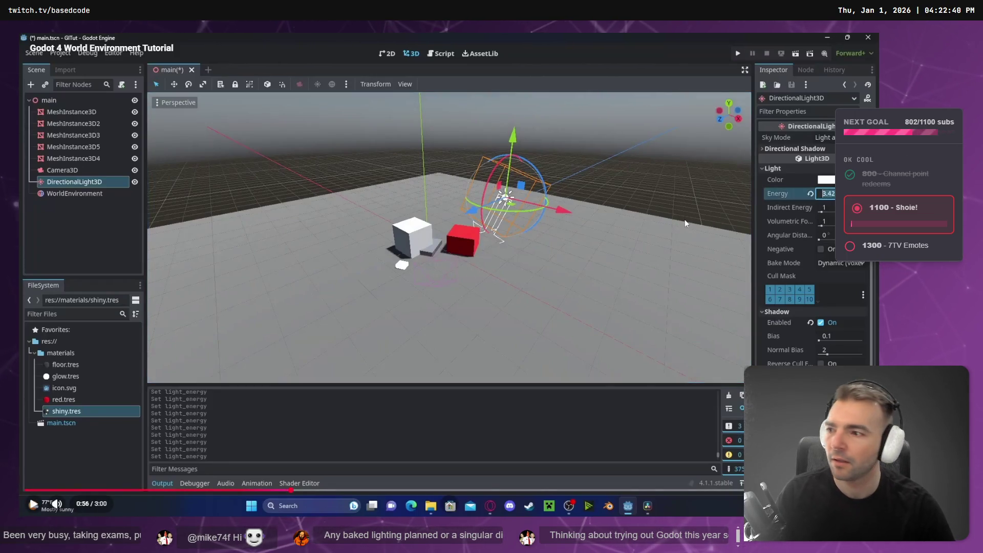
left_click(658, 208)
left_click(66, 194)
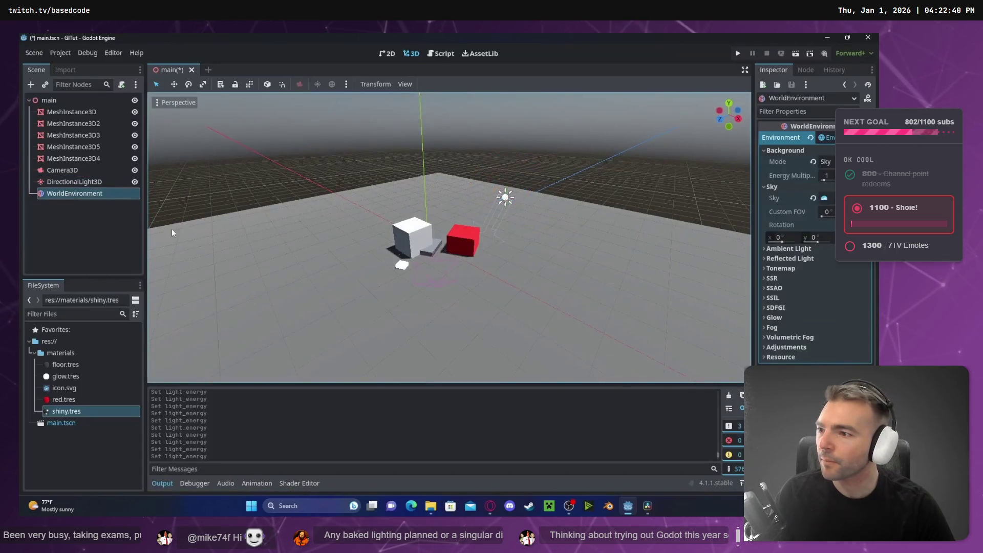
left_click(774, 240)
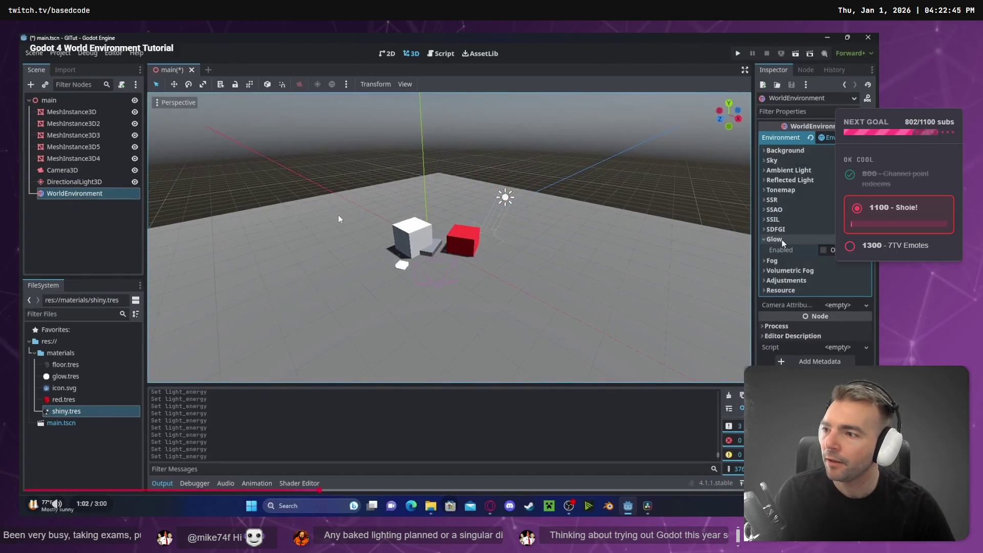
left_click(821, 250)
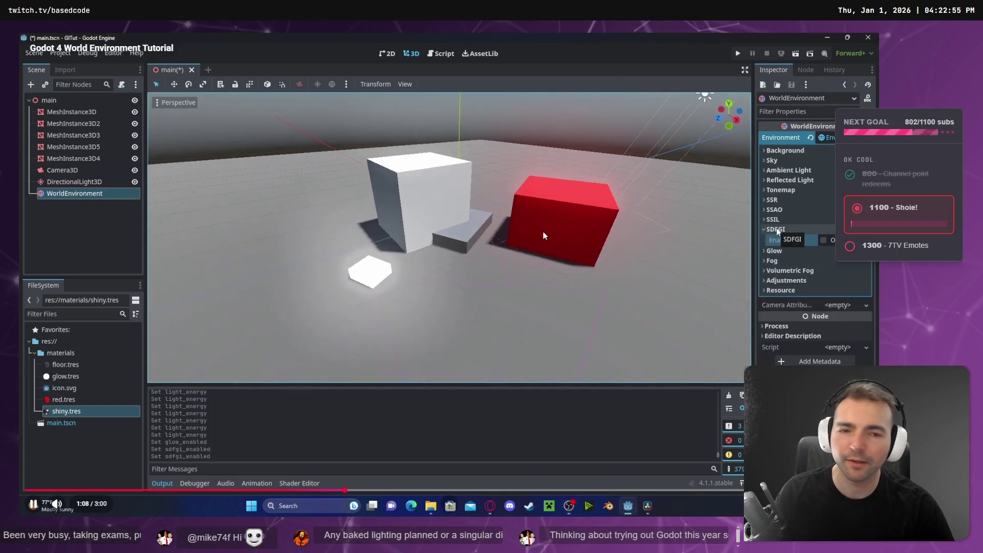
key("Left")
key("Left")
key("Left")
key("Left")
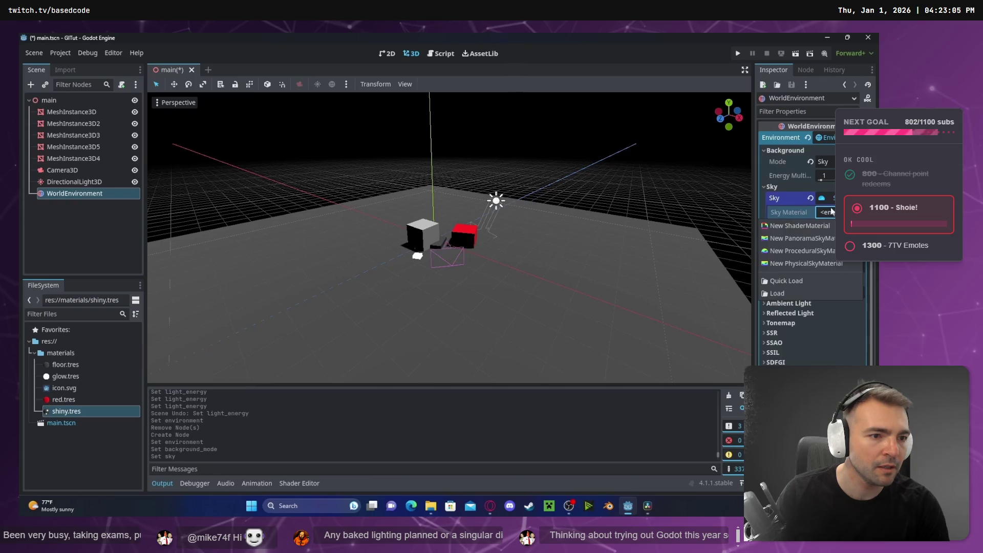
left_click(546, 231)
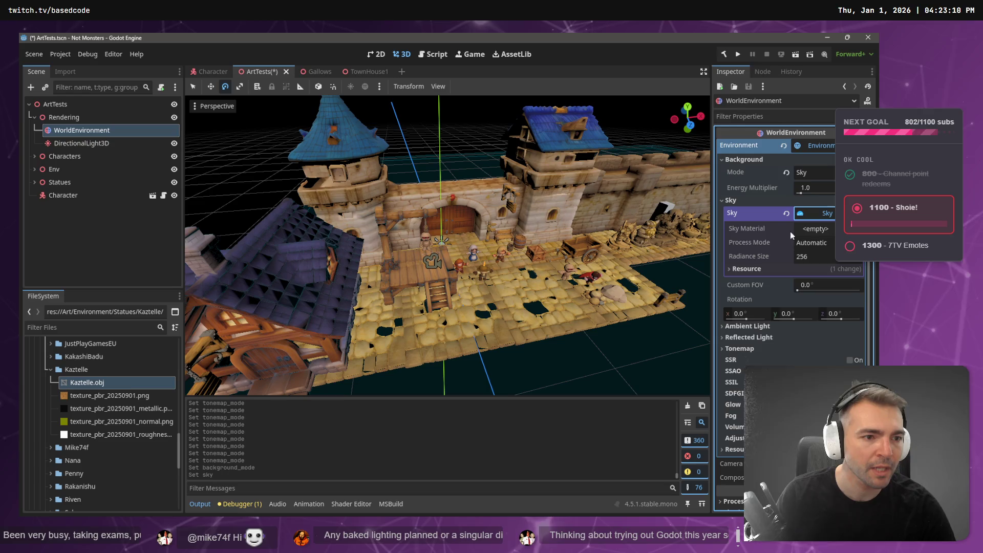
Step: Open the Sky Material type list to pick a new PhysicalSkyMaterial, checking the tutorial for reference
left_click(818, 229)
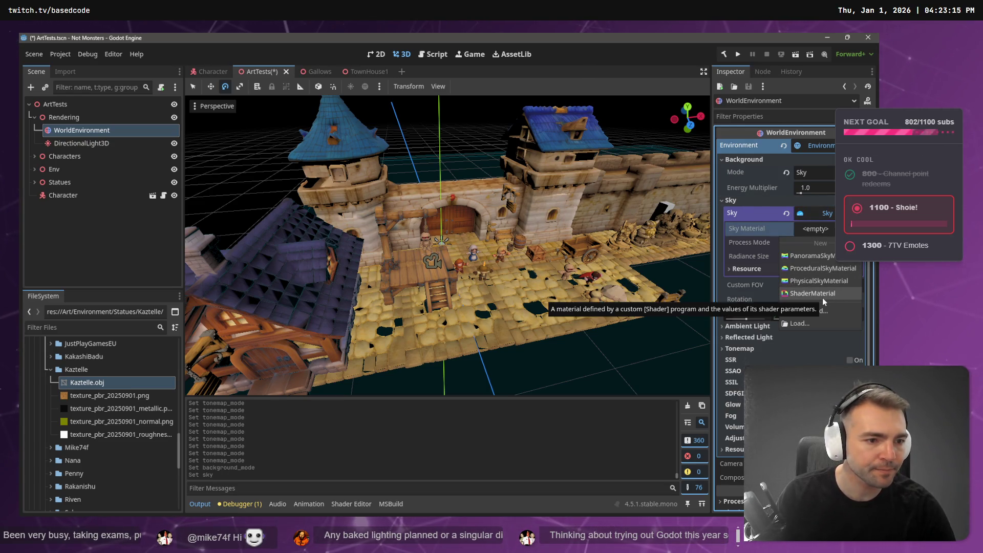
key("Escape")
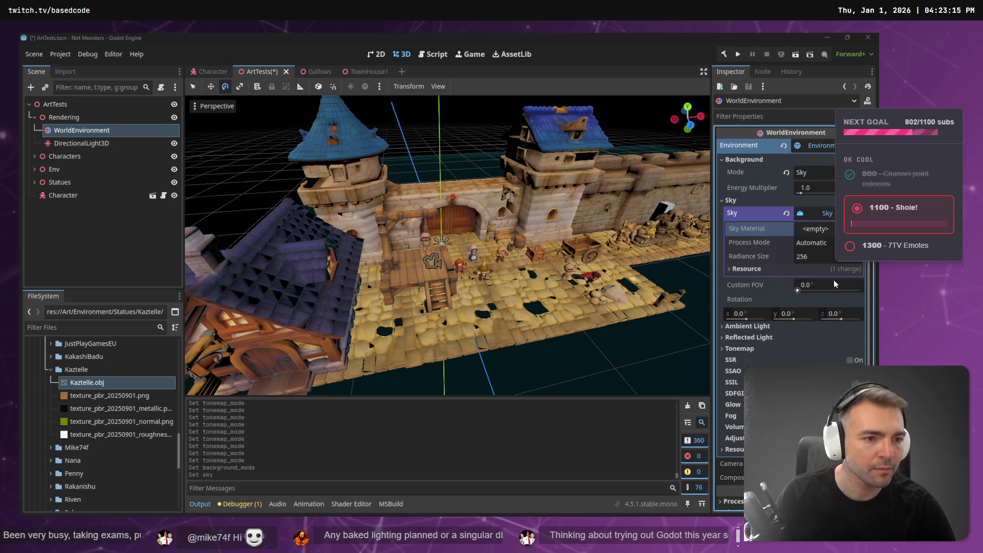
key("alt+Tab")
key("space")
key("space")
key("alt+Tab")
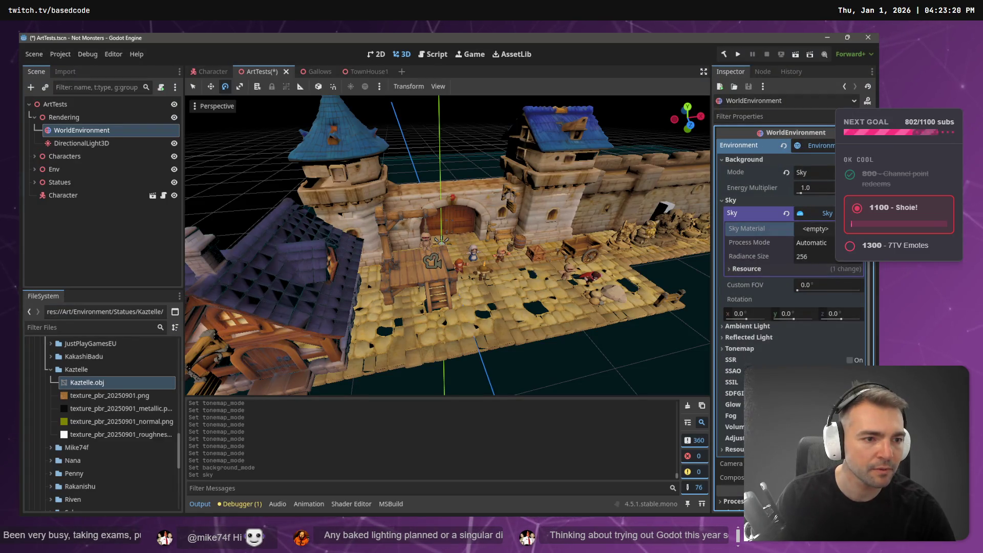
left_click(815, 229)
Step: Pause the tutorial at 1:02 and select the DirectionalLight3D in the town scene
key("alt+Tab")
key("space")
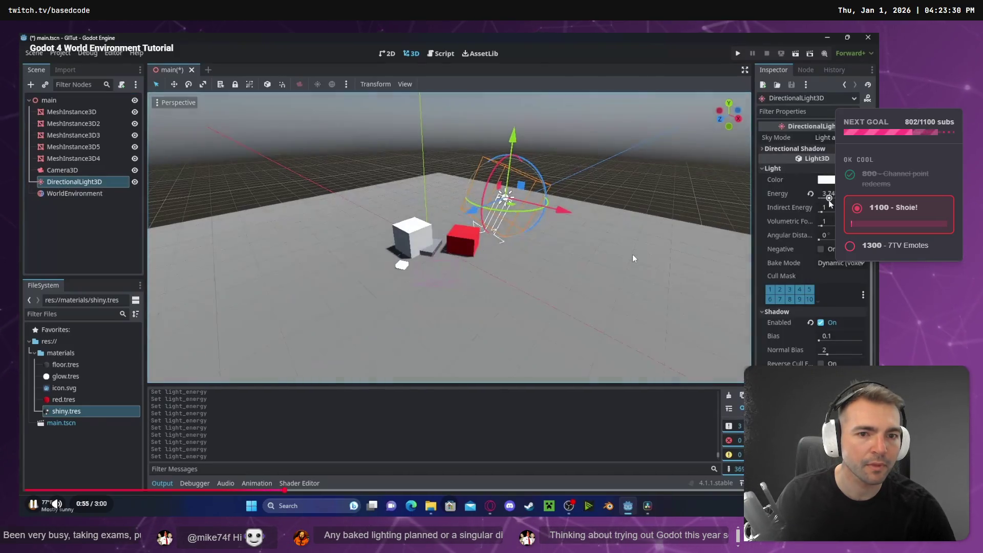
right_click(629, 208)
left_click(564, 219)
left_click(564, 217)
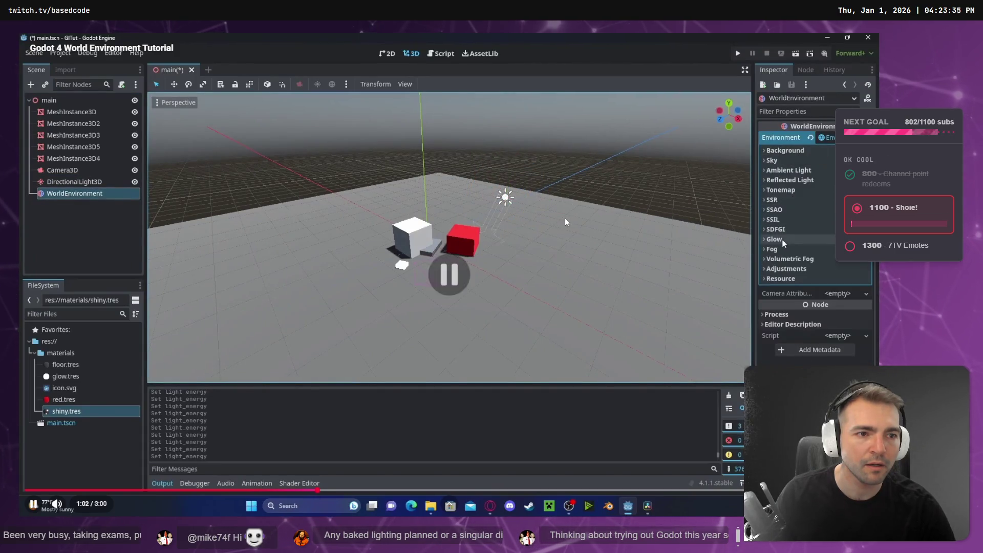
key("alt+Tab")
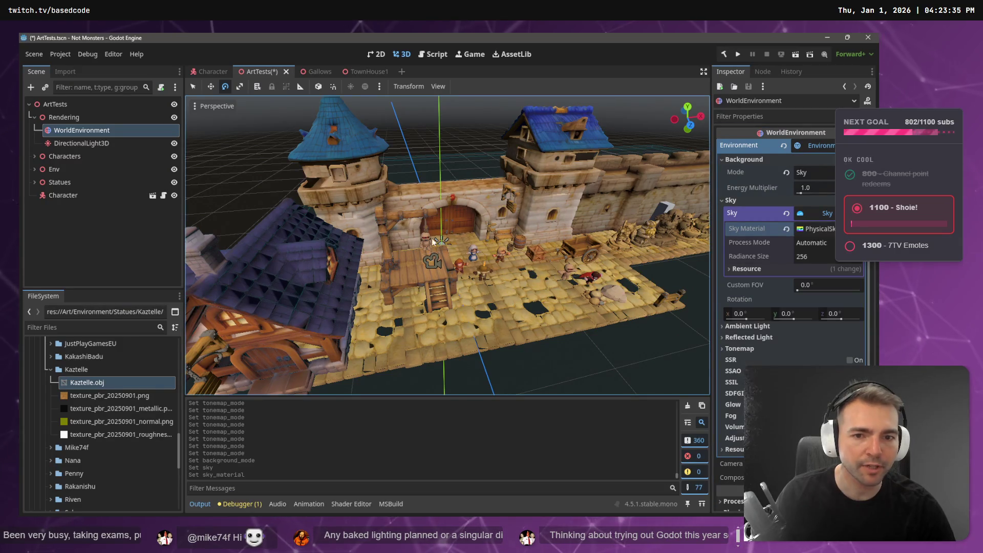
left_click(441, 241)
Step: Tilt the directional light back and forth, bringing it to about -138 degrees
mouse_move(443, 237)
left_mouse_down()
mouse_move(446, 253)
mouse_move(442, 240)
left_mouse_up()
scroll(451, 307, "up", 5)
scroll(448, 246, "down", 5)
left_click_drag(416, 291, 415, 285)
mouse_move(415, 251)
left_mouse_down()
mouse_move(416, 324)
mouse_move(430, 251)
mouse_move(433, 308)
left_mouse_up()
left_click_drag(434, 306, 437, 307)
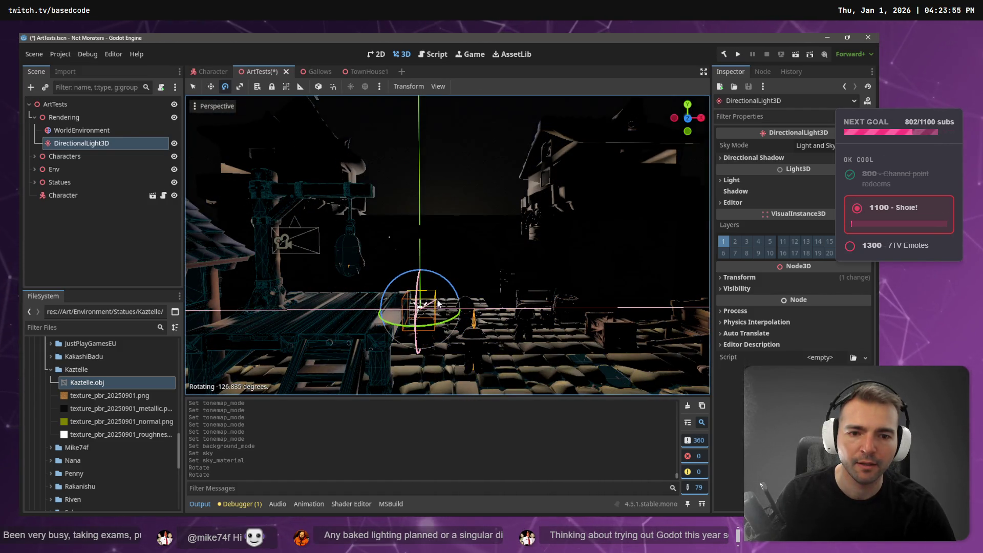
Step: Rotate the light 109° so the courtyard is sunlit, then reselect WorldEnvironment
key("w")
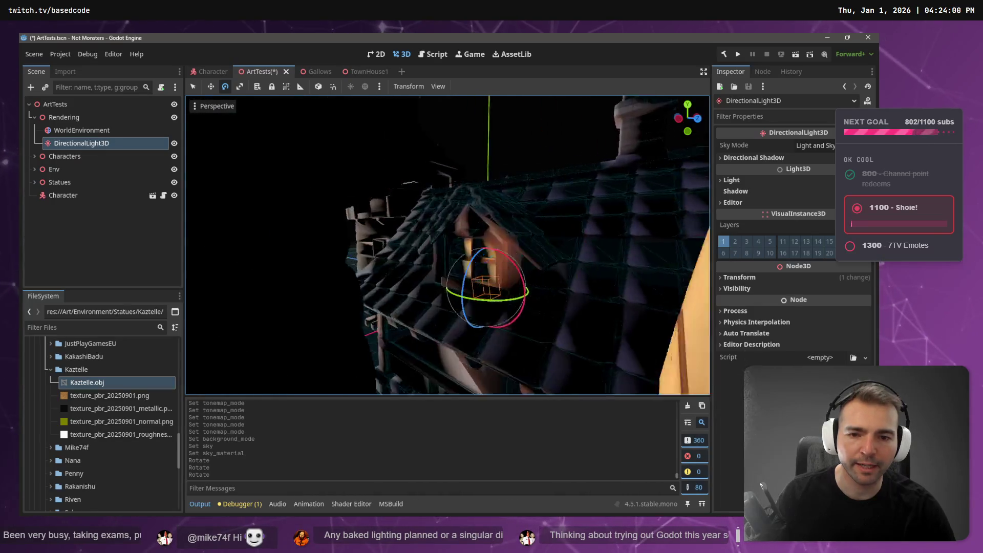
key("s")
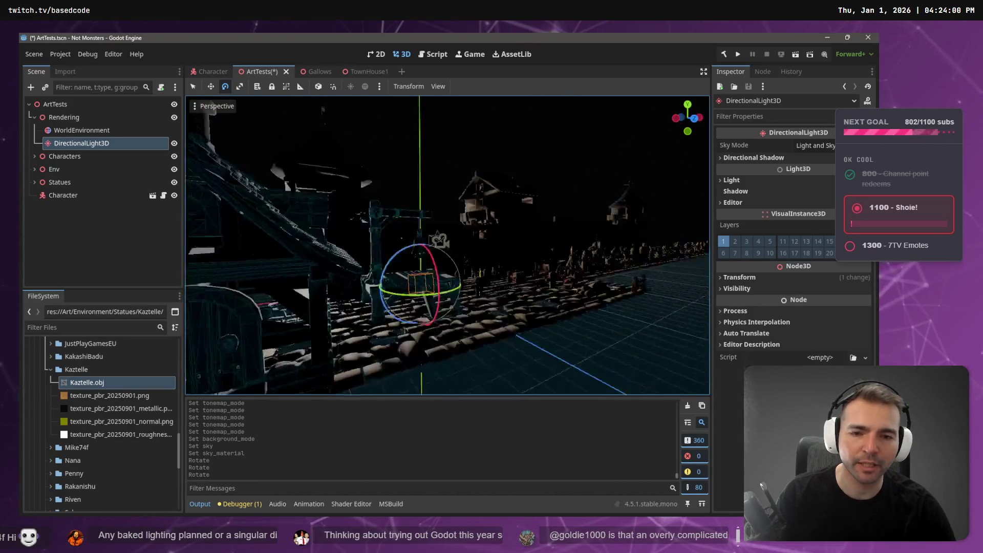
key("q")
left_click_drag(426, 278, 455, 281)
left_click_drag(414, 252, 414, 300)
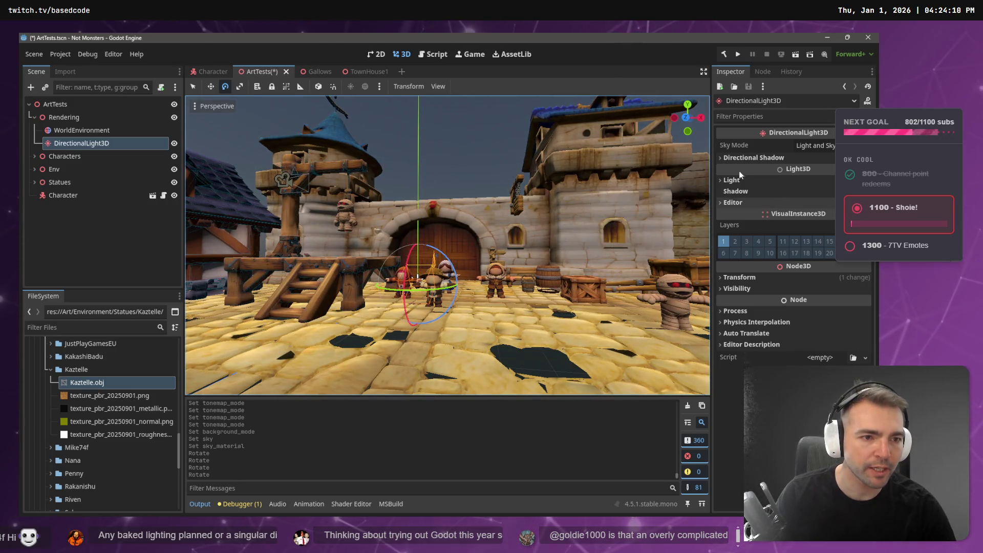
left_click(68, 131)
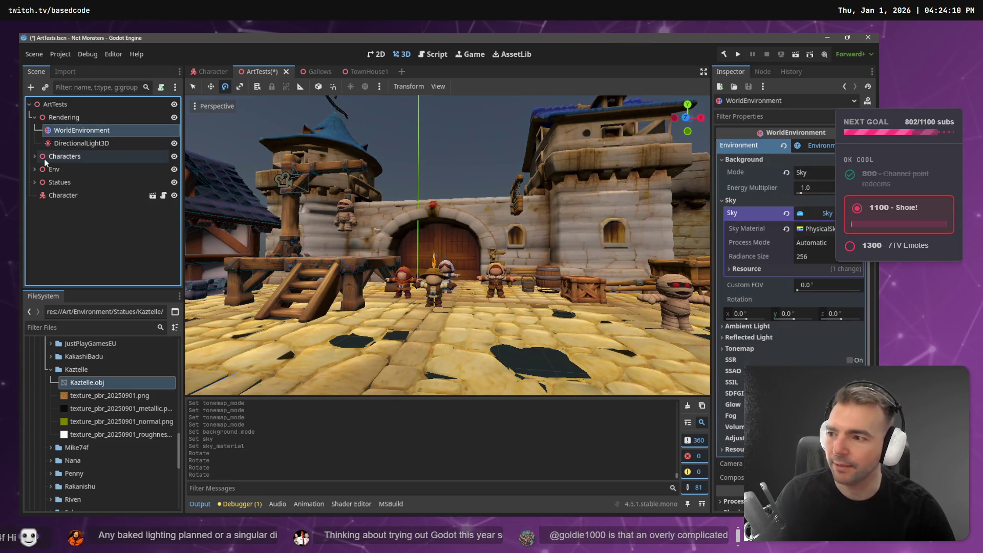
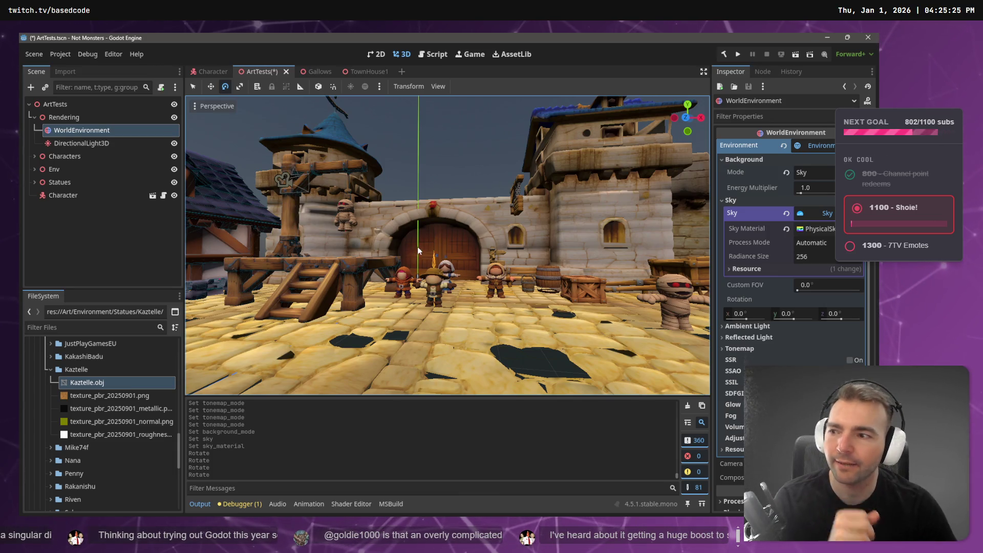
Step: Fly around the gate scene and leave the sky's process mode at Automatic
scroll(378, 263, "down", 5)
key("w")
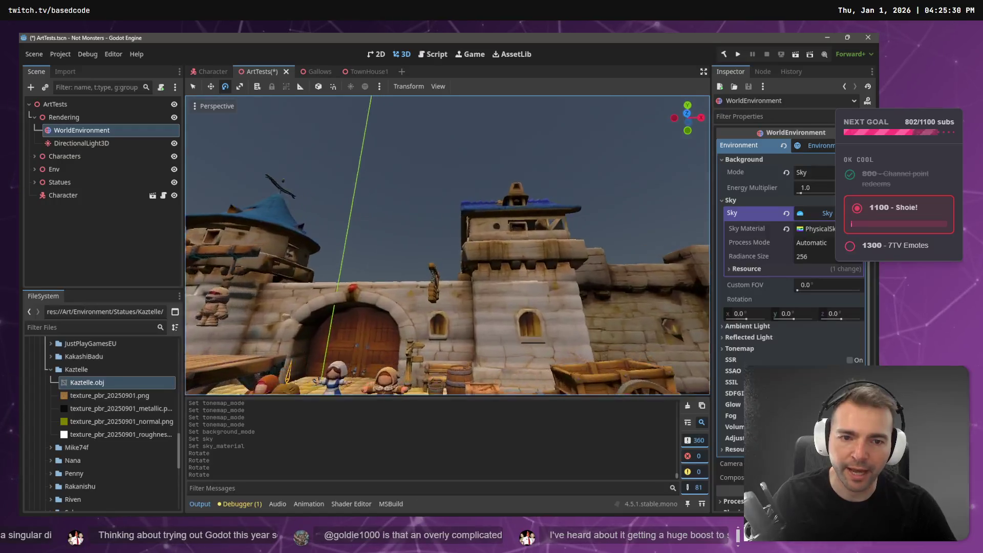
key("s")
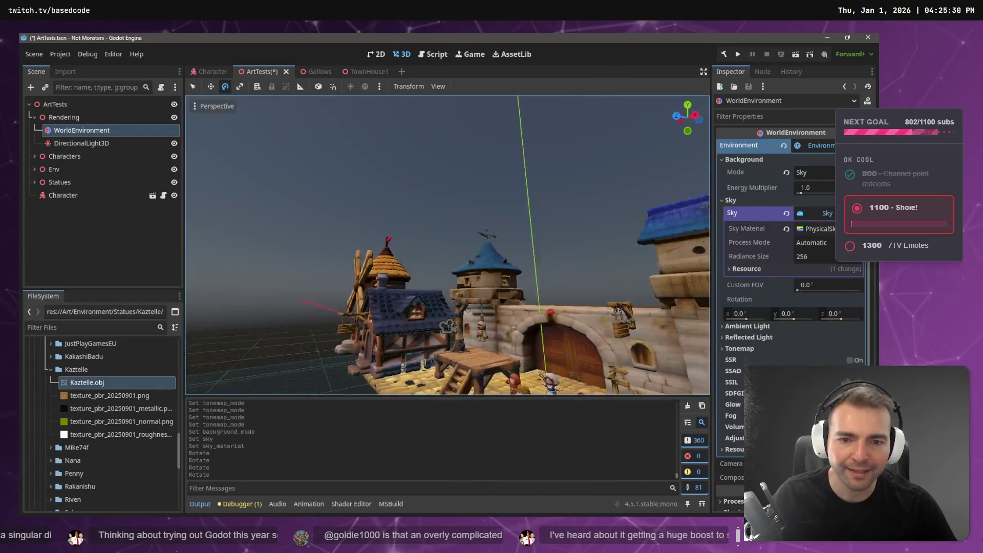
key("s")
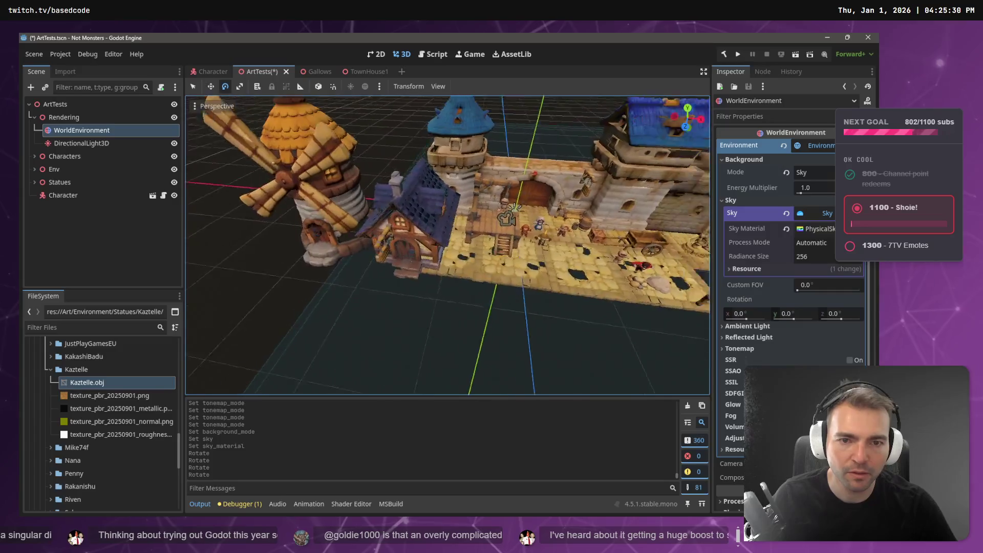
key("w")
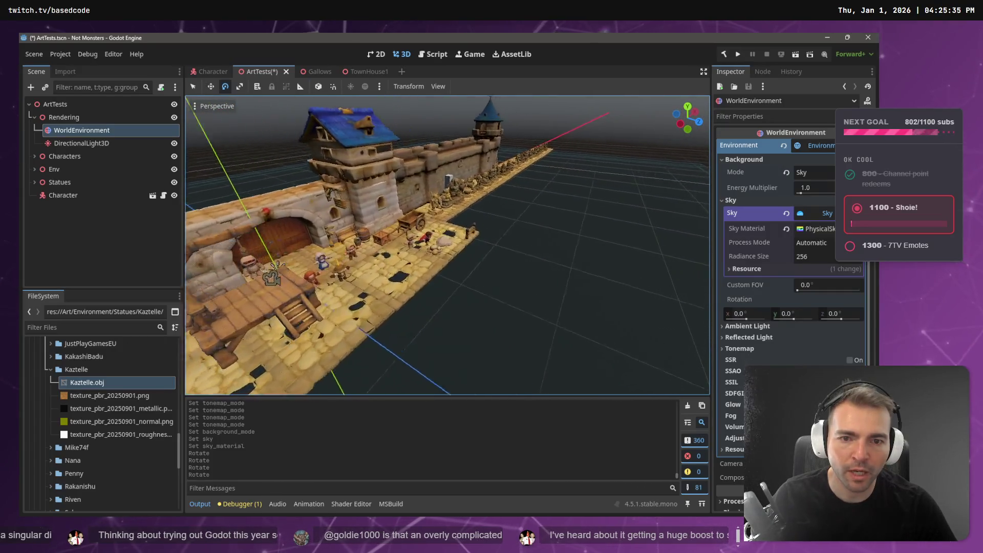
key("s")
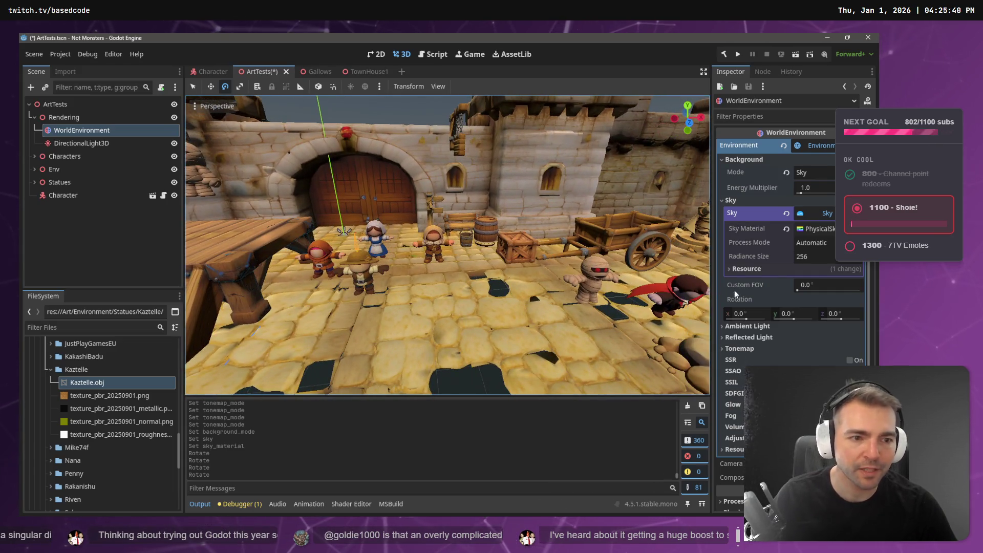
left_click(815, 243)
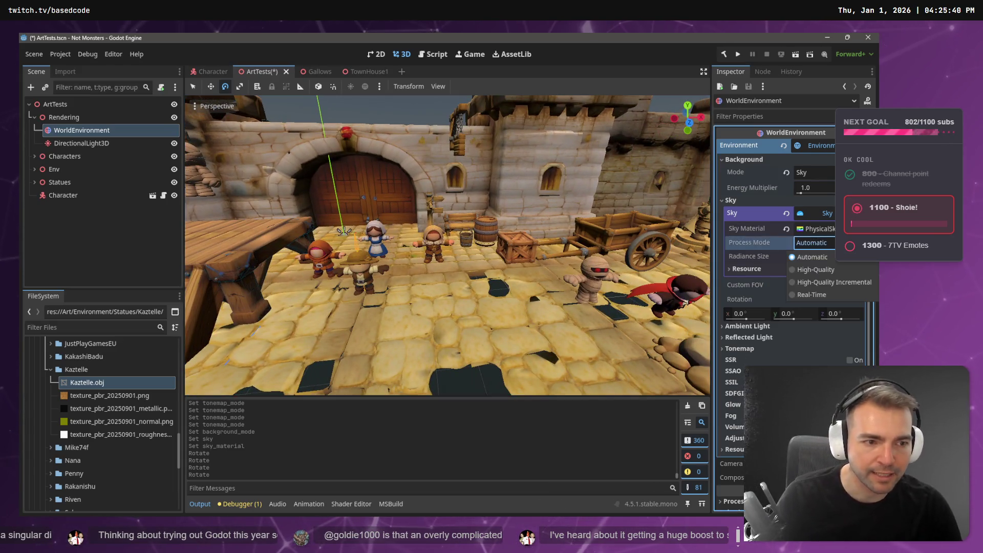
left_click(835, 259)
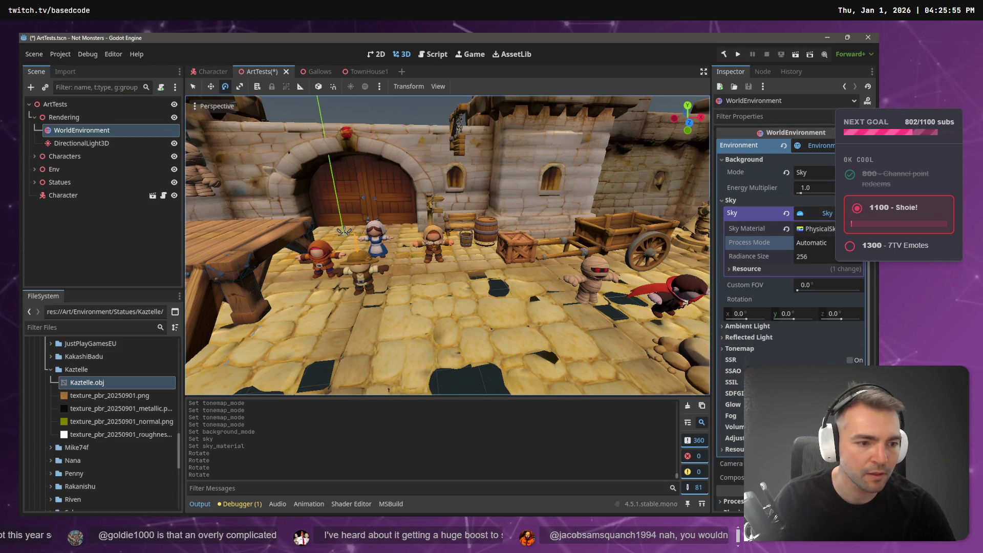
Step: Turn on SDFGI global illumination, toggling it to compare the statue-row lighting
left_click(850, 394)
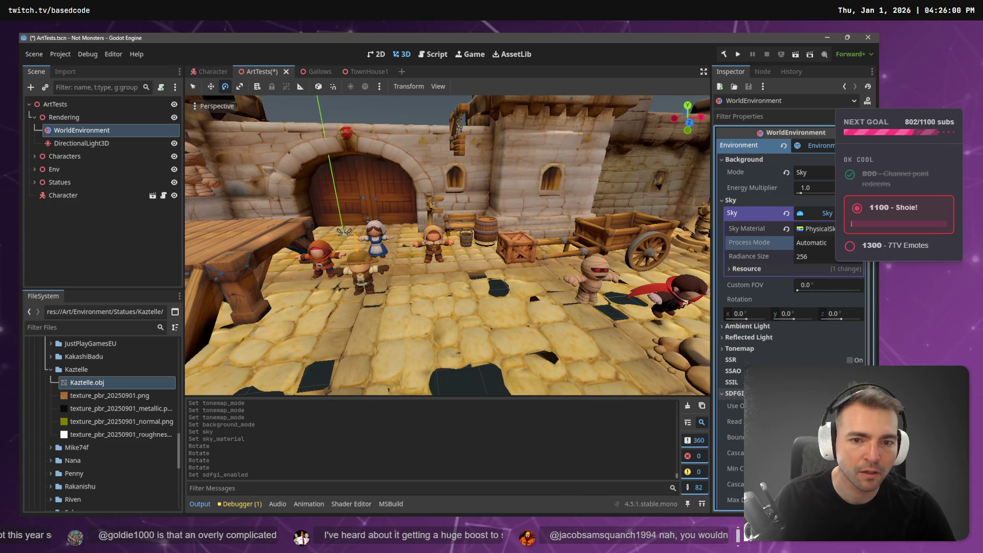
left_click(850, 394)
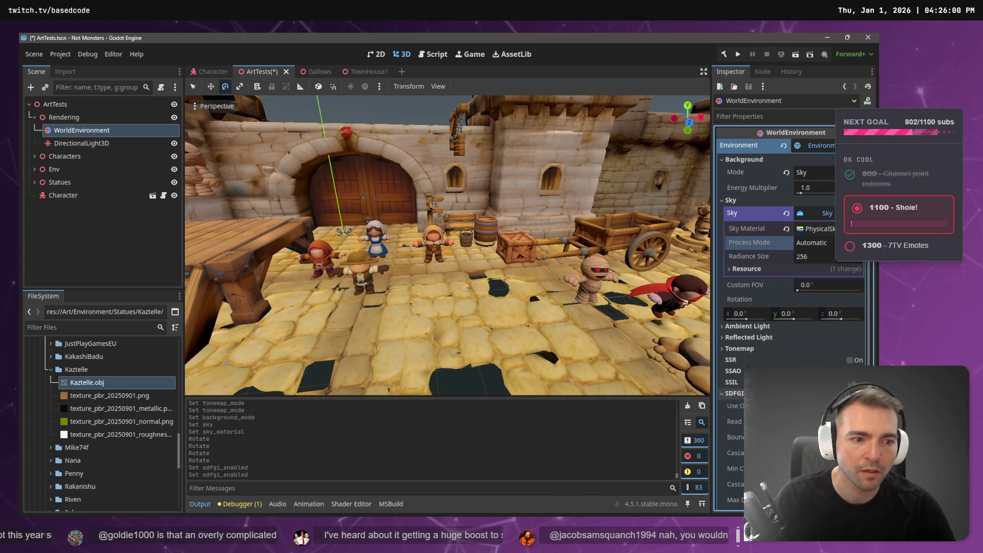
left_click(850, 393)
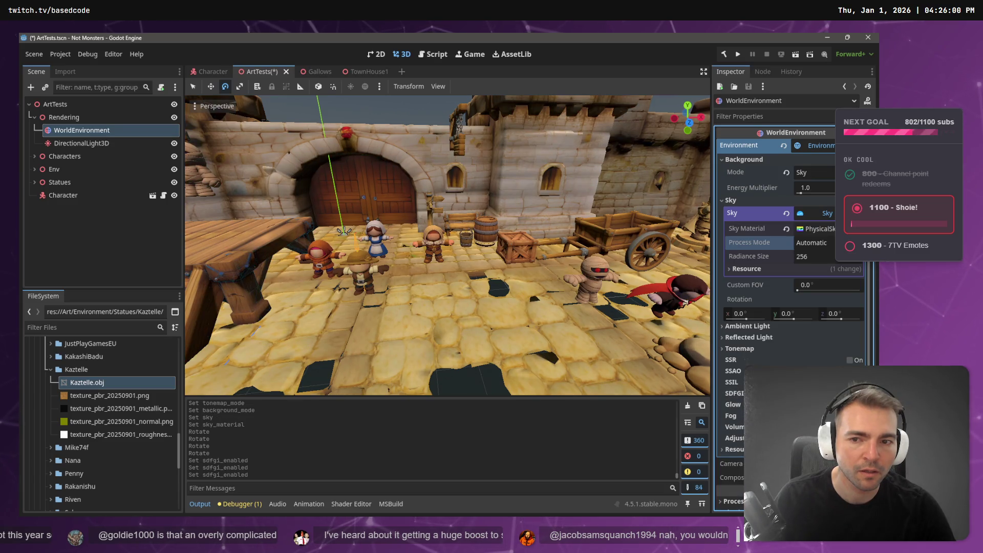
key("s")
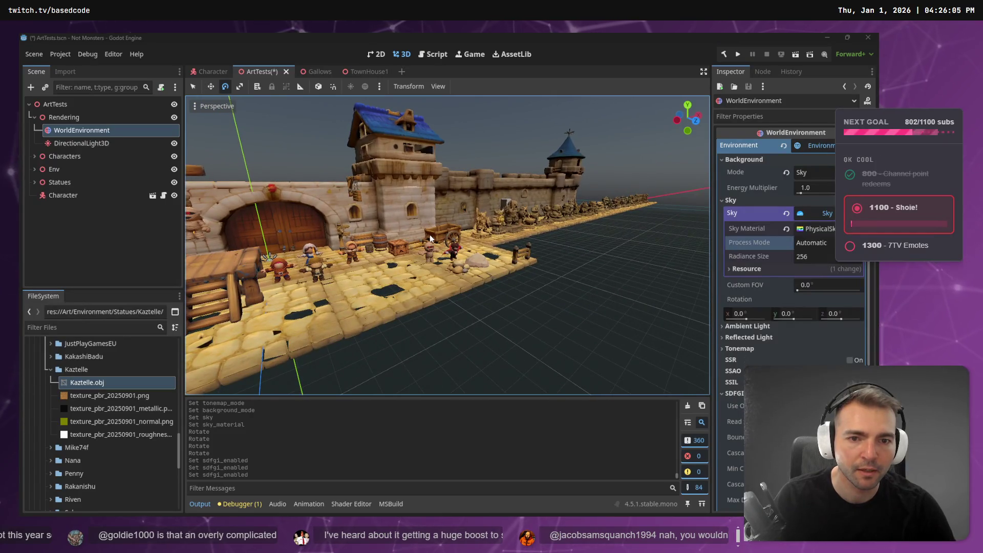
Step: Watch a bit more of the World Environment tutorial, then return to the Goldie statue
key("alt+Tab")
left_click(463, 247)
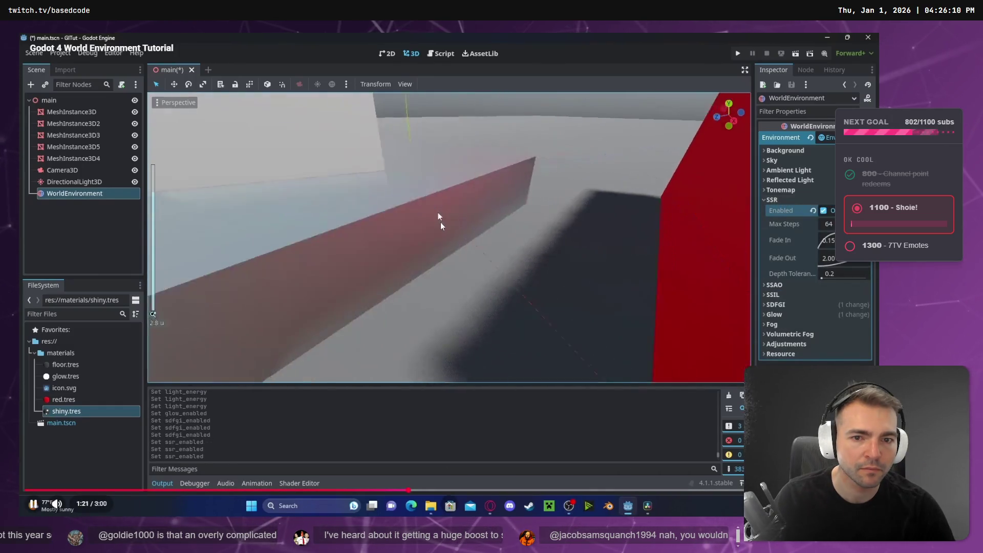
left_click(441, 220)
key("alt+Tab")
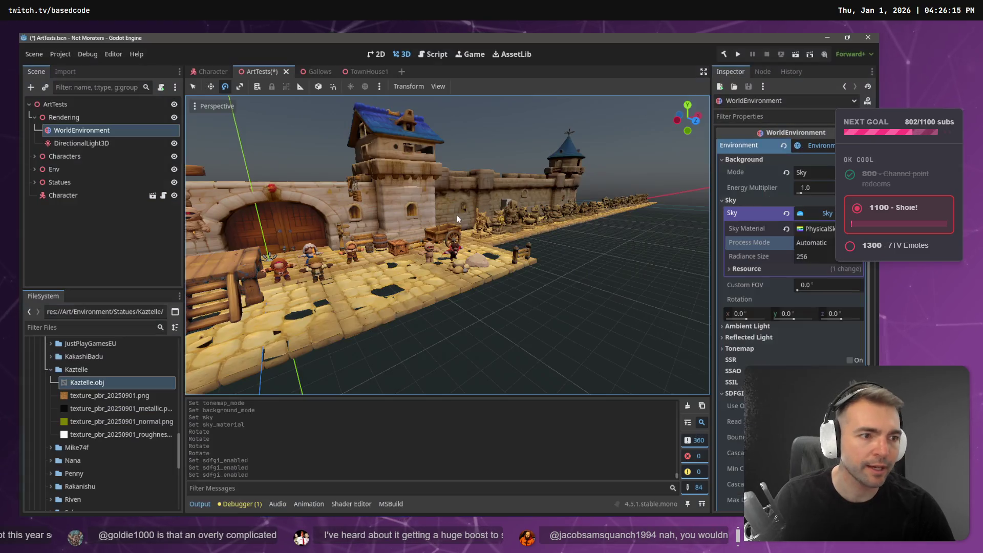
left_click_drag(429, 222, 429, 222)
Step: Try selecting the Goldie statue in the viewport and collapse the Ground node's cobblestone children
left_click(427, 222)
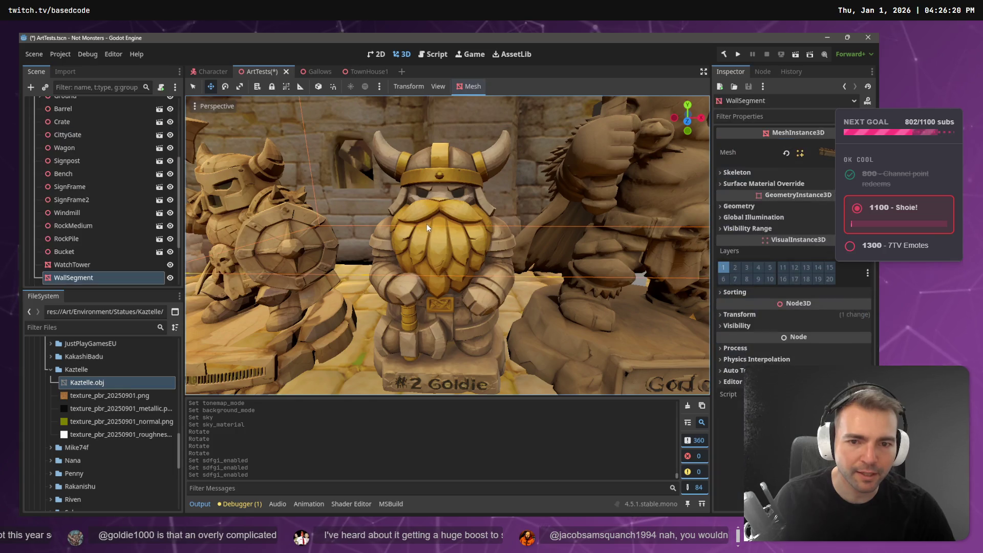
left_click(441, 291)
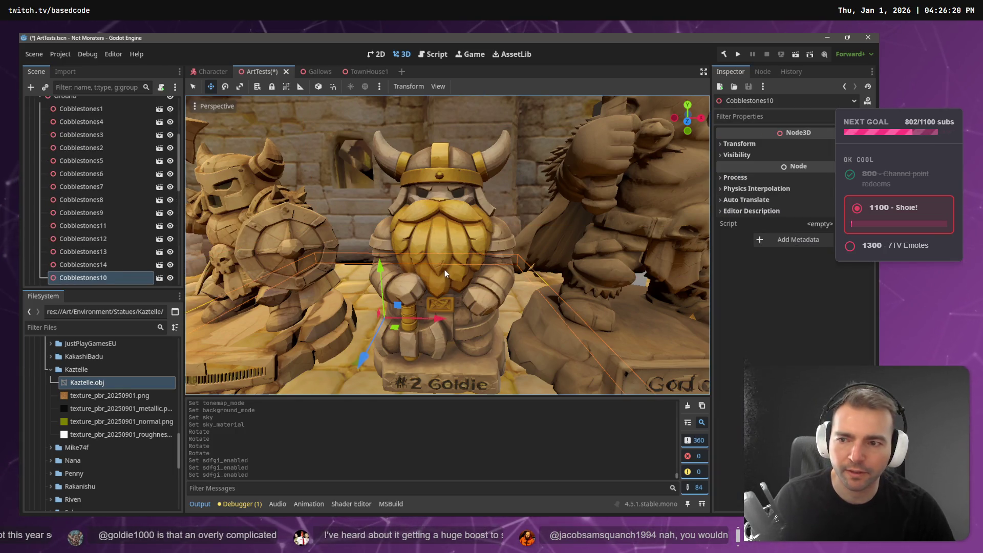
left_click(444, 254)
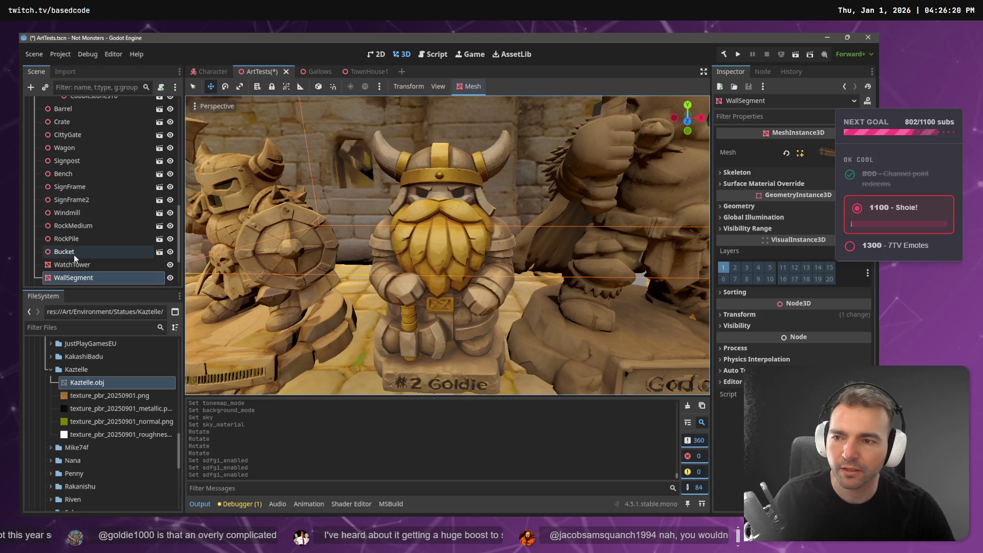
scroll(91, 218, "up", 5)
scroll(54, 139, "down", 2)
left_click(40, 128)
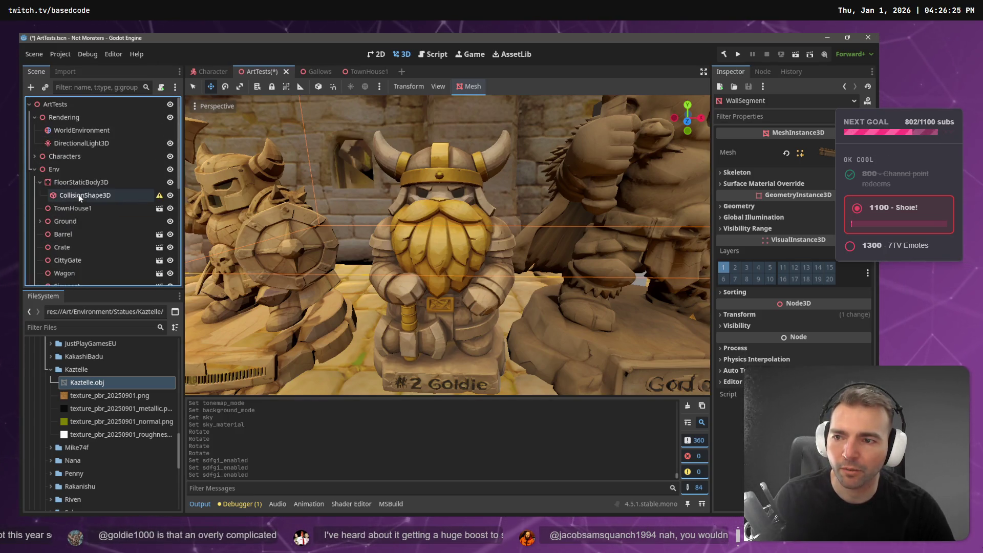
scroll(56, 195, "down", 4)
scroll(61, 206, "down", 3)
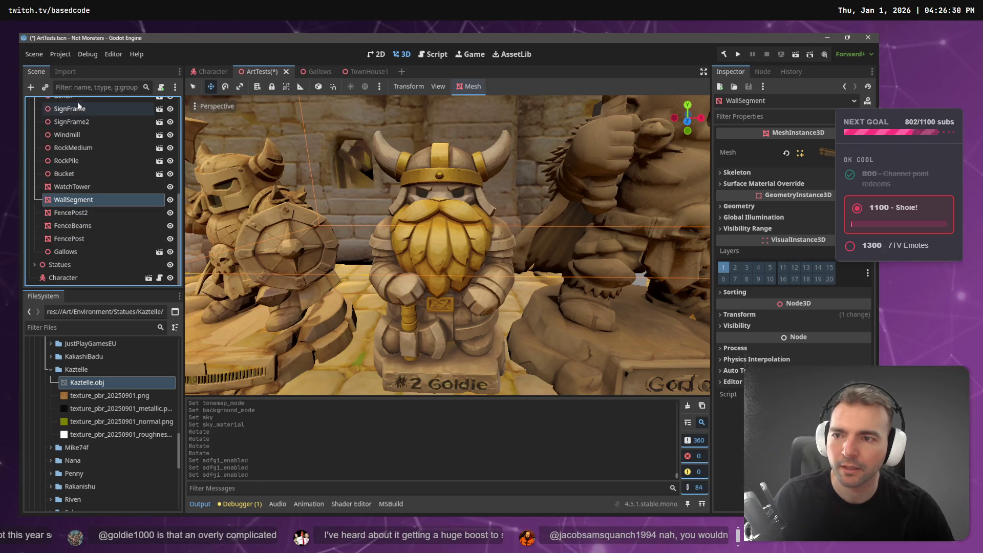
Step: Filter the scene tree by 'goldi', select Goldie, and cancel opening its imported scene
left_click(91, 83)
type("goldi")
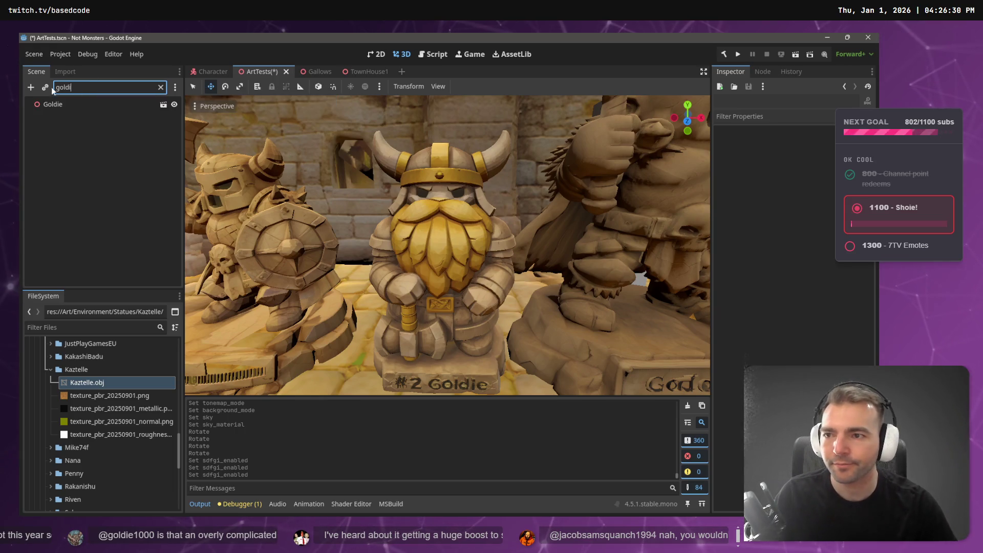
left_click(53, 104)
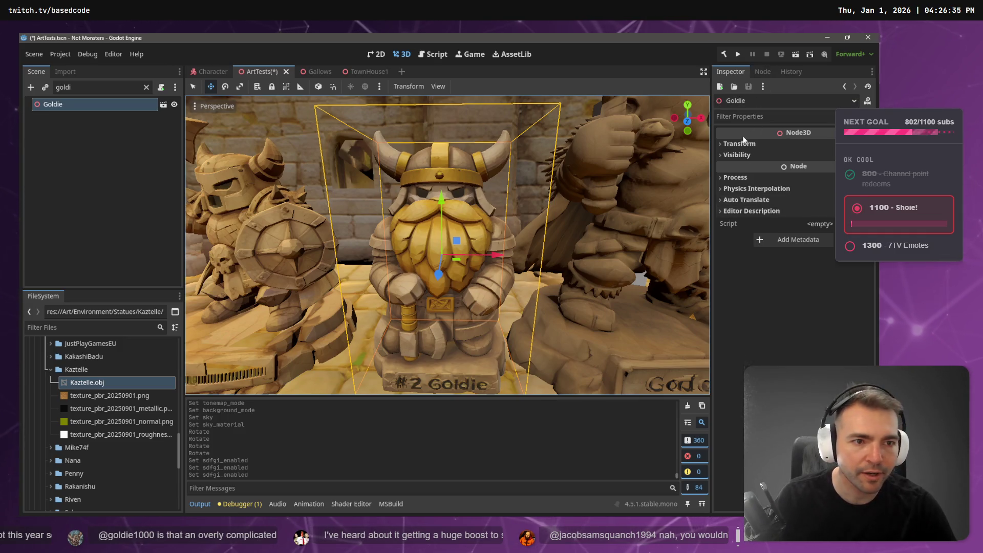
left_click(165, 105)
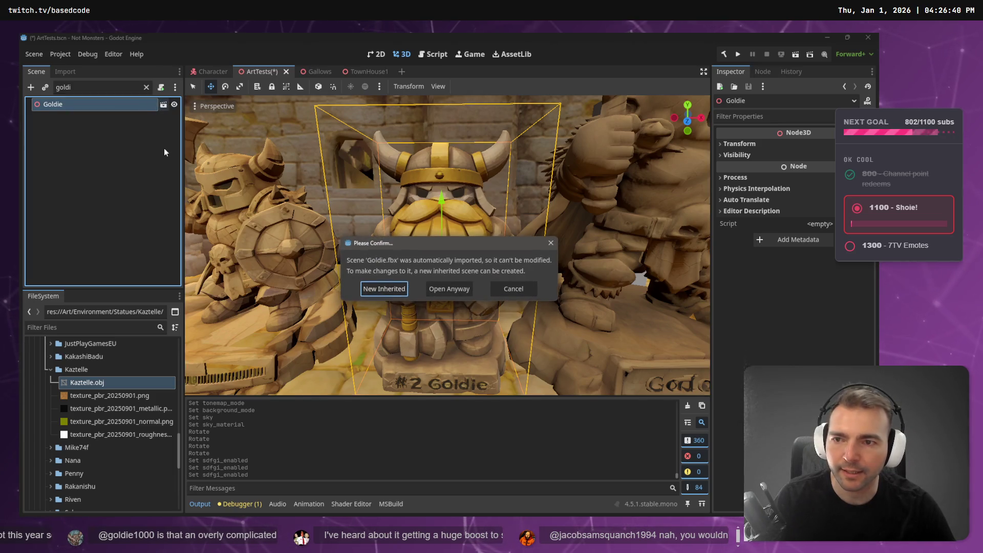
left_click(511, 289)
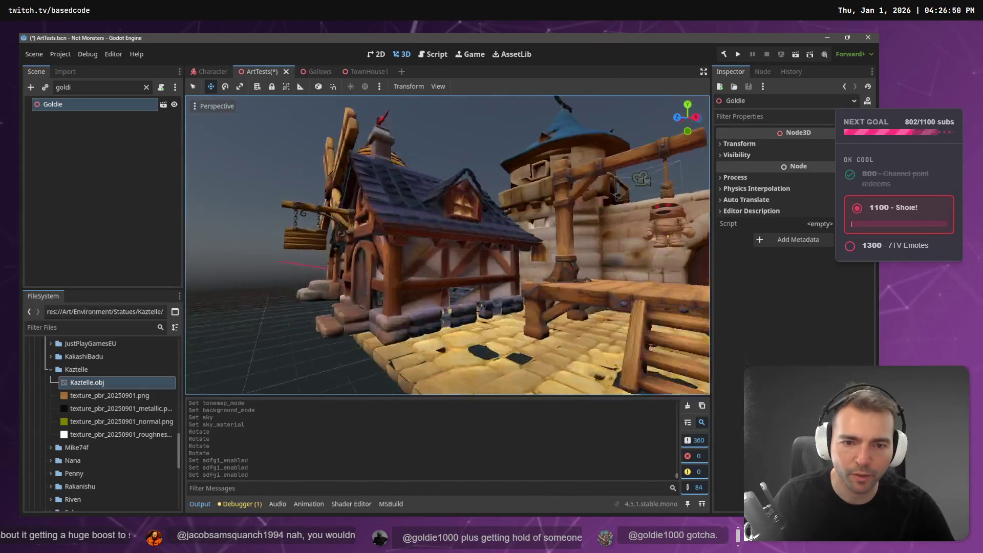
key("alt+Tab")
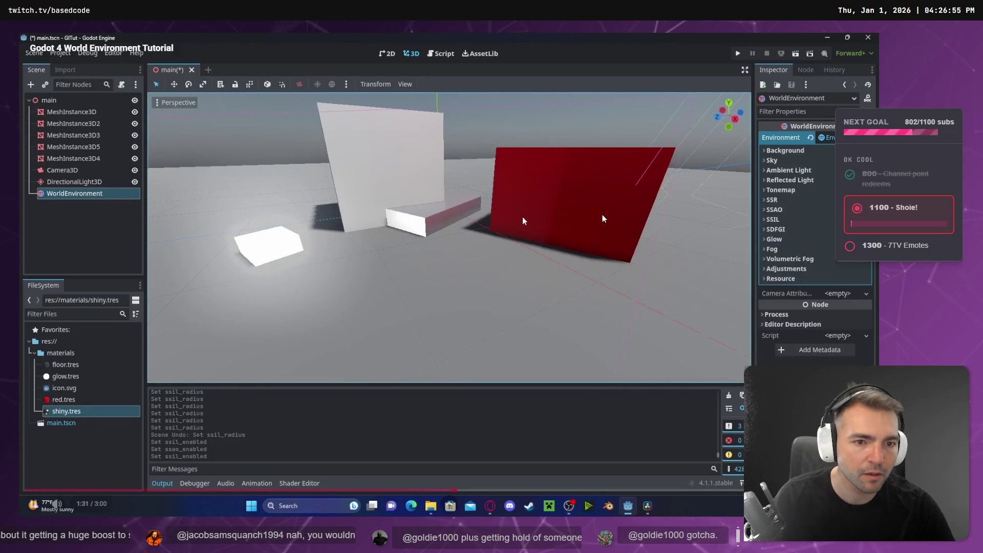
left_click(560, 195)
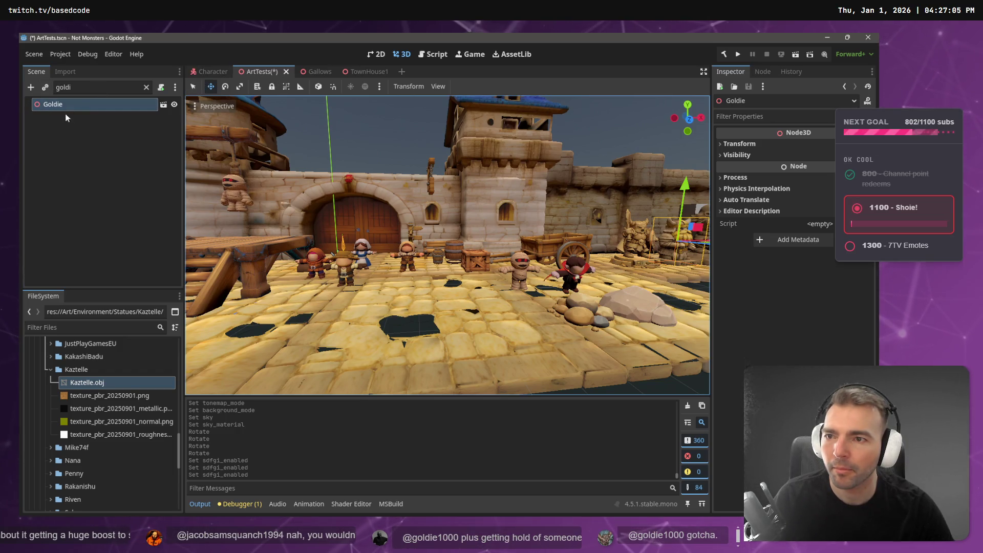
Step: Enable SSAO and SSIL on the WorldEnvironment, collapsing the SSIL and SDFGI sections
left_click(147, 87)
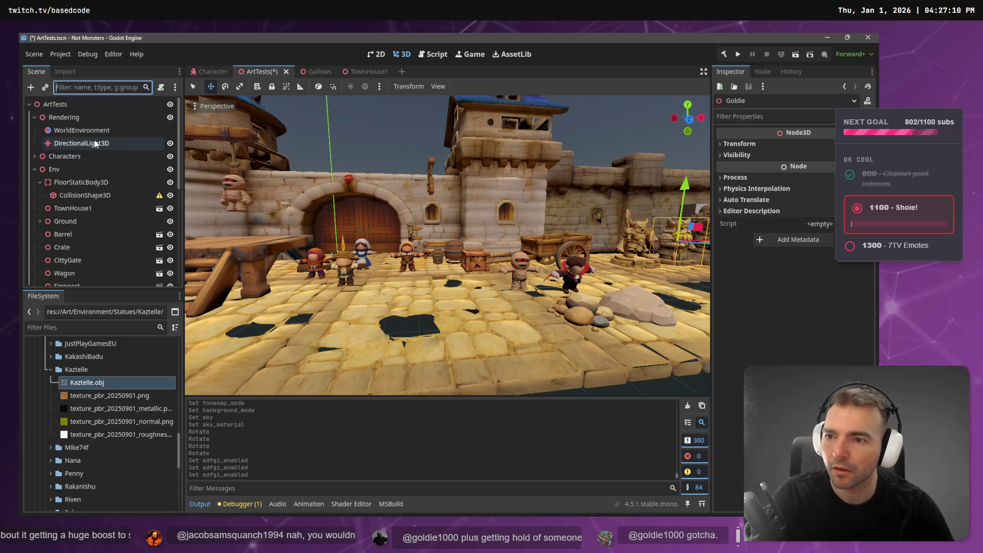
left_click(82, 130)
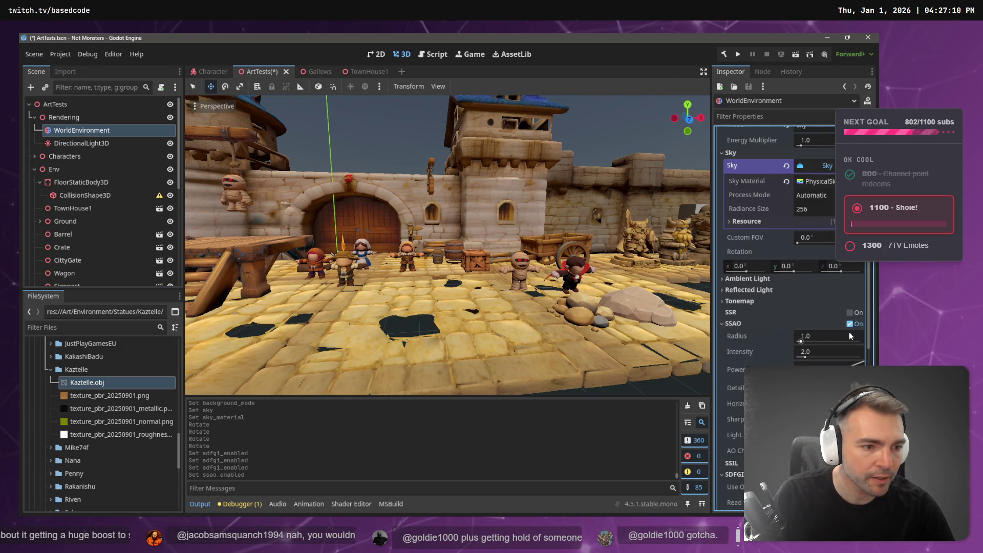
left_click(850, 324)
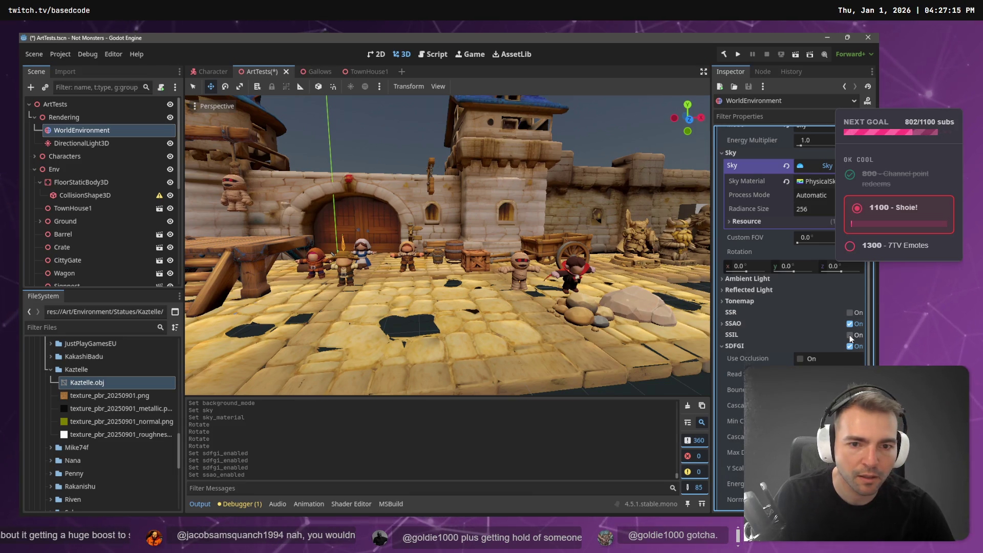
left_click(849, 335)
left_click(746, 336)
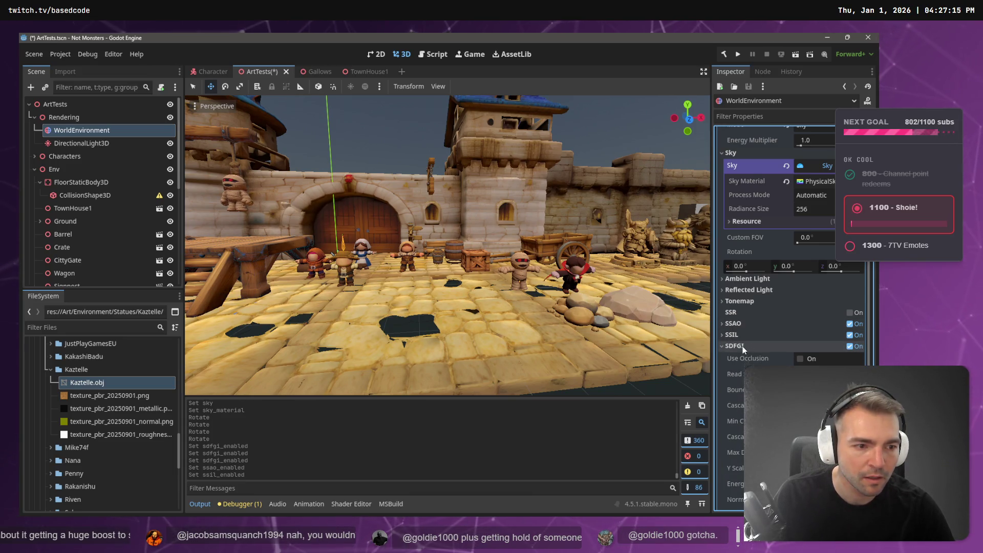
left_click(744, 347)
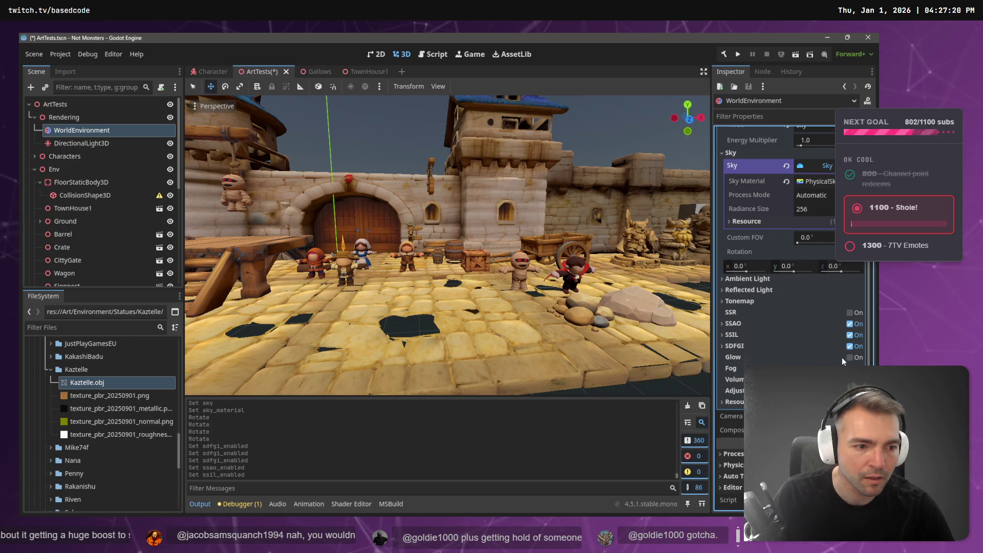
Step: Watch the next part of the tutorial video, then return to the ArtTests editor
key("alt+Tab")
left_click(666, 302)
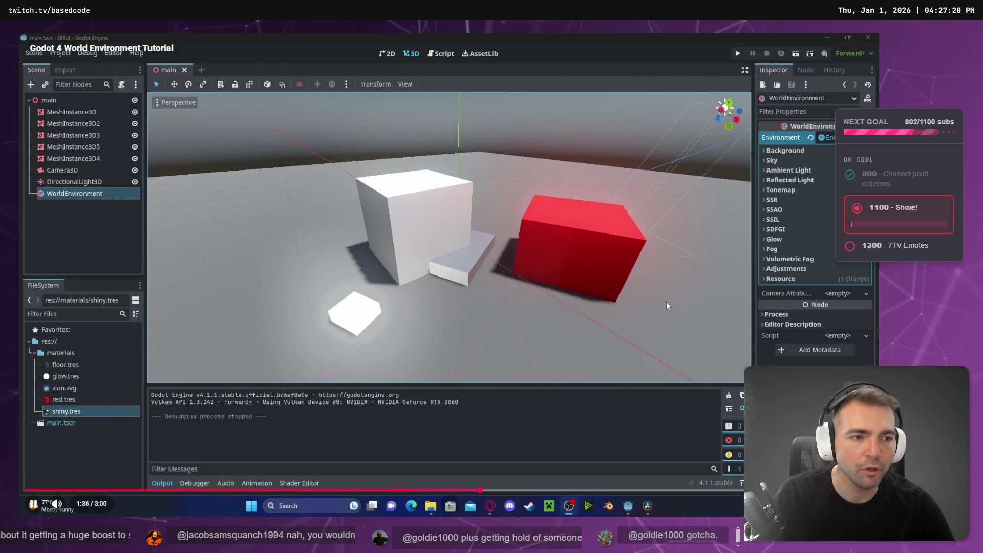
left_click(594, 265)
key("alt+Tab")
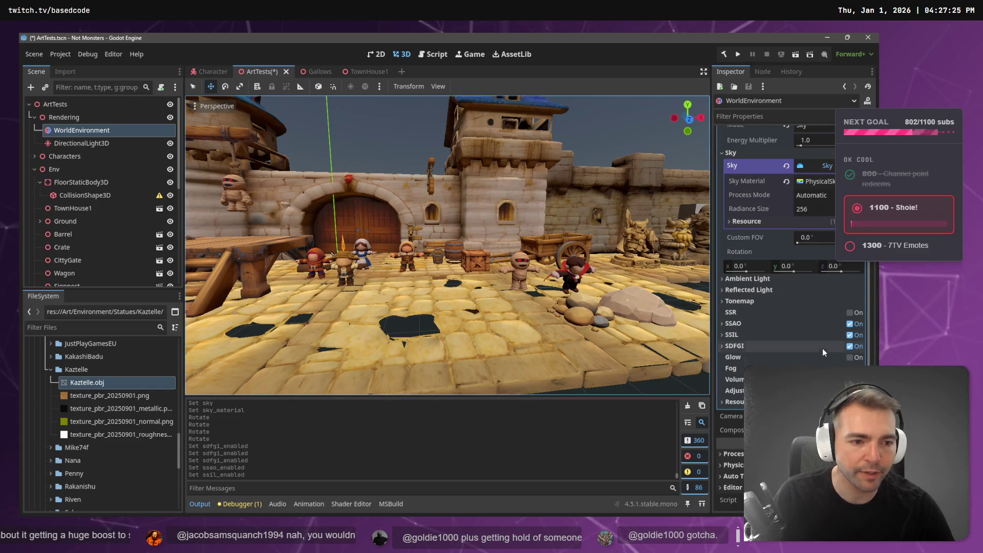
Step: Enable Glow in the world environment and resume the tutorial
left_click(852, 358)
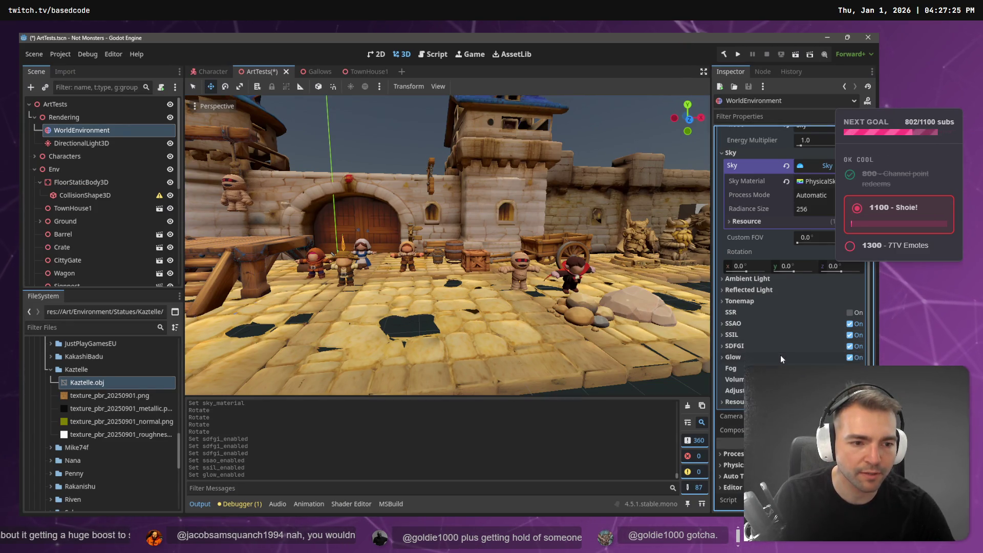
key("alt+Tab")
left_click(523, 254)
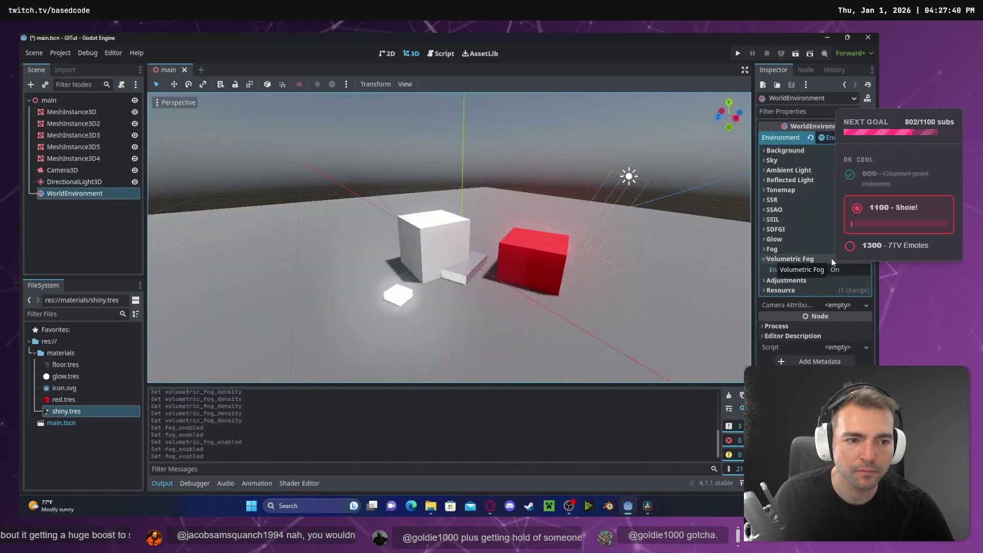
Step: Let the tutorial run through the Volumetric Fog section, pausing once before resuming
mouse_move(544, 285)
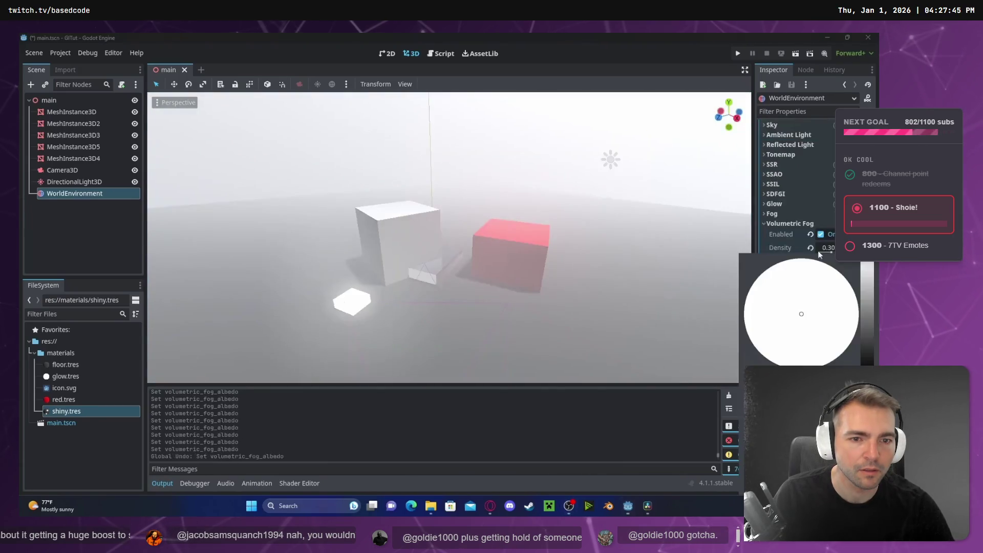
mouse_move(535, 266)
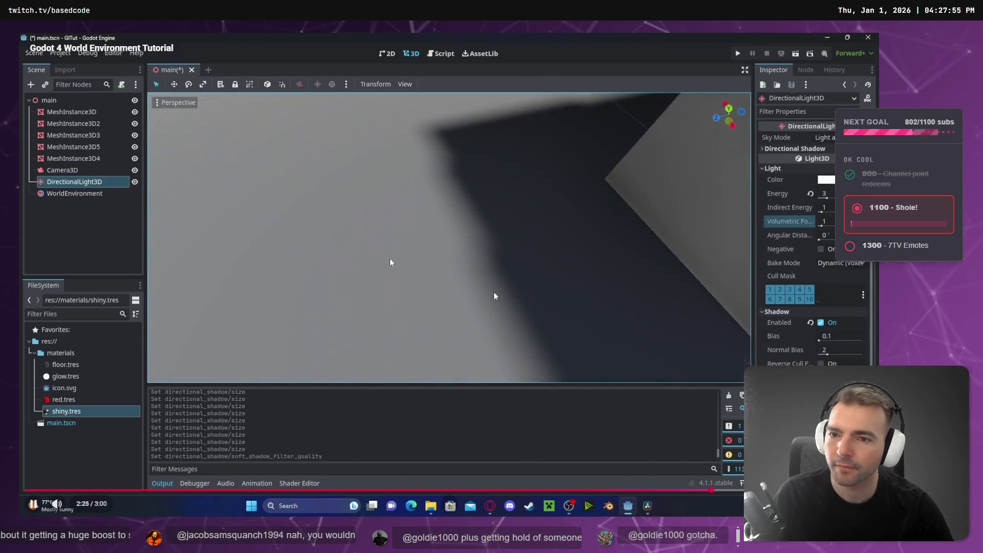
left_click(494, 292)
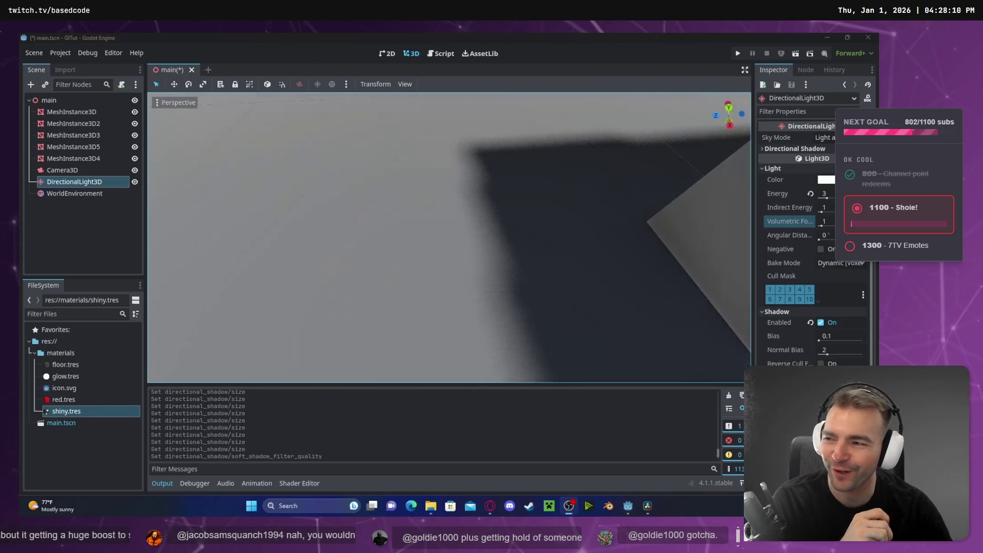
left_click(409, 236)
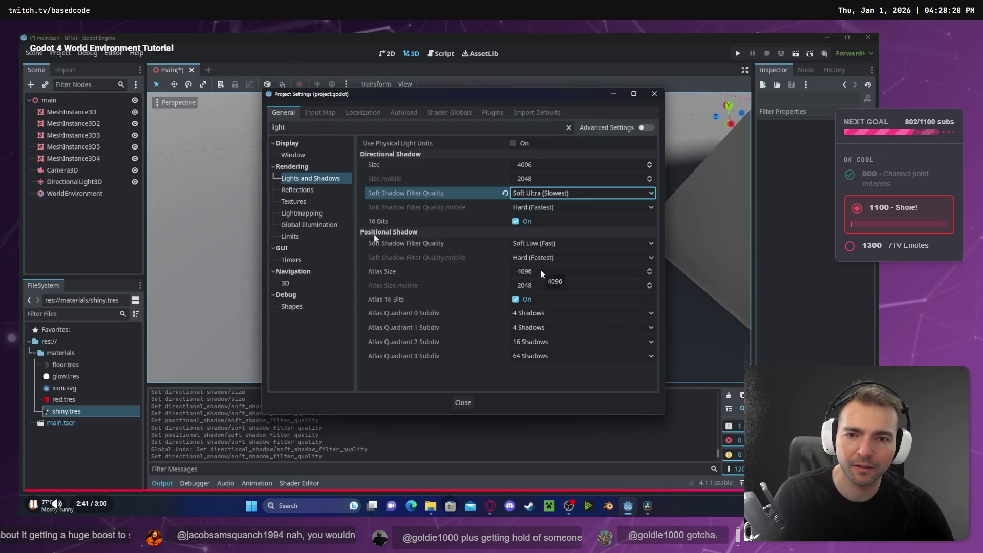
Step: Pause at the shadow quality settings, then seek the tutorial back to about 0:18
left_click(240, 200)
mouse_move(447, 246)
left_mouse_down()
mouse_move(456, 251)
mouse_move(451, 243)
left_mouse_up()
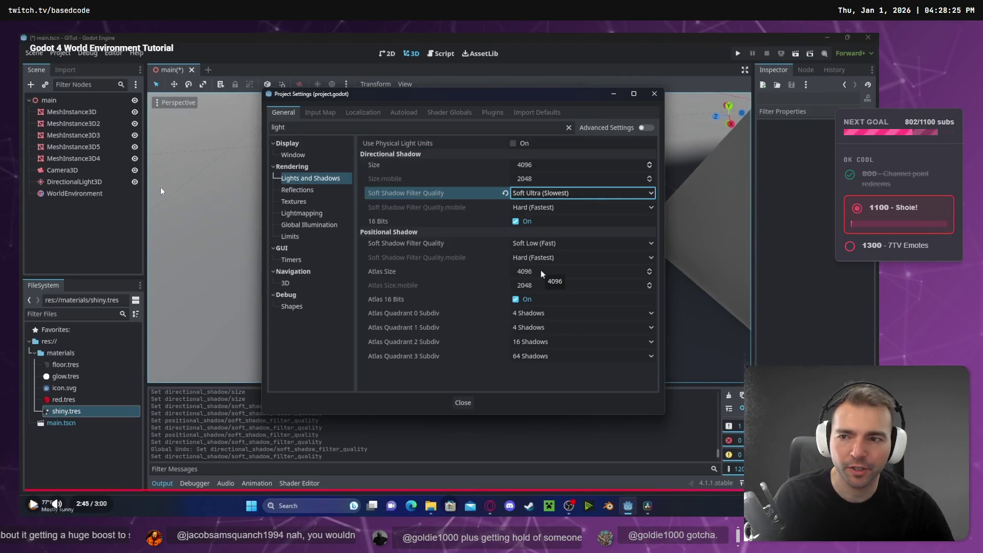
left_click(542, 271)
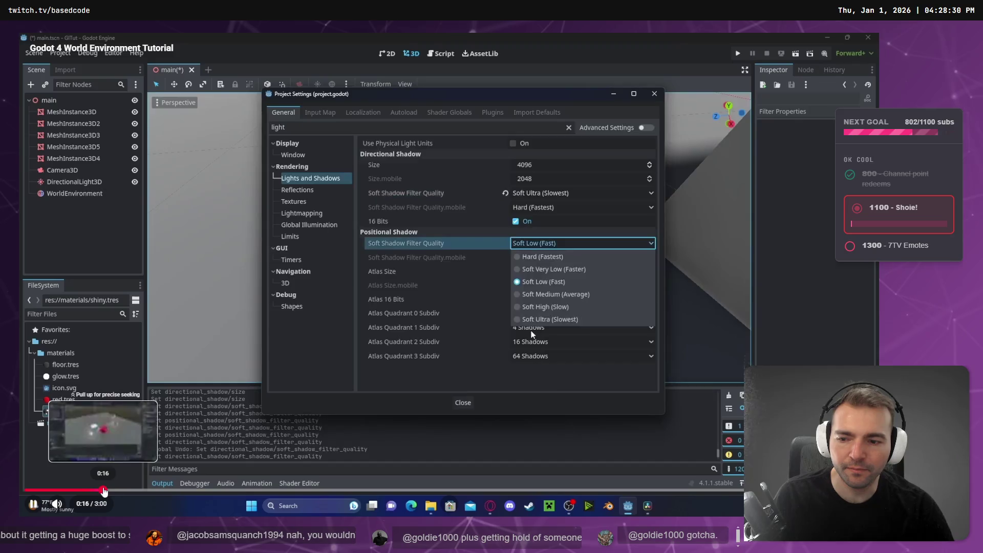
left_click(109, 490)
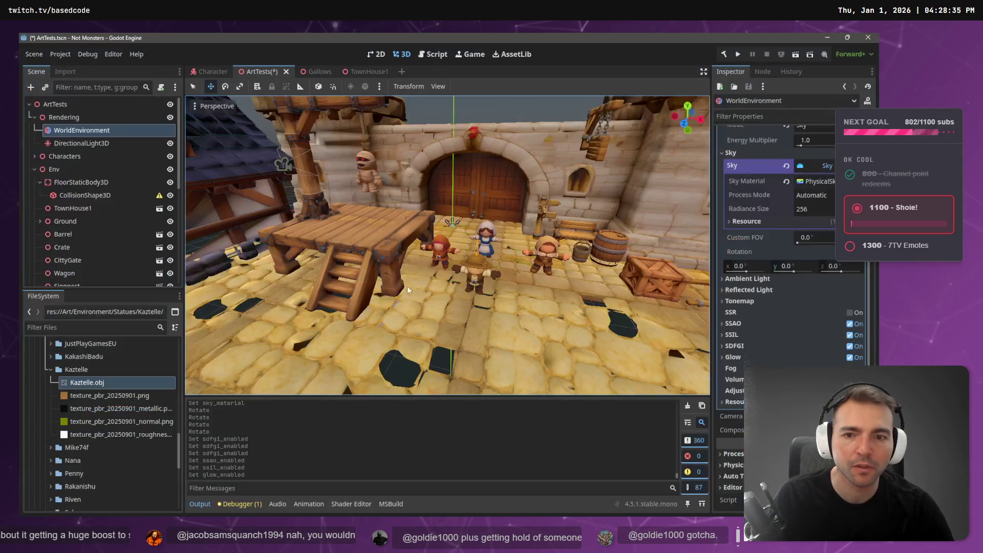
Step: Enable Shadow on the DirectionalLight3D and zoom in on the courtyard's cast shadows
left_click(76, 143)
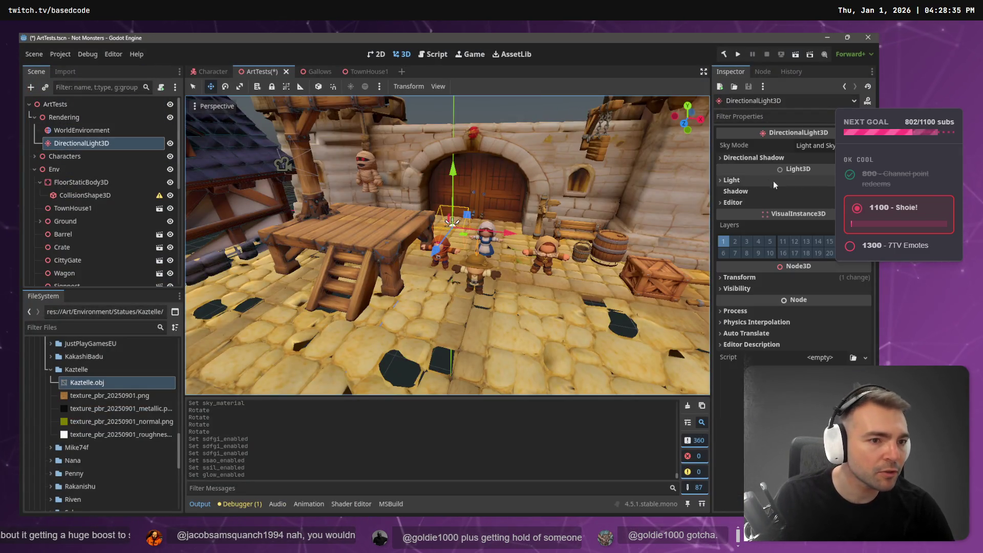
left_click(735, 191)
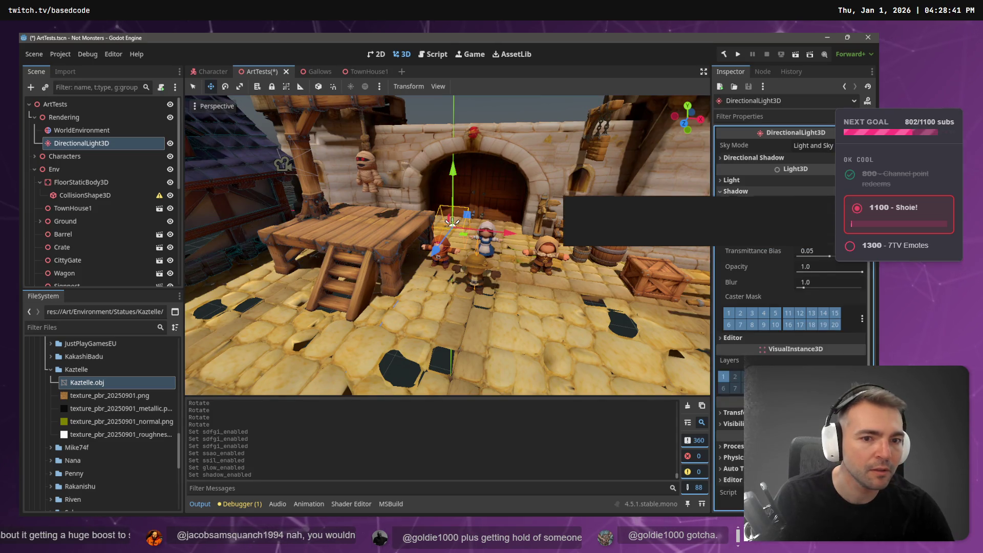
scroll(448, 276, "up", 3)
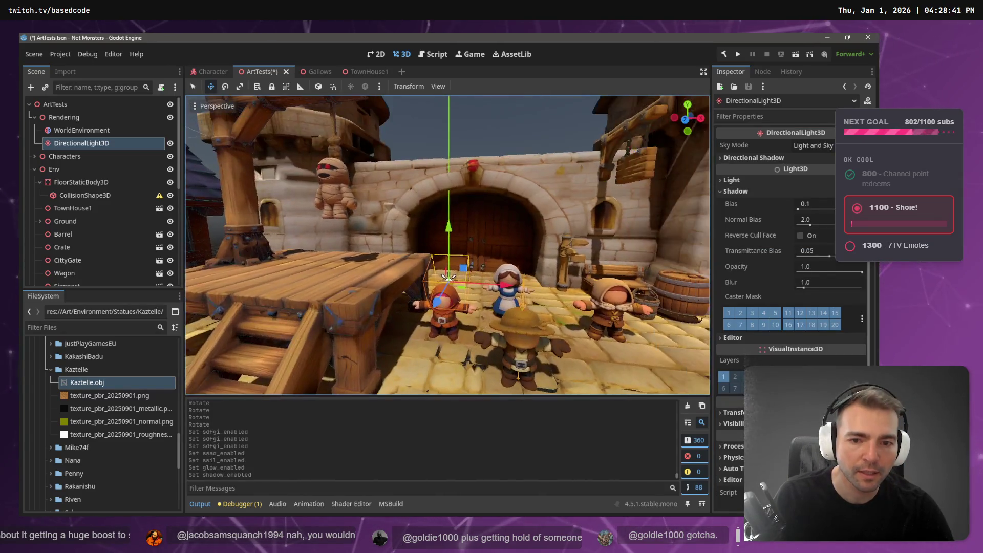
scroll(448, 277, "up", 5)
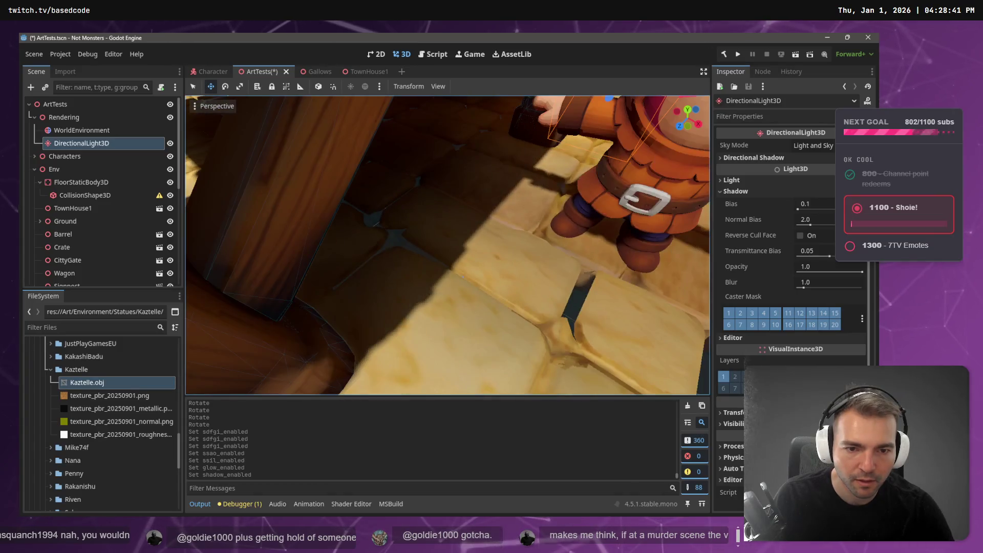
left_click(60, 54)
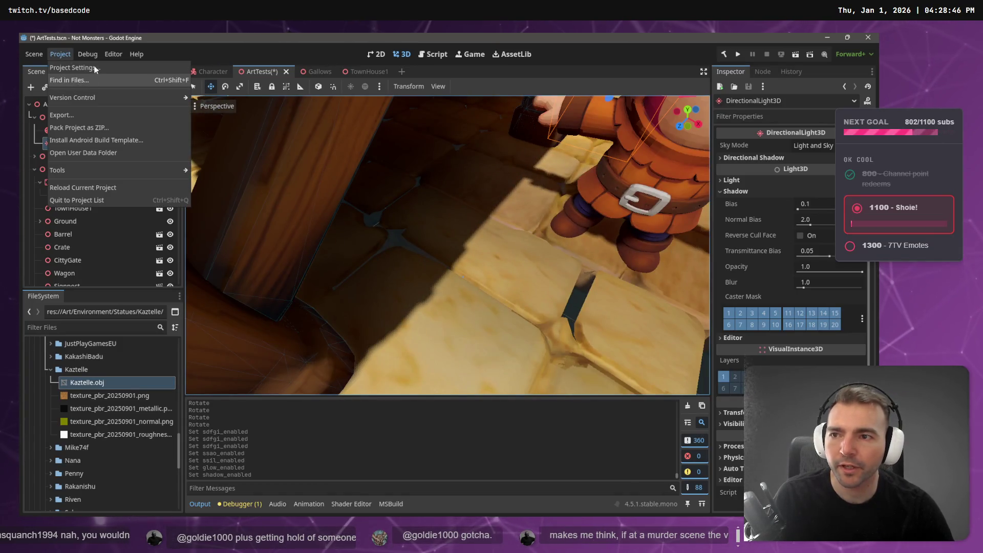
Step: Open Project Settings and rewind the tutorial to 0:11 to check the shadow setting
left_click(95, 68)
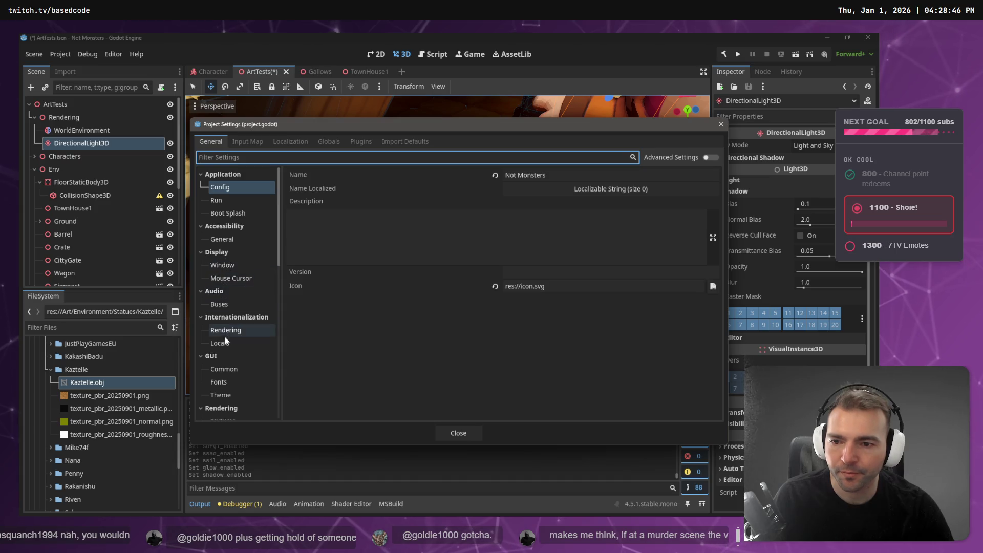
scroll(225, 334, "down", 5)
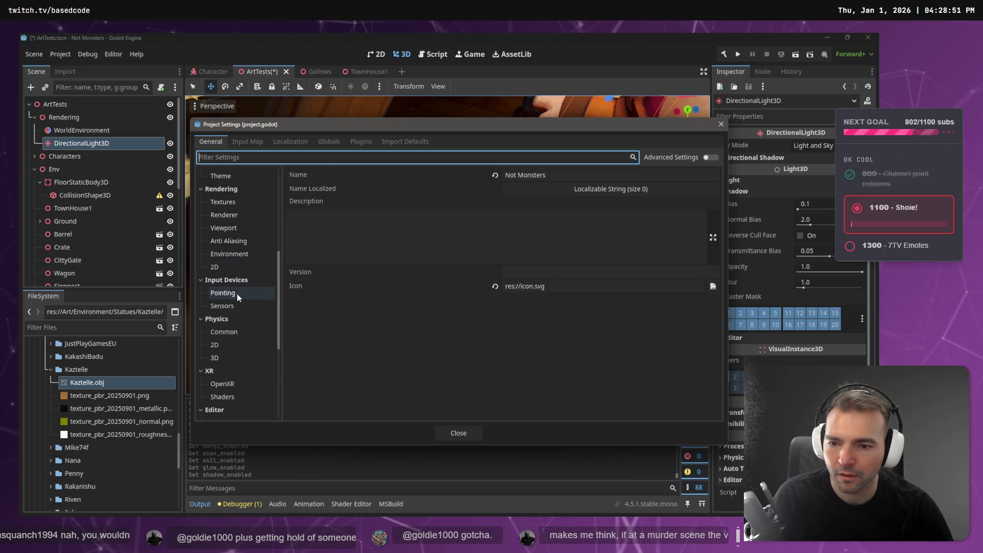
key("space")
key("Left")
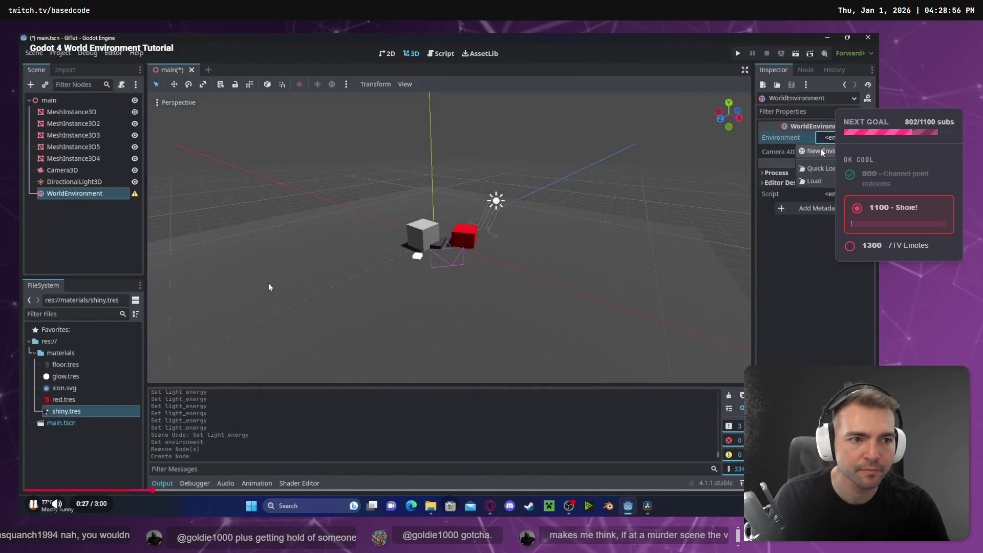
key("Left")
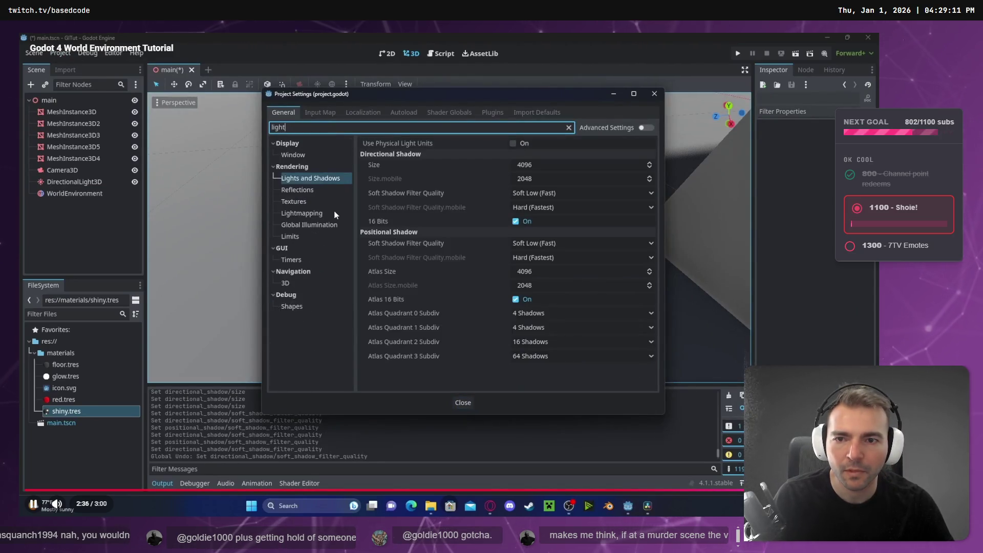
left_click(323, 198)
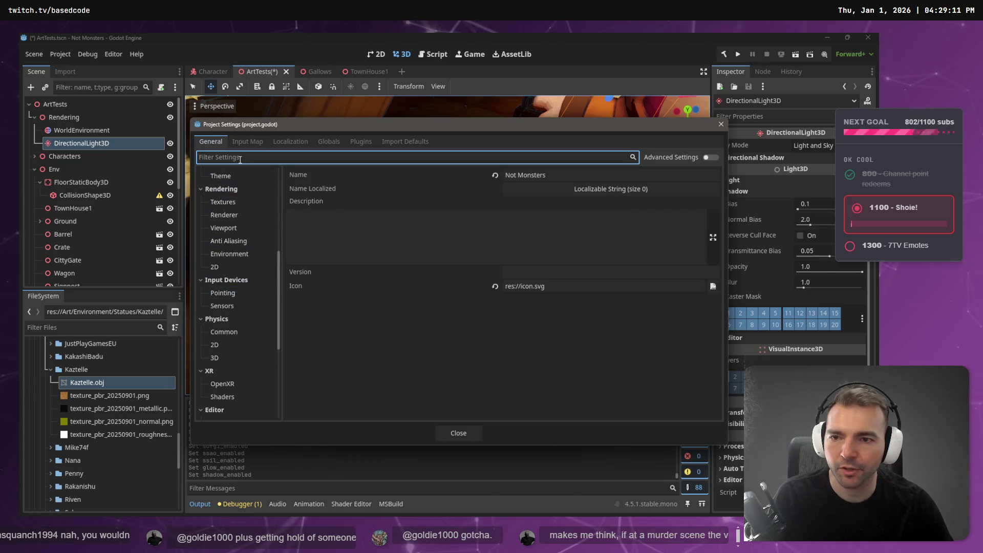
Step: Set directional Soft Shadow Filter Quality under Lights and Shadows to Soft Ultra (Slowest)
type("Lights")
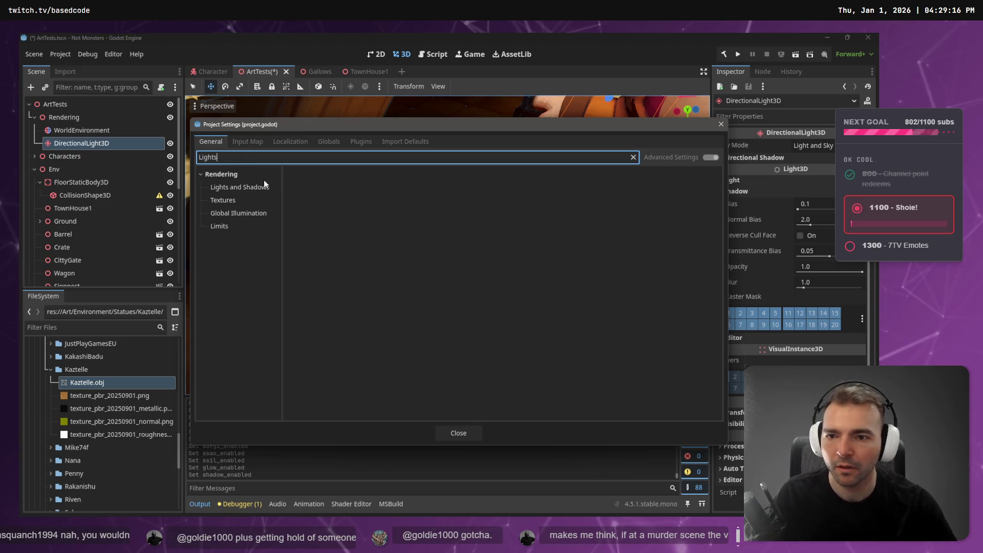
left_click(239, 187)
left_click(633, 157)
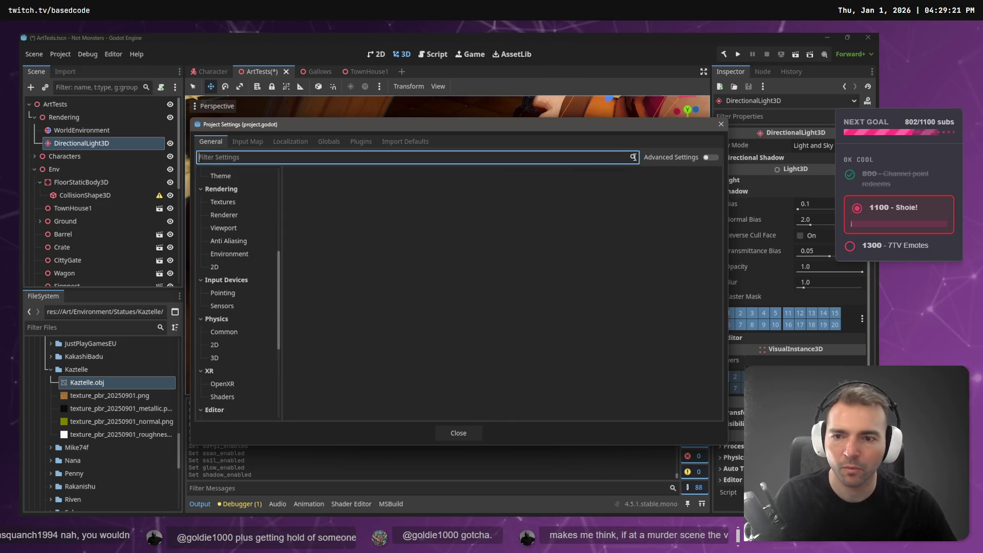
scroll(229, 293, "down", 5)
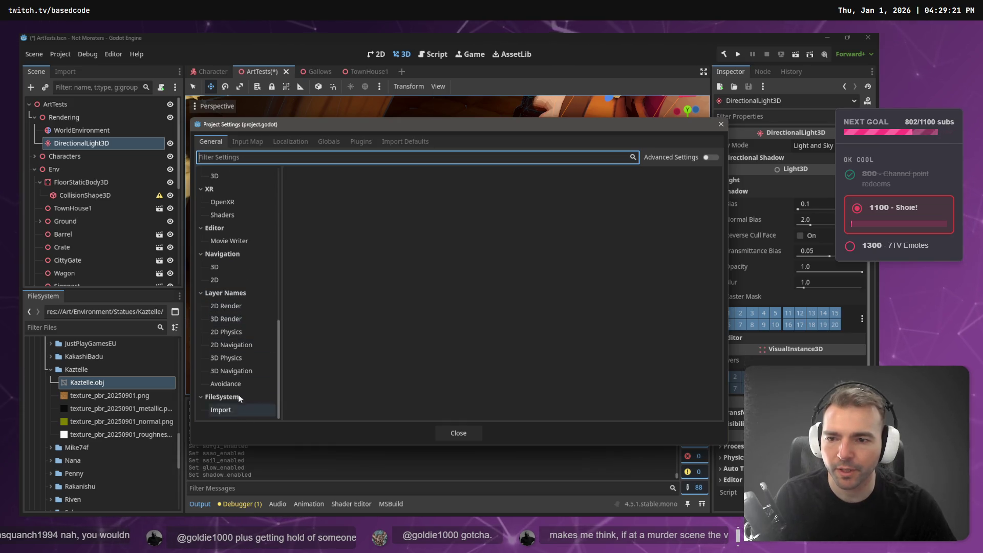
scroll(238, 398, "up", 5)
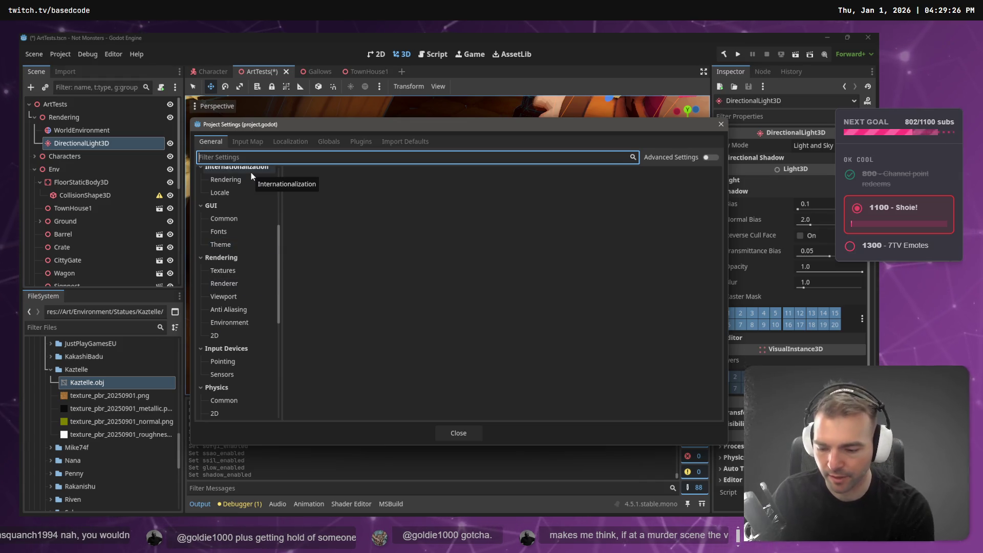
type("Ligh")
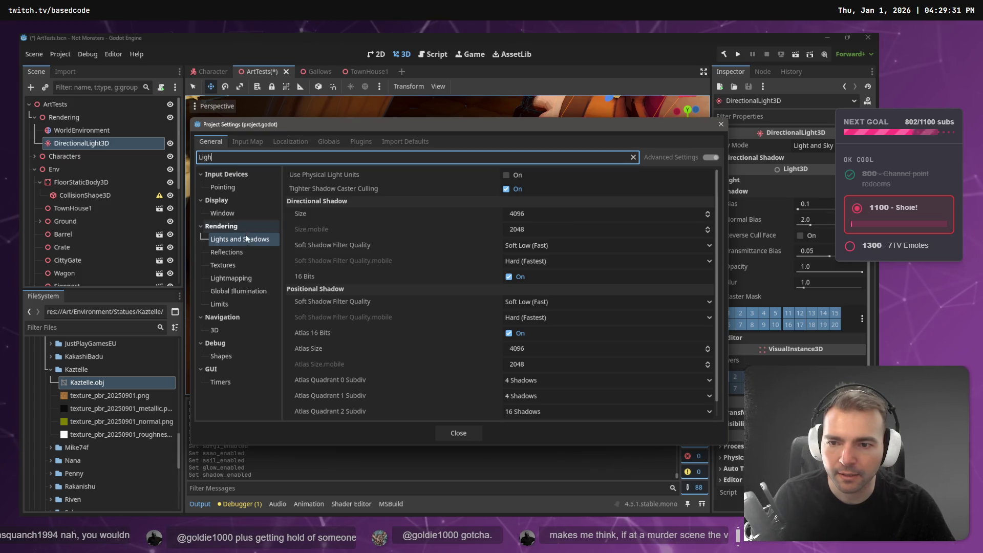
left_click(573, 247)
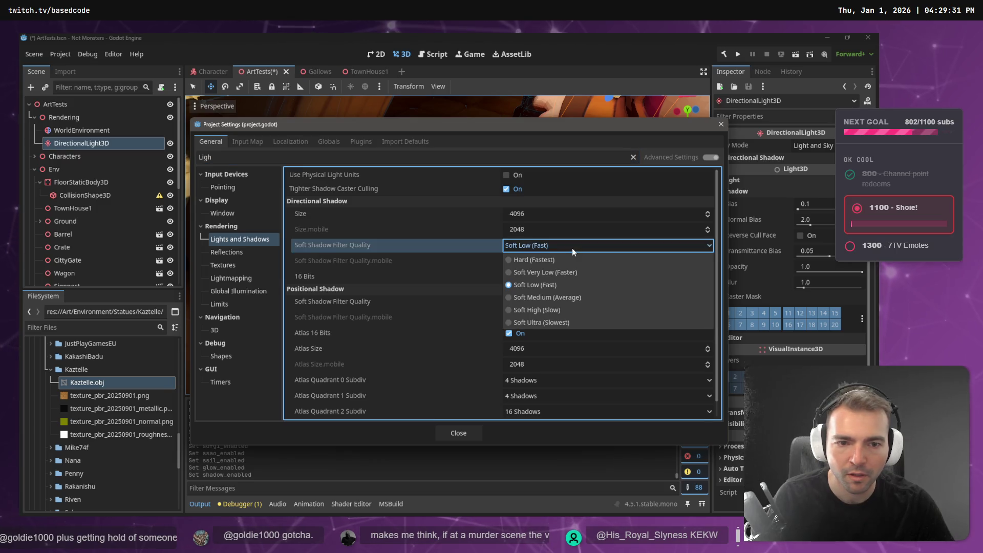
left_click(564, 323)
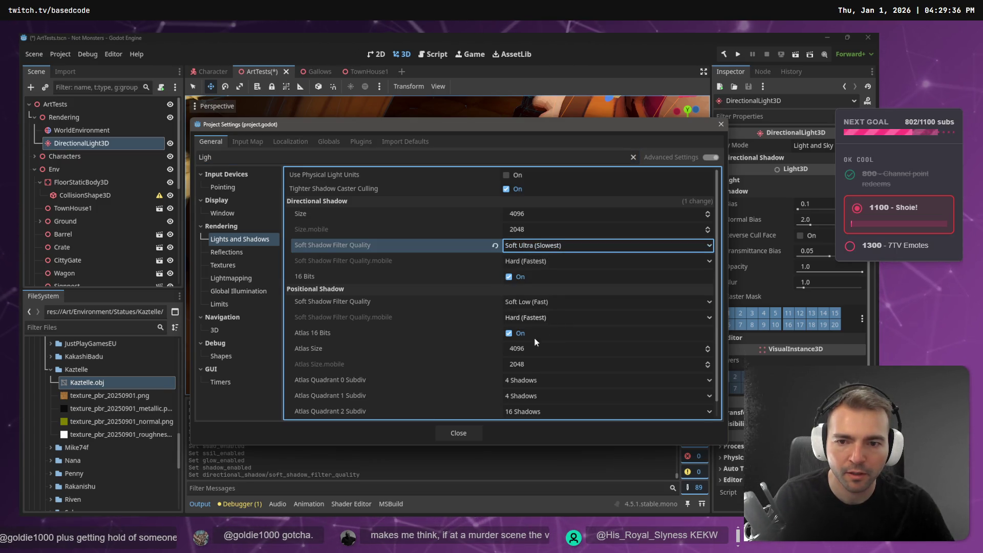
left_click(459, 434)
scroll(447, 244, "down", 10)
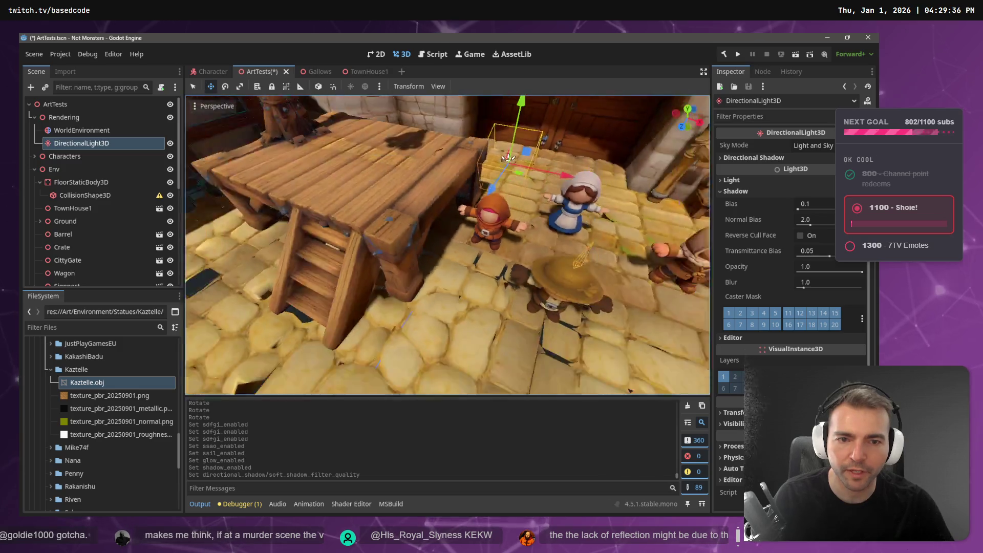
Step: View the town wall and gate from several angles, then run the game with F5
scroll(246, 275, "up", 10)
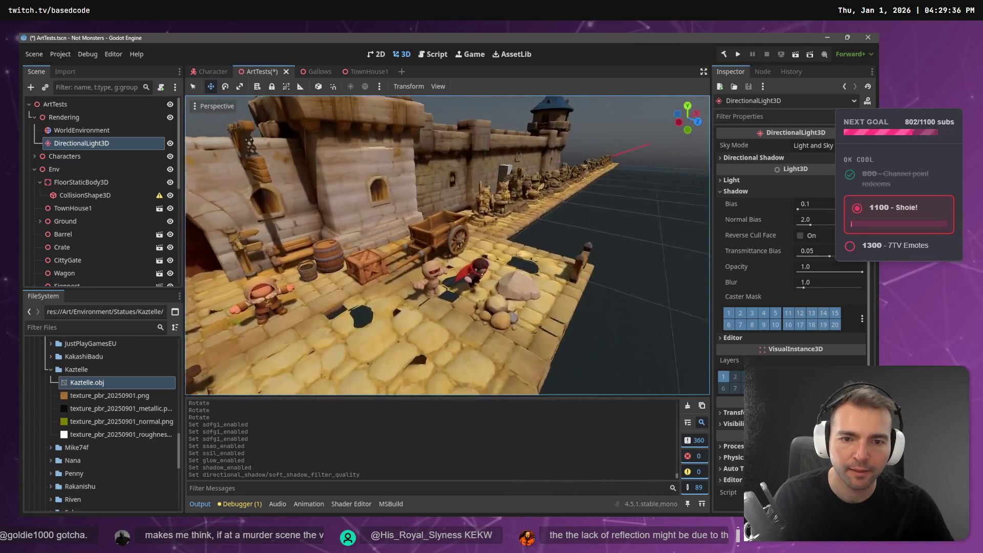
scroll(267, 269, "up", 10)
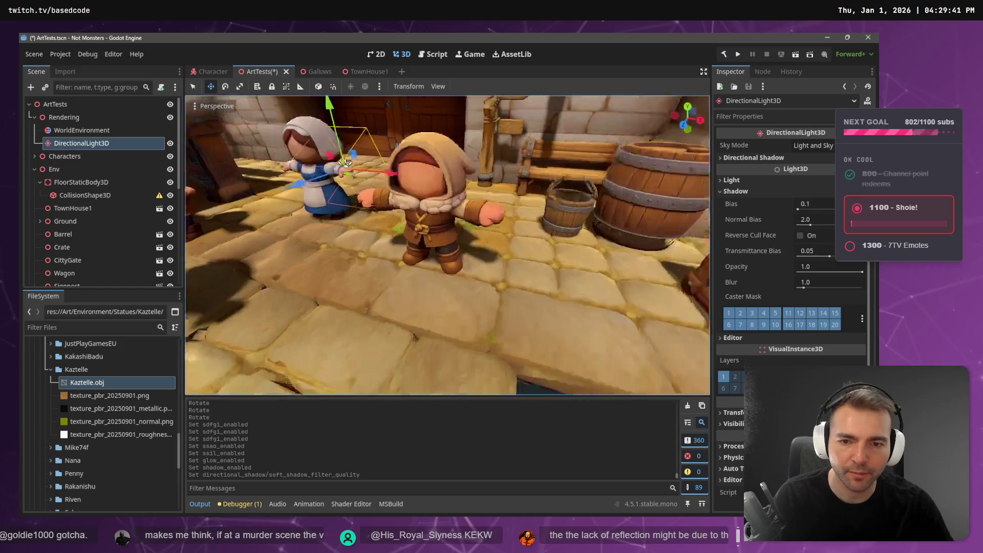
scroll(268, 269, "down", 10)
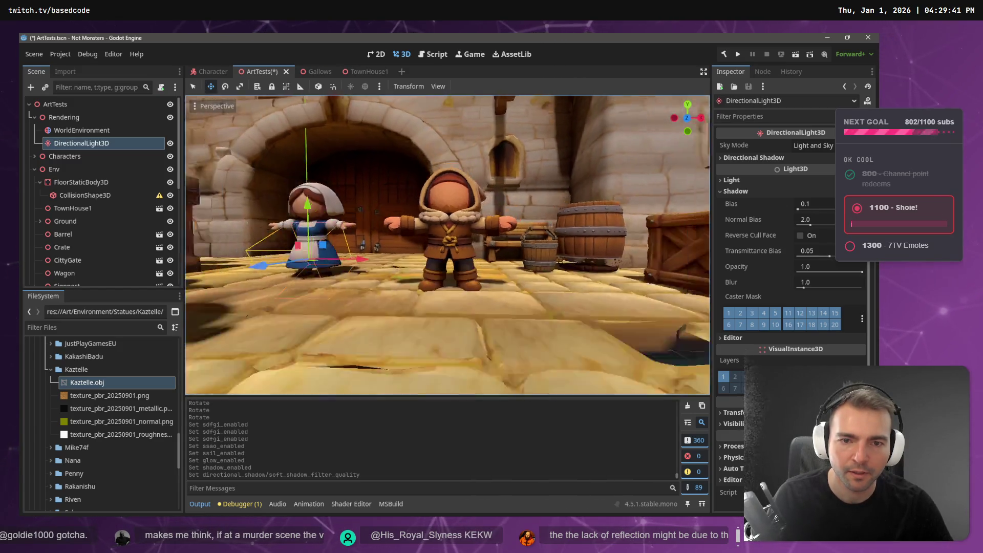
key("w")
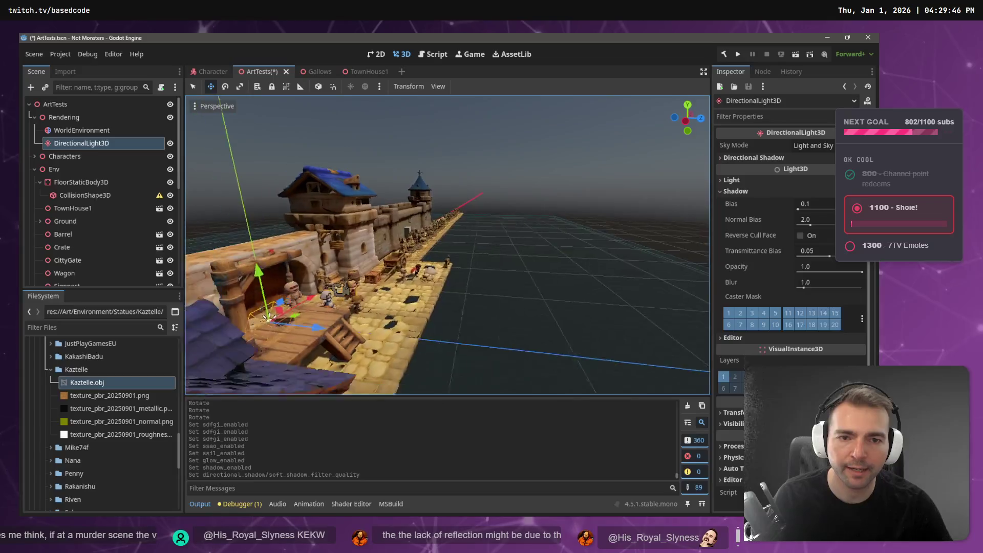
key("w")
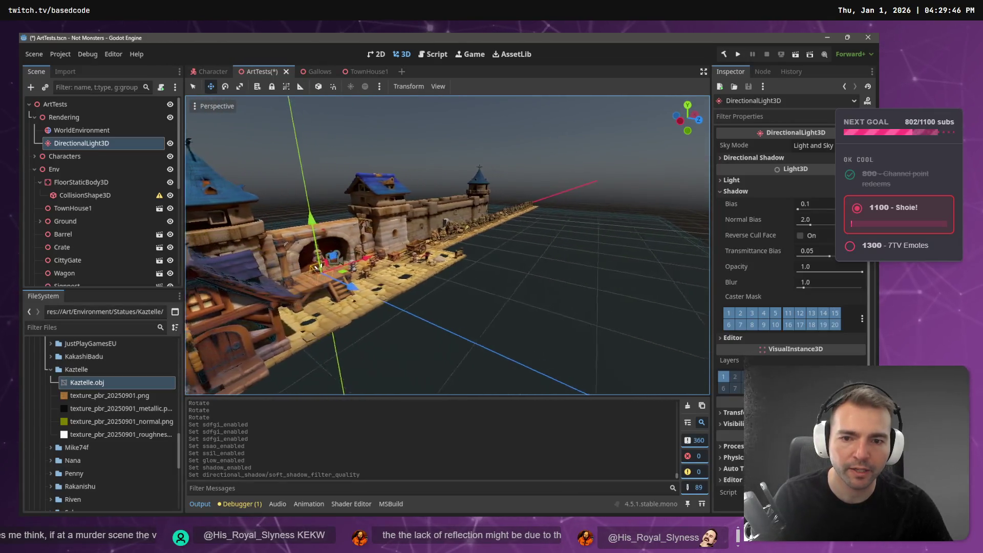
key("s")
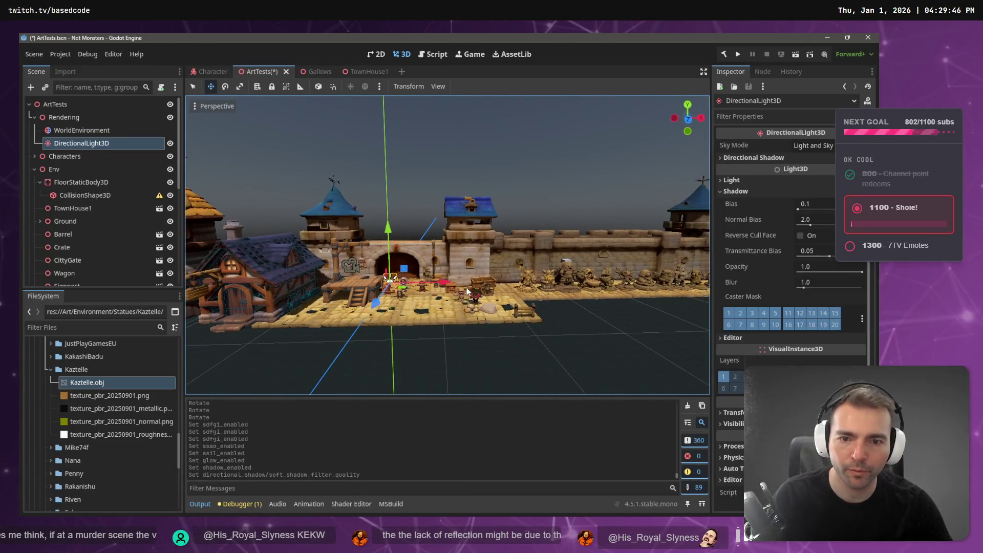
key("F5")
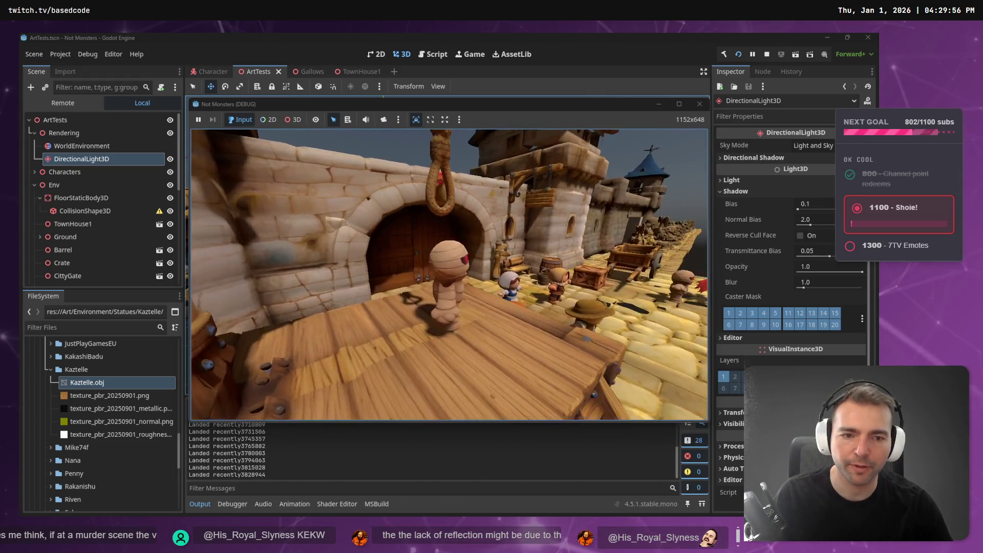
Step: Walk the mummy off the platform past the carts toward the castle gate, then stop with F8
key("w")
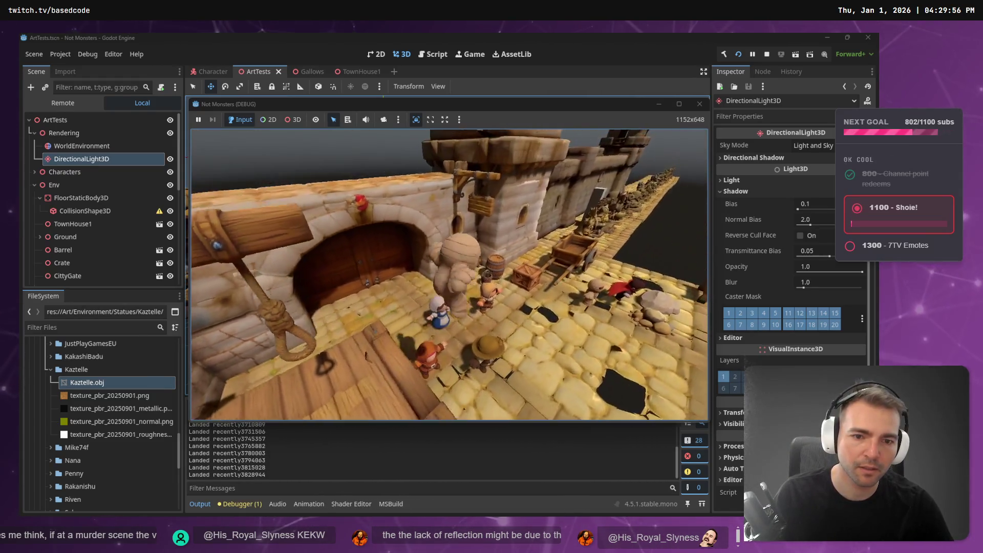
key("s")
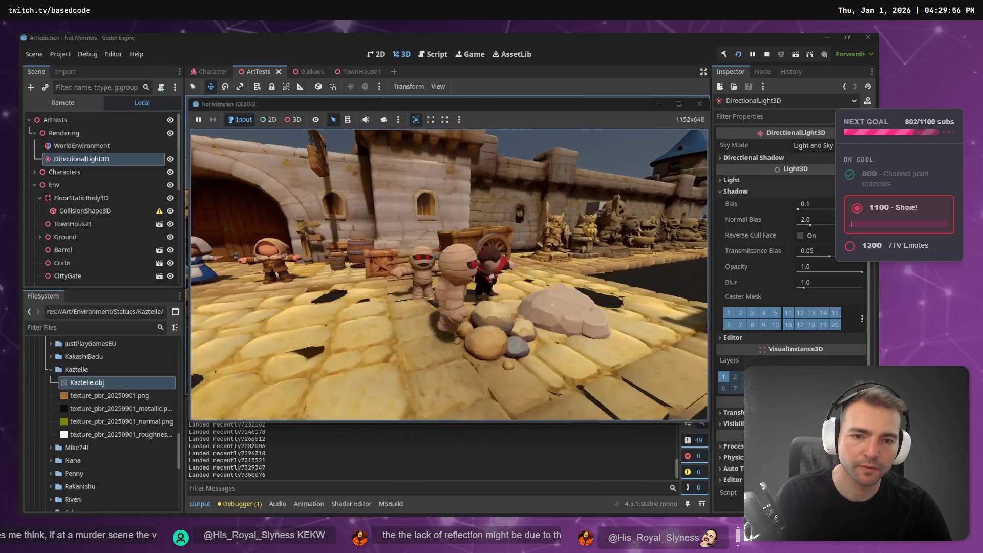
key("w")
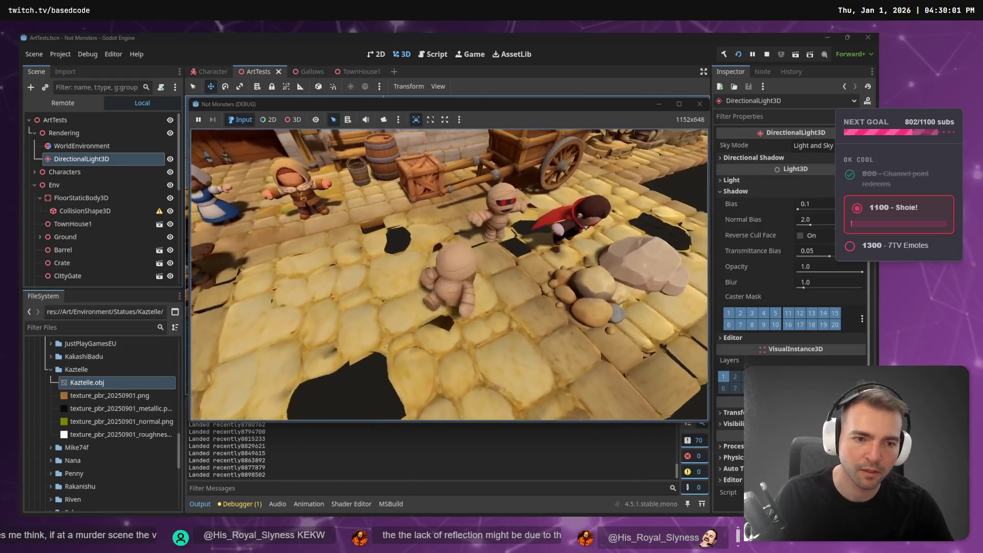
key("w")
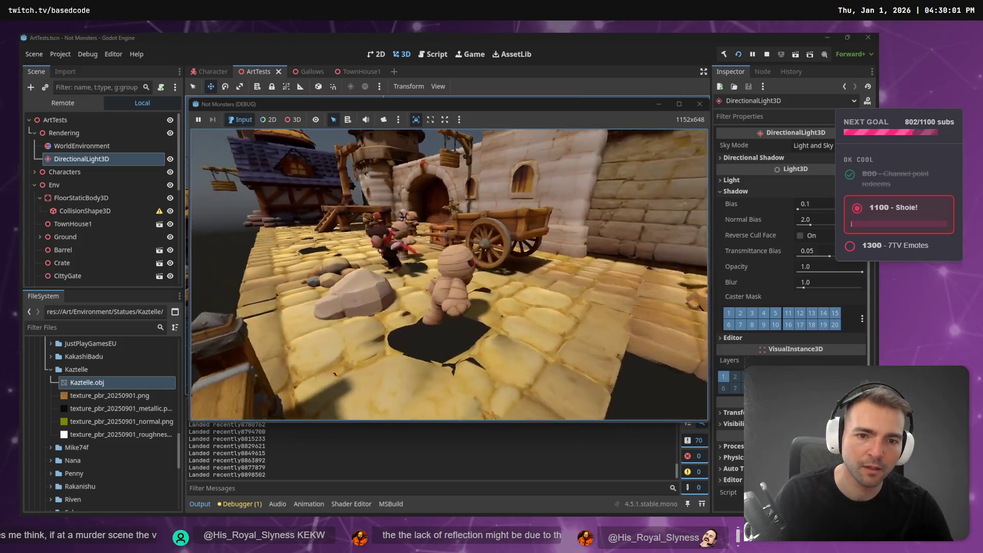
key("s")
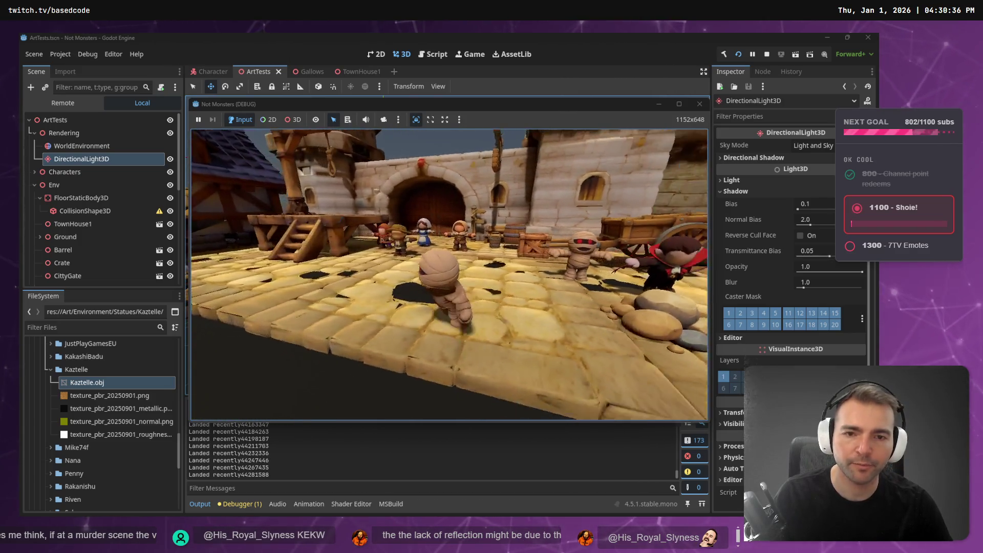
key("F8")
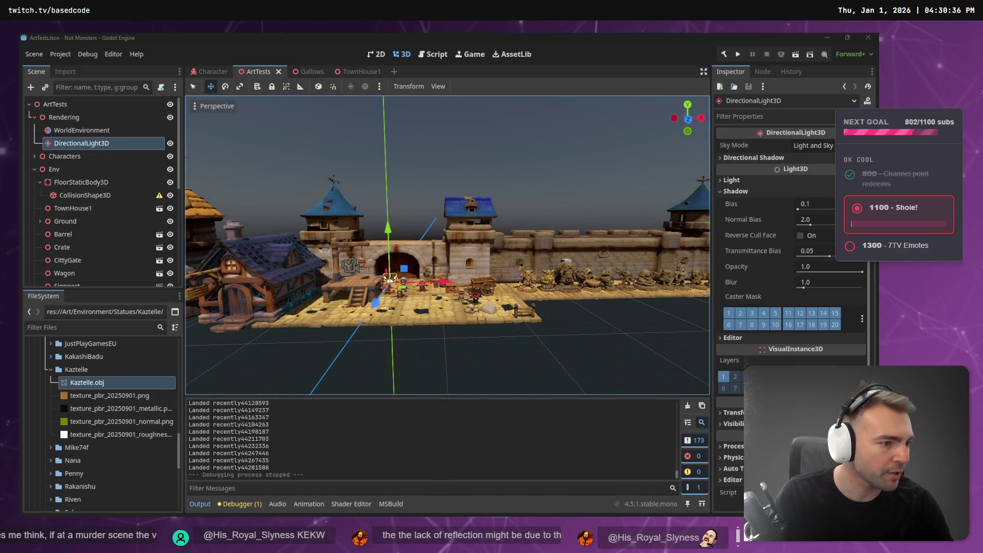
Step: Find the 'Landed recently' debug print and delete it along with its extra braces
key("alt+Tab")
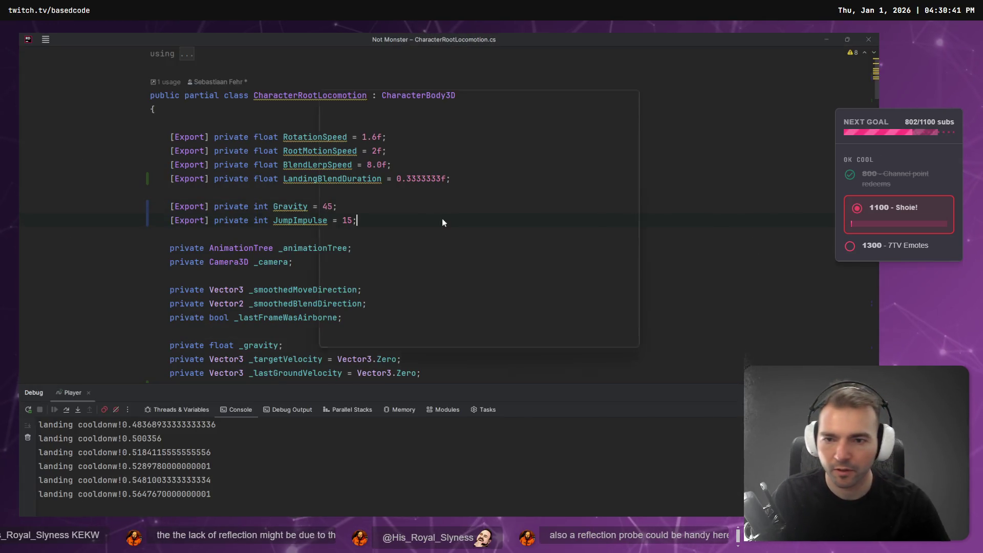
key("ctrl+shift+f")
type("landed re")
key("Return")
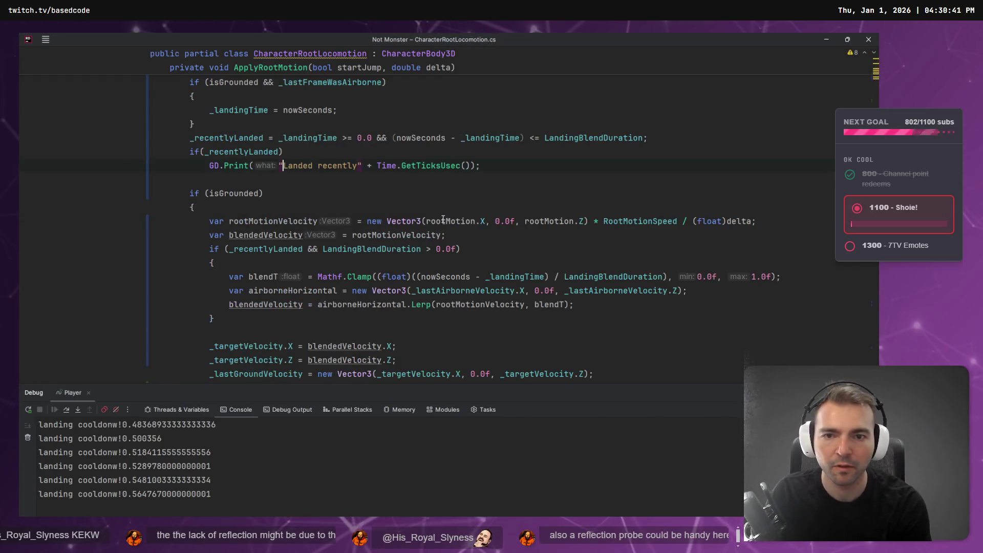
key("shift+Home")
key("shift+Home")
key("BackSpace")
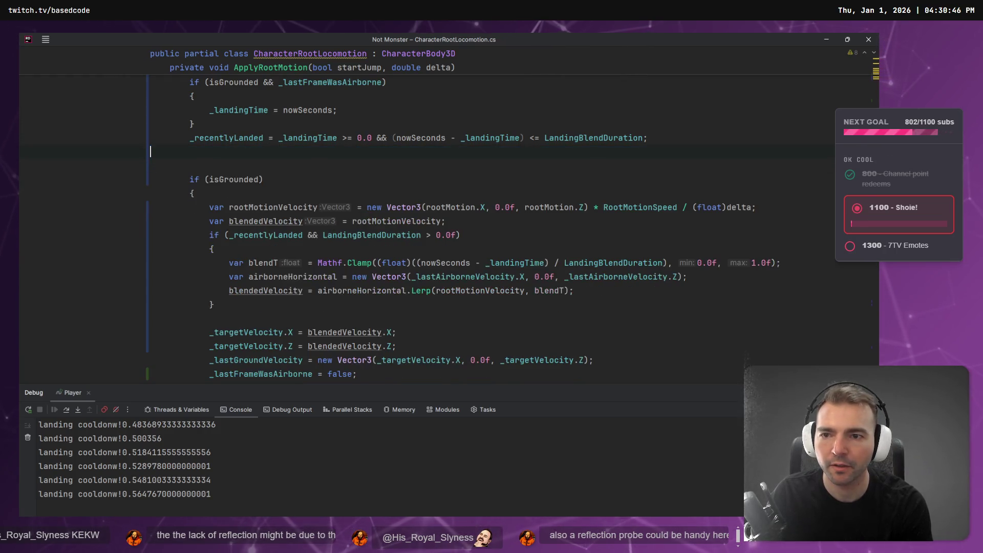
key("BackSpace")
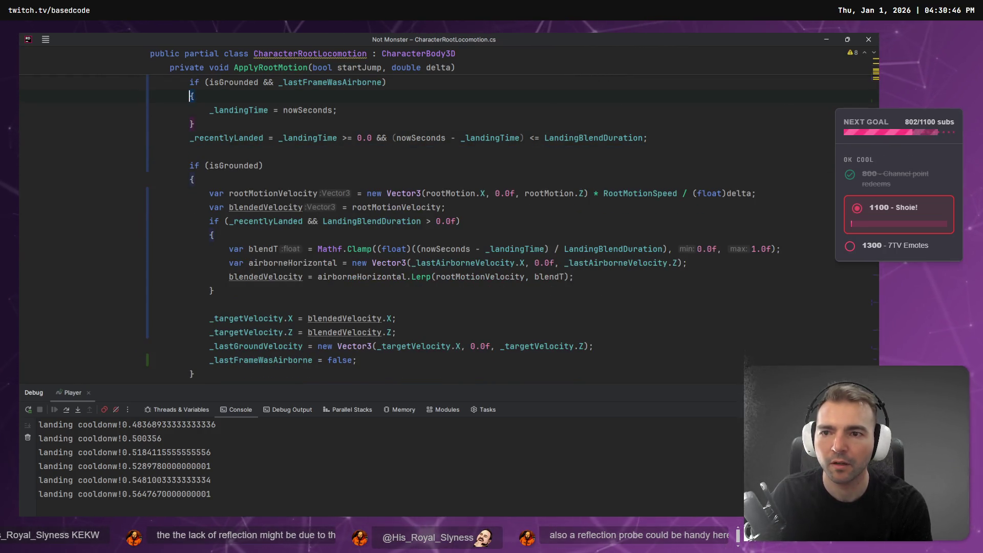
key("Delete")
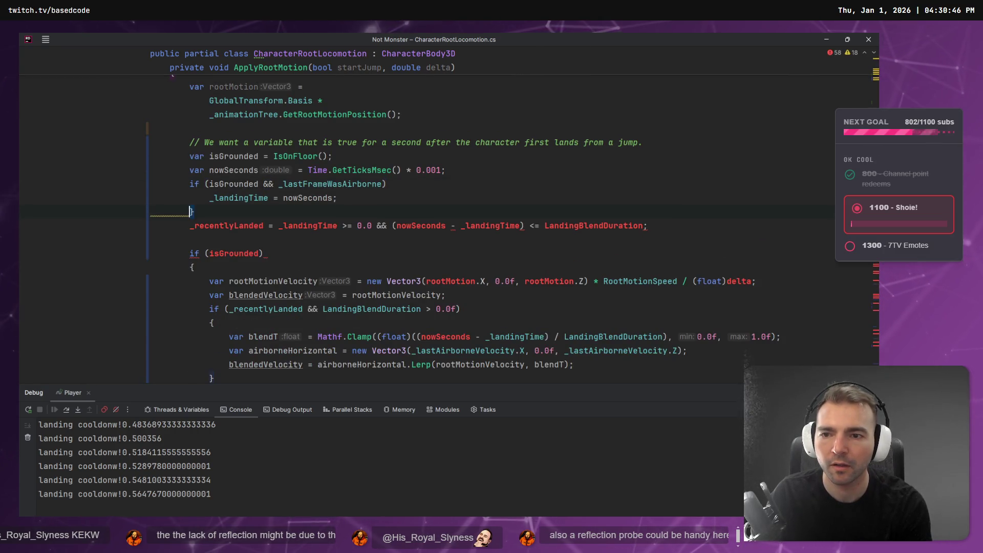
key("ctrl+x")
Step: Delete the landing explanation comment line
left_click(367, 212)
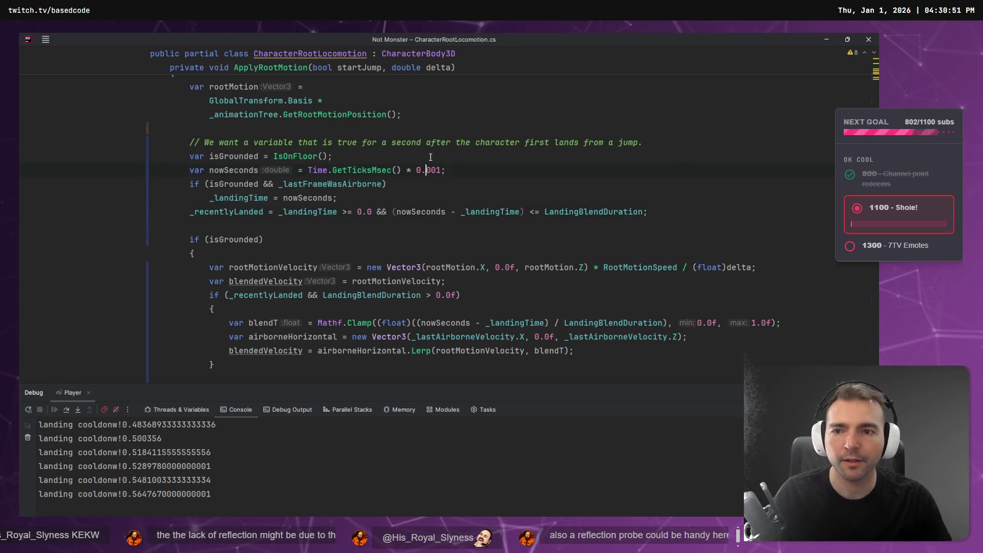
scroll(437, 170, "up", 3)
left_click_drag(680, 264, 681, 258)
key("BackSpace")
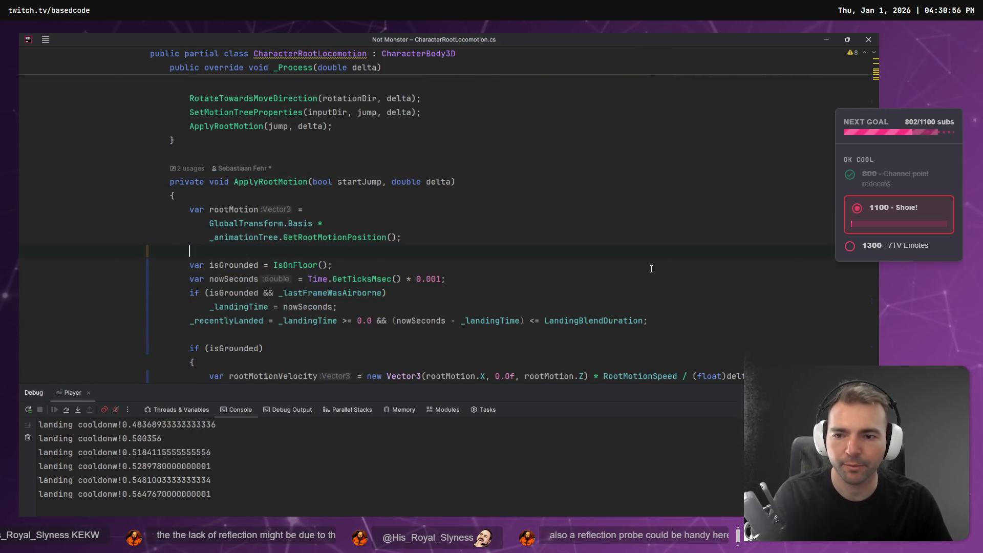
Step: Rename the ApplyRootMotion method to ProfessRootMotion
scroll(587, 298, "down", 5)
left_click(213, 203)
scroll(231, 304, "down", 7)
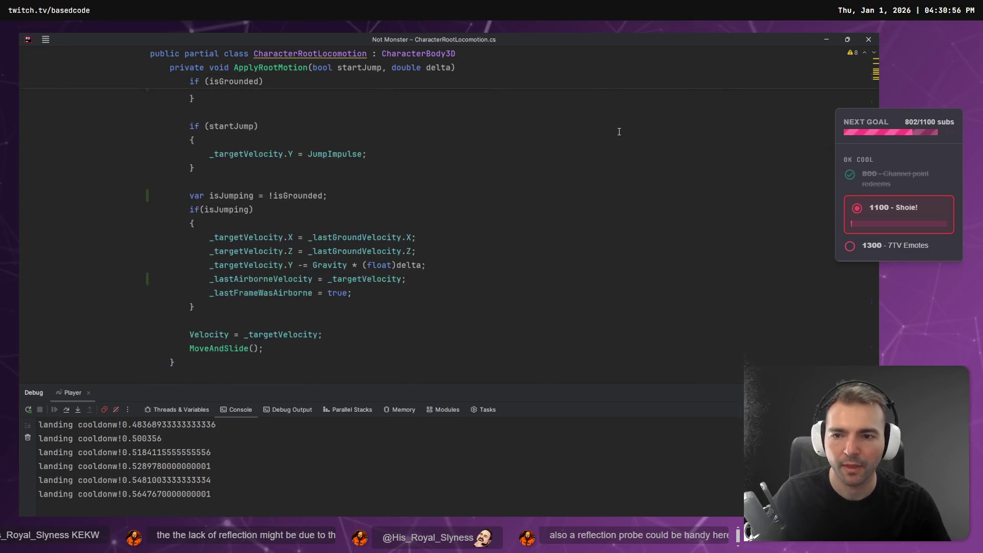
scroll(231, 304, "up", 7)
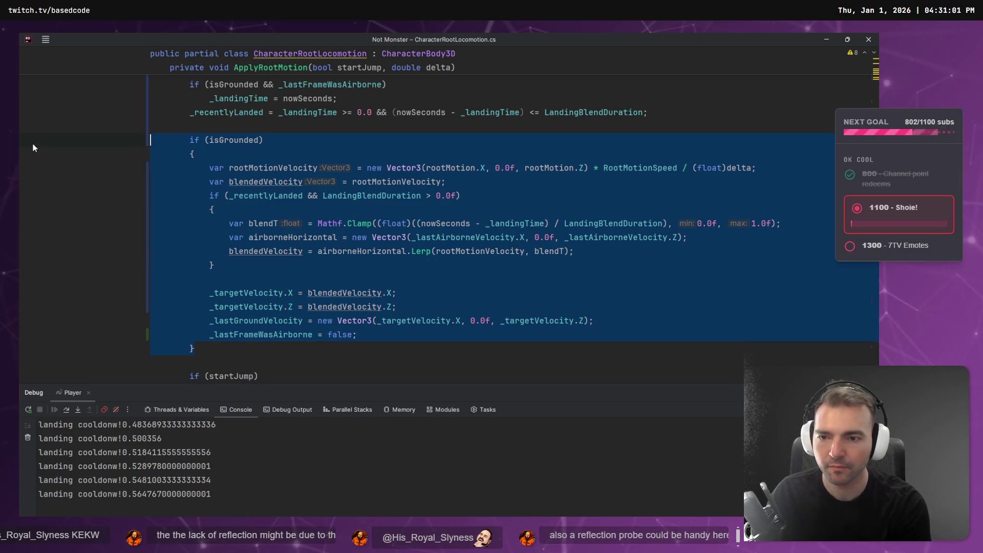
scroll(366, 292, "up", 3)
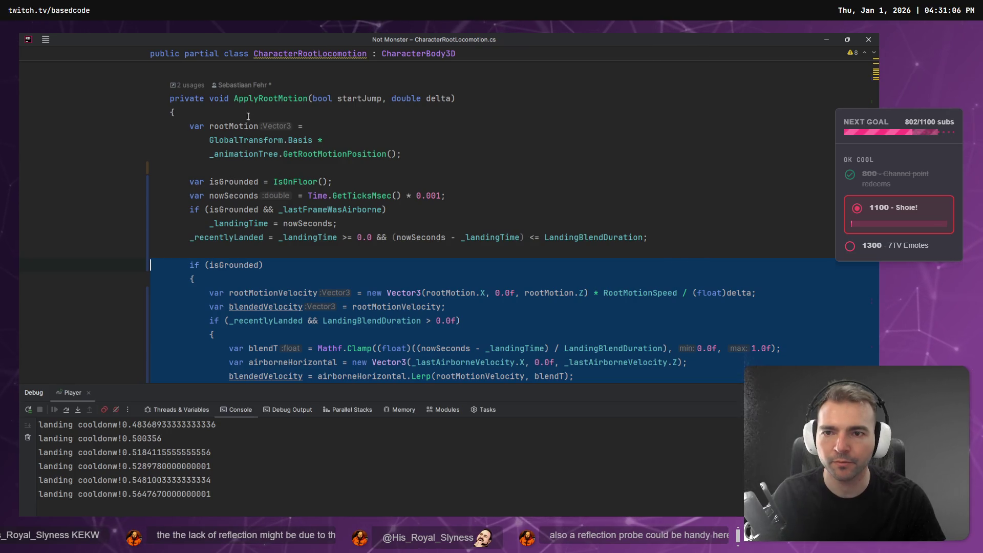
key("ctrl+r")
key("ctrl+r")
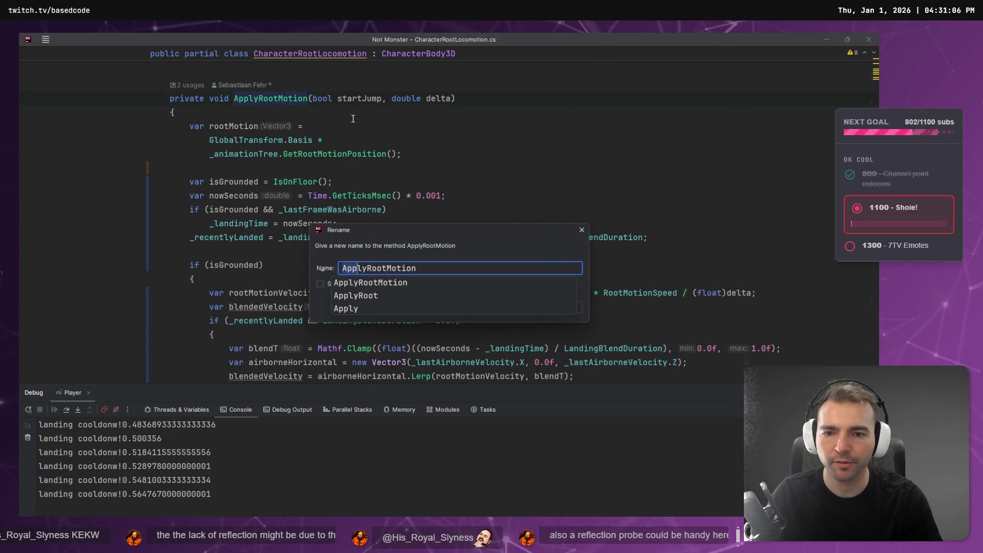
type("Profe")
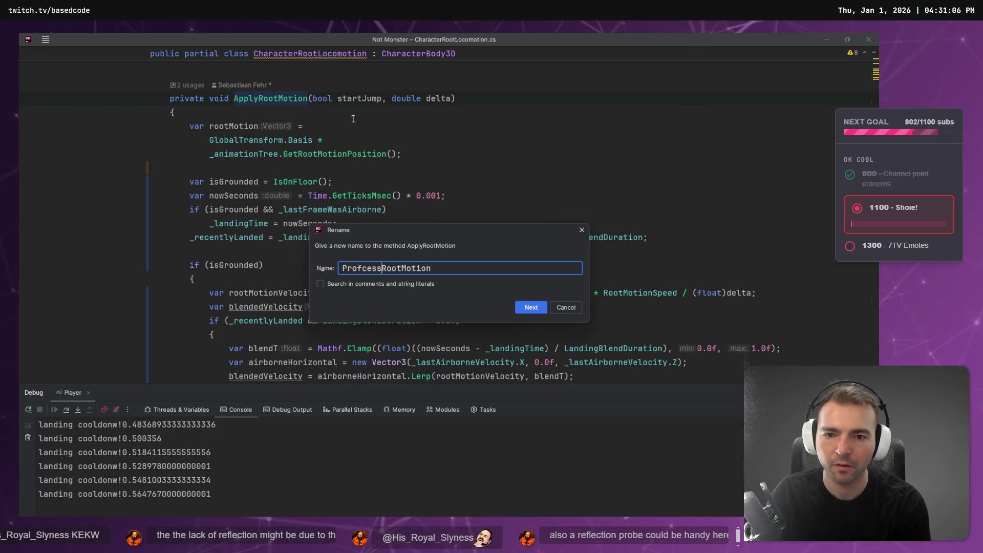
type("s")
key("Return")
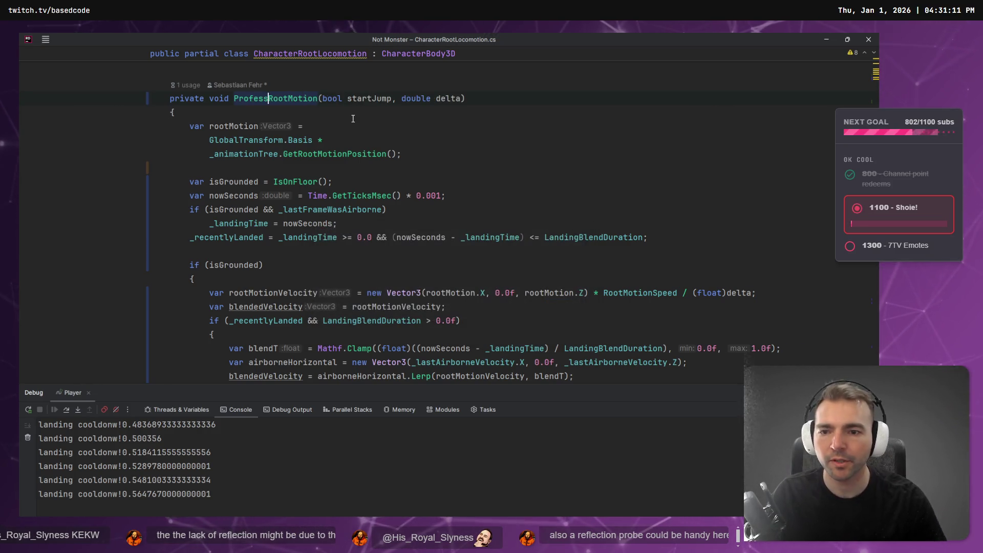
Step: Extract the isGrounded block into a new ProcessGroundMotion method
scroll(189, 336, "down", 3)
left_click_drag(195, 348, 107, 138)
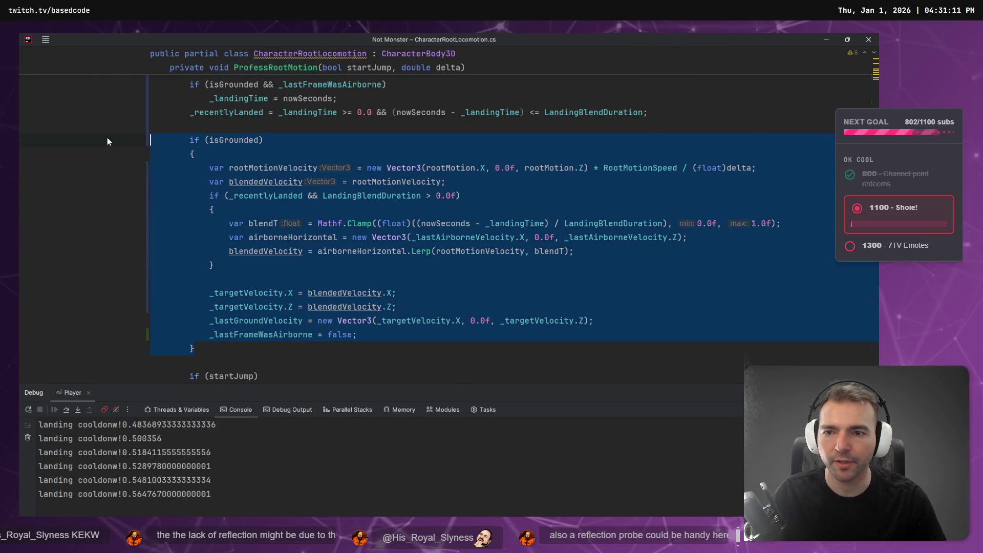
right_click(106, 138)
key("Return")
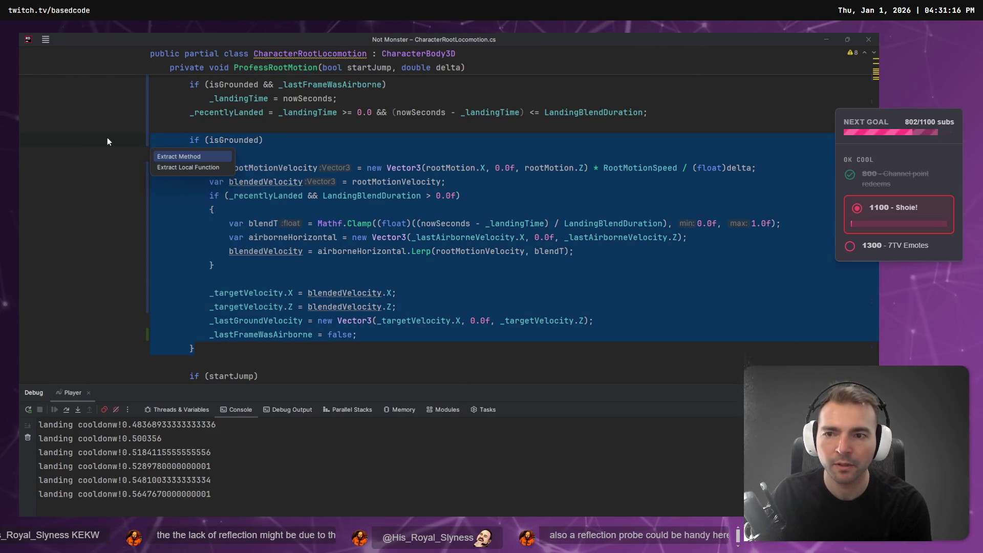
type("ProcessG")
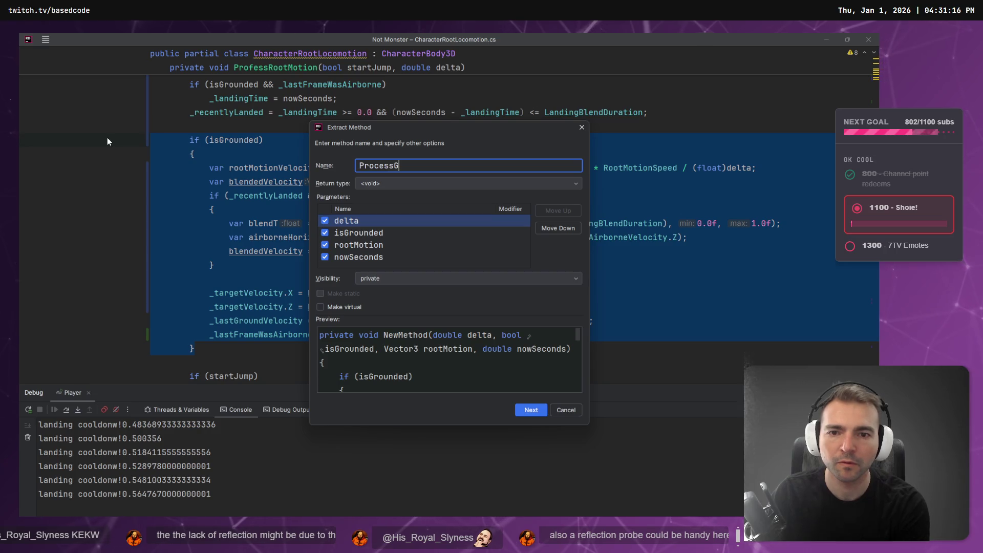
type("roundMotion")
key("Return")
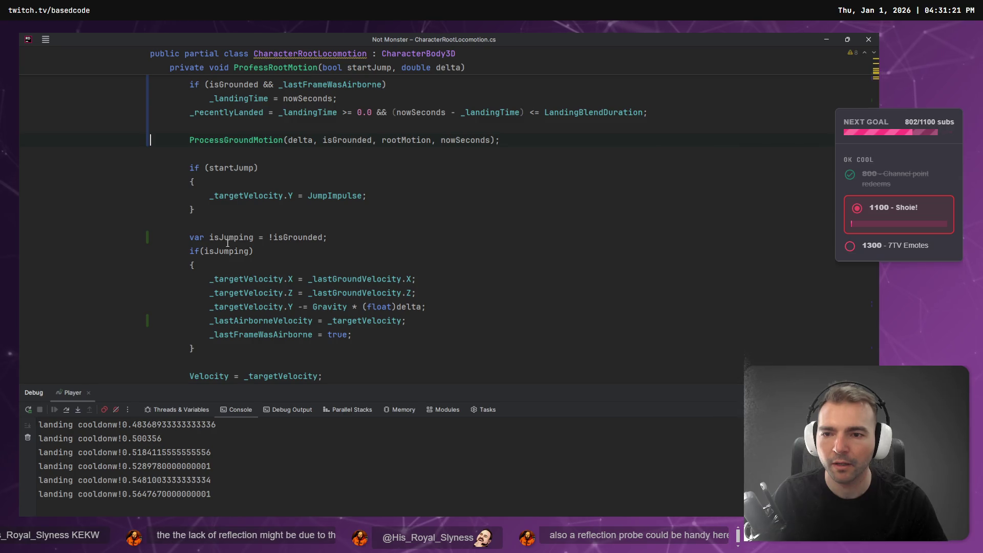
Step: Extract the jump handling code into ProcessJumpMotion and remove the stray blank line above its call
left_click_drag(217, 350, 125, 177)
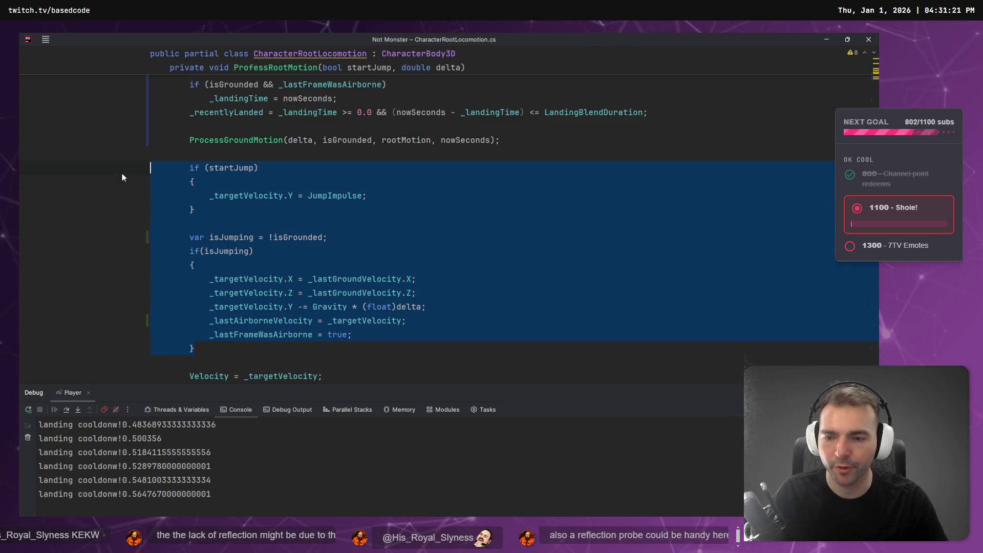
key("ctrl+alt+m")
key("Return")
type("Process")
type("JumpLogic")
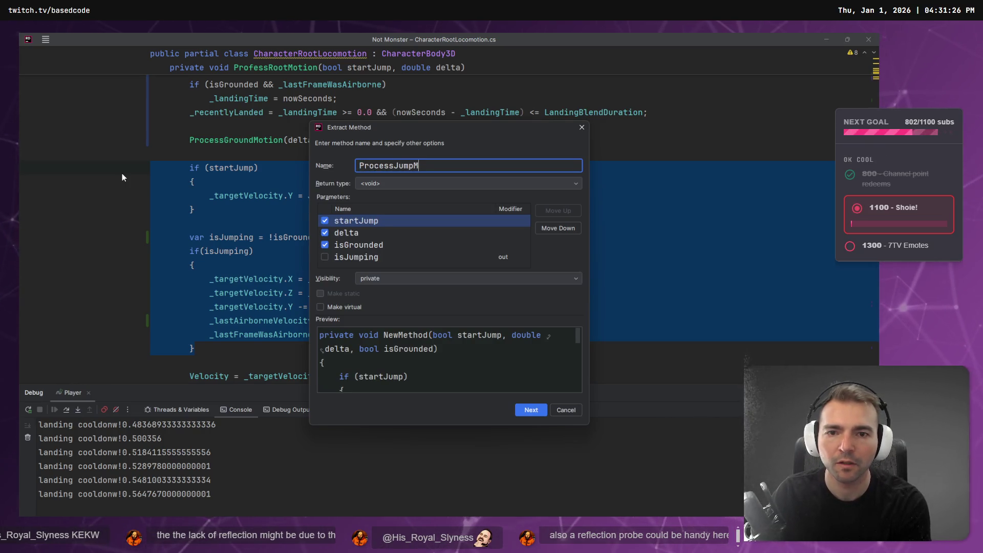
key("Return")
scroll(205, 230, "up", 3)
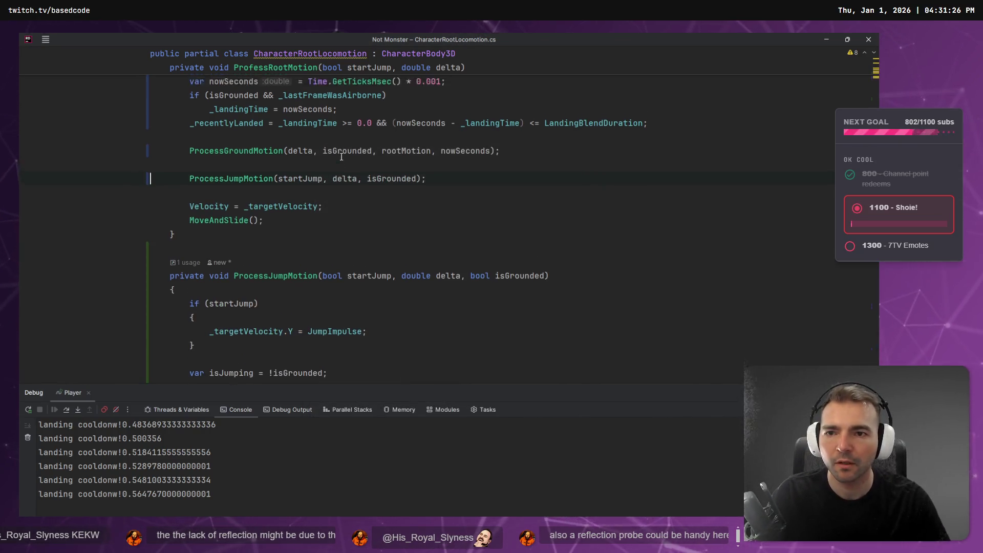
left_click(208, 240)
key("BackSpace")
Step: Extract the grounded and landing-time lines into a new ProcessLandingMotion method
left_click(248, 196)
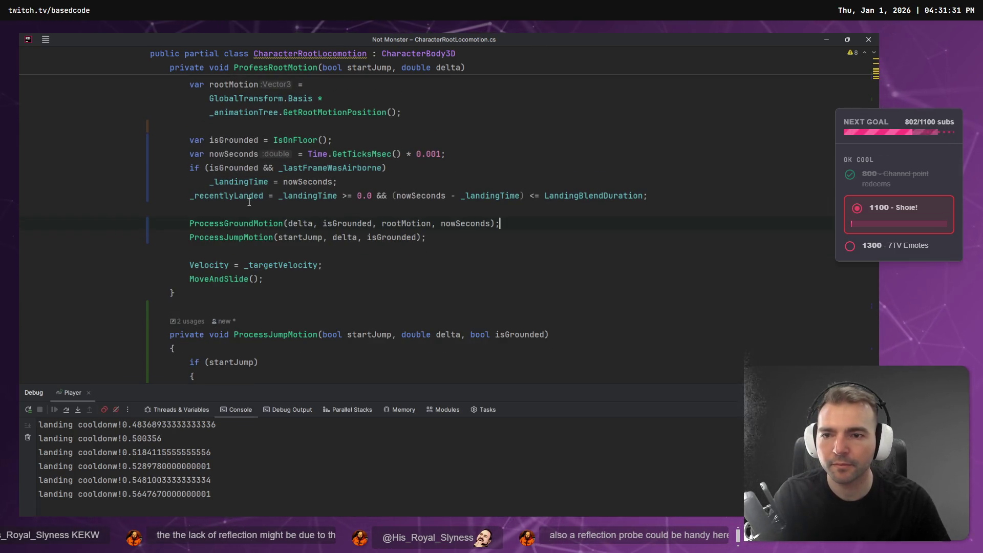
mouse_move(651, 200)
left_mouse_down()
mouse_move(109, 149)
mouse_move(88, 135)
left_mouse_up()
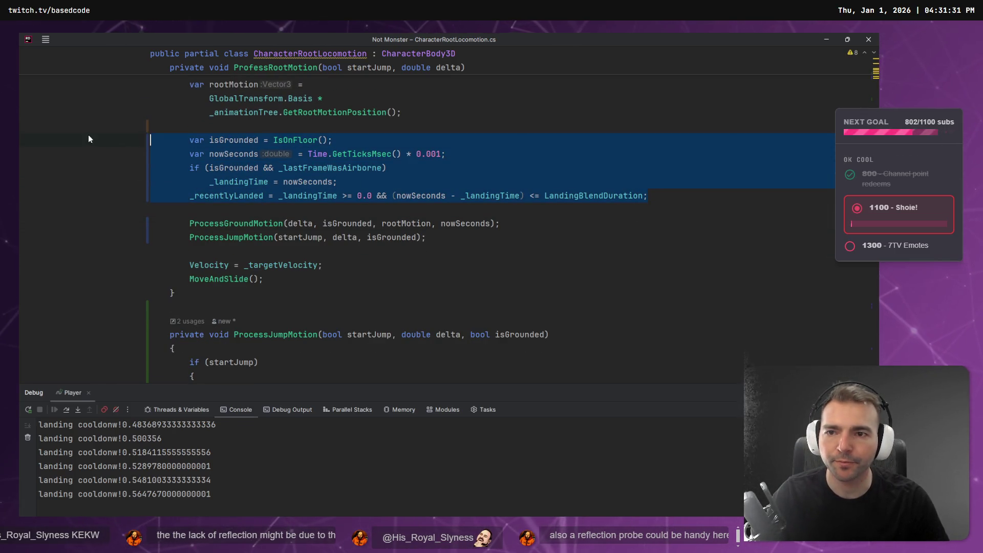
key("alt+Return")
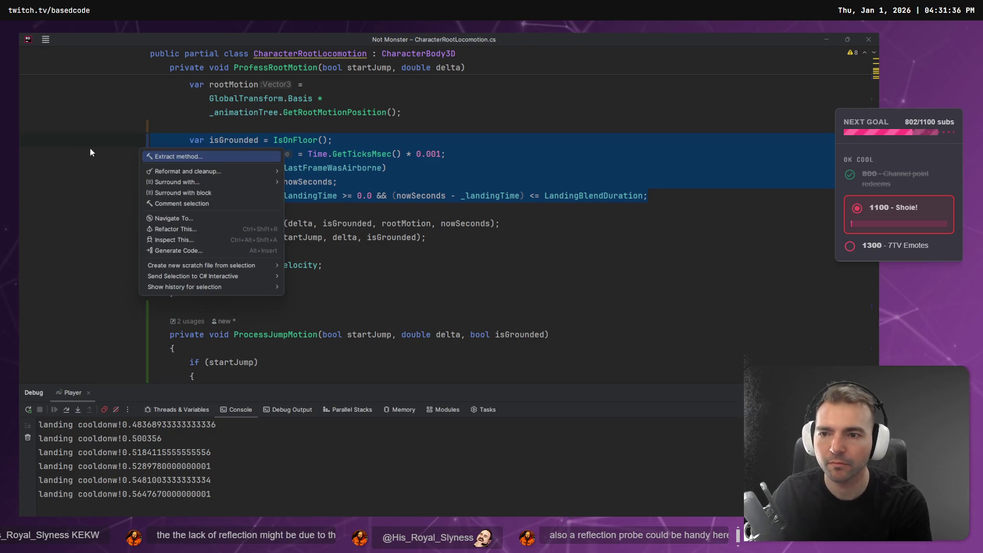
key("Return")
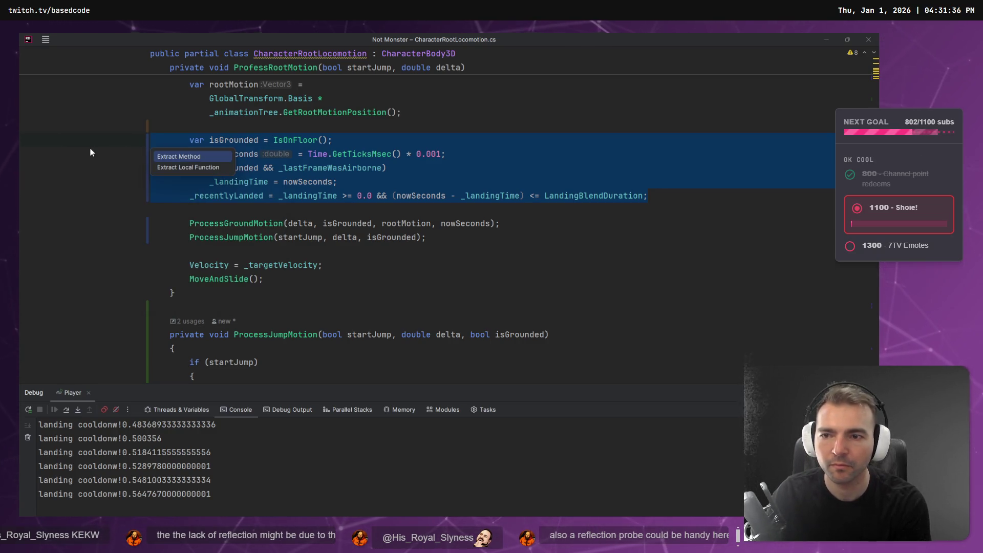
key("Return")
type("ProcessLandingMotion")
key("Return")
Step: Delete the empty line below the isGrounded call and review the Velocity code
left_click(276, 156)
key("BackSpace")
left_click(220, 195)
left_click(264, 196)
scroll(424, 214, "up", 3)
scroll(424, 214, "down", 10)
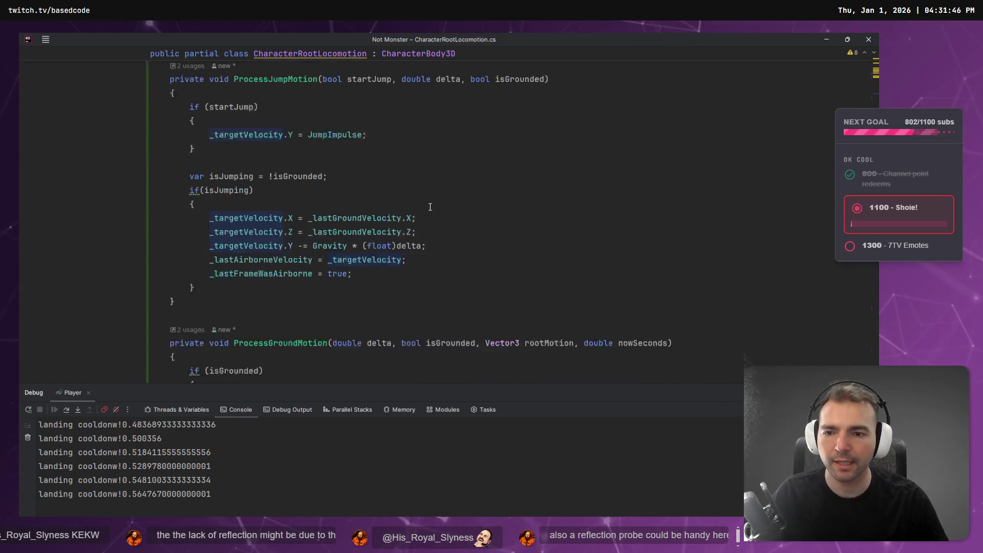
scroll(420, 209, "up", 1)
Step: Invert if (isJumping) into an early return and drop the braces around the startJump body
left_click(195, 239)
key("alt+Return")
left_click(296, 255)
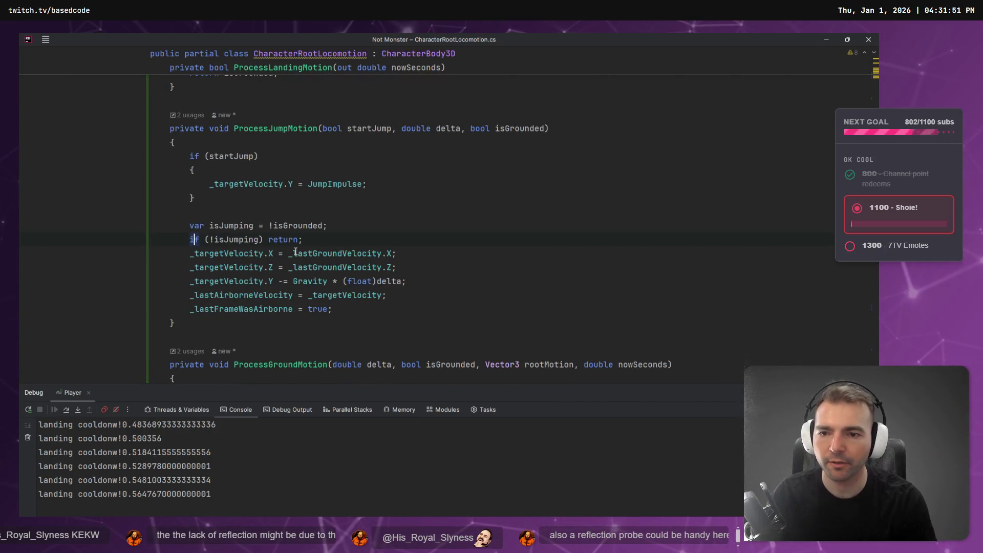
scroll(246, 209, "up", 1)
left_click(247, 209)
key("alt+Return")
key("Return")
Step: Invert the if (isGrounded) check in ProcessGroundMotion into an early return
scroll(245, 205, "down", 5)
left_click(229, 186)
key("alt+Return")
key("Return")
key("alt+Return")
key("Escape")
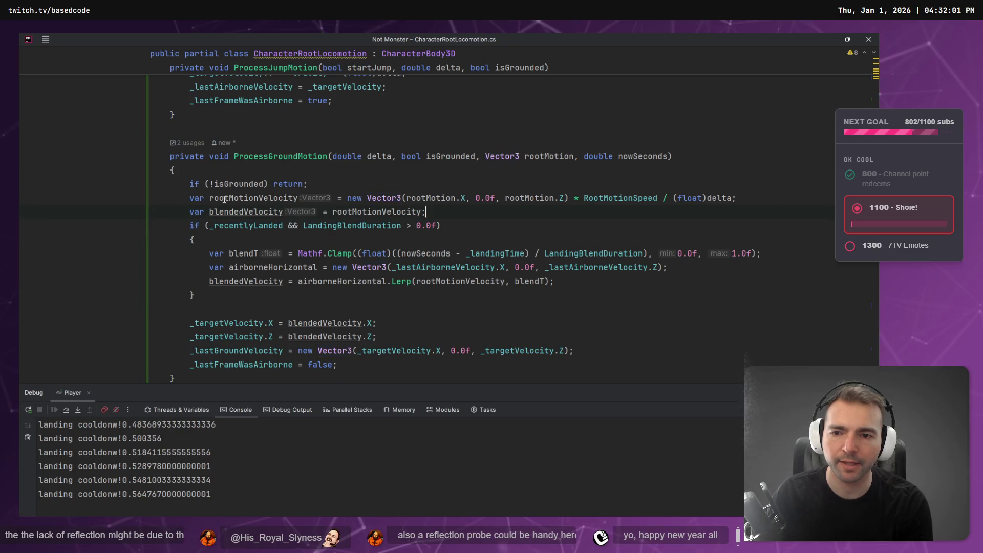
Step: Try removing the blank line before the landing-blend check, then undo to restore the isGrounded block
key("Down")
key("Home")
scroll(242, 162, "down", 3)
scroll(242, 162, "up", 3)
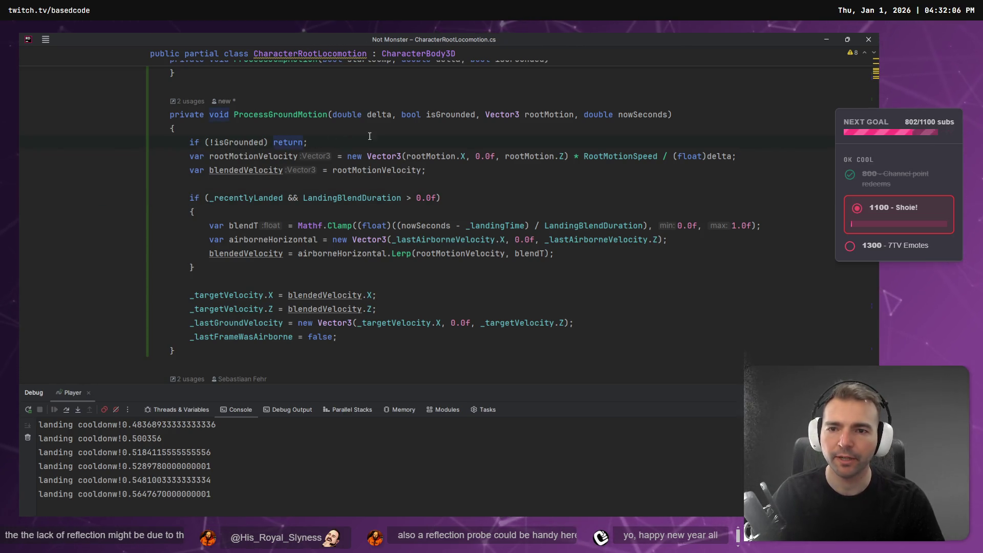
key("Down")
key("Down")
key("Down")
key("BackSpace")
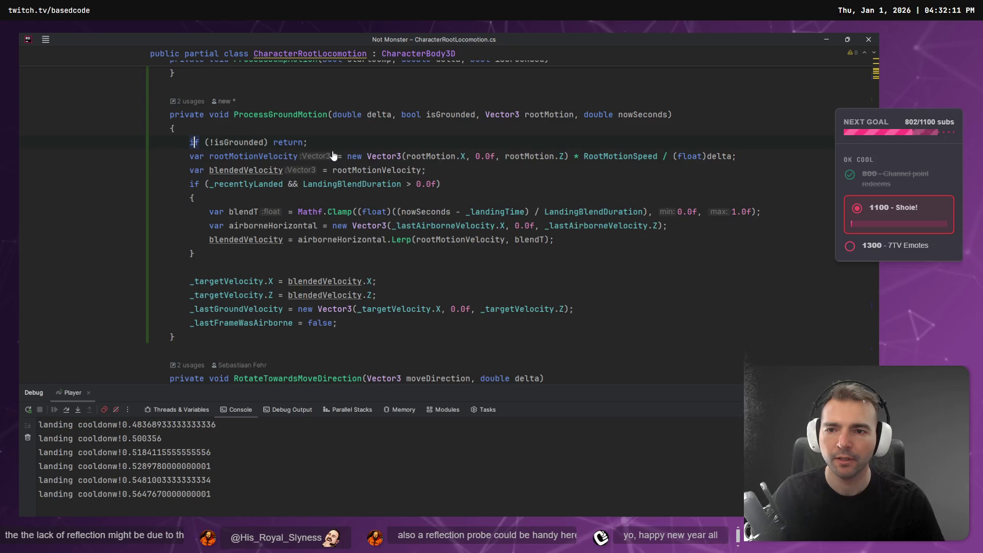
key("ctrl+z")
left_click_drag(358, 337, 32, 179)
left_click(194, 154)
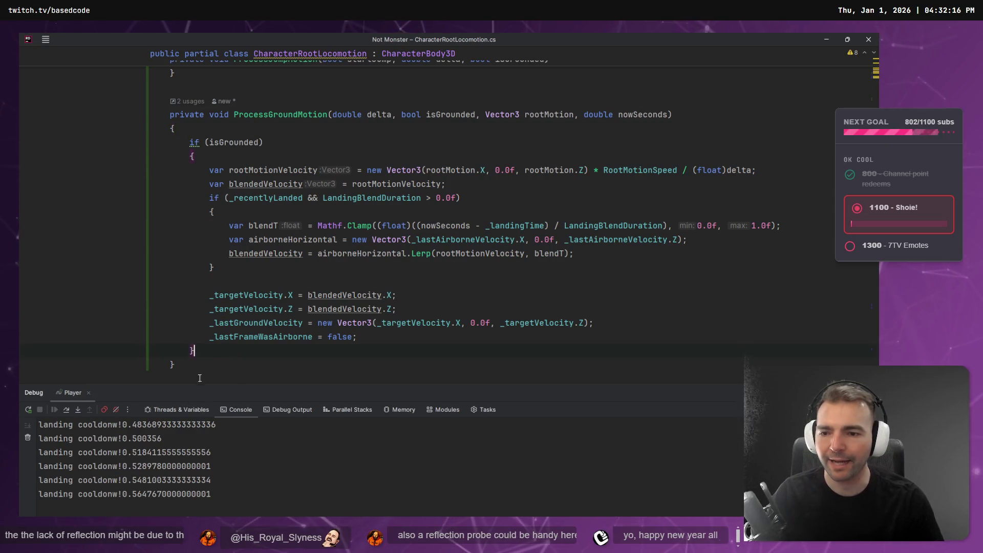
Step: Turn the isGrounded check back into an early return with a blank line after it
left_click(194, 136)
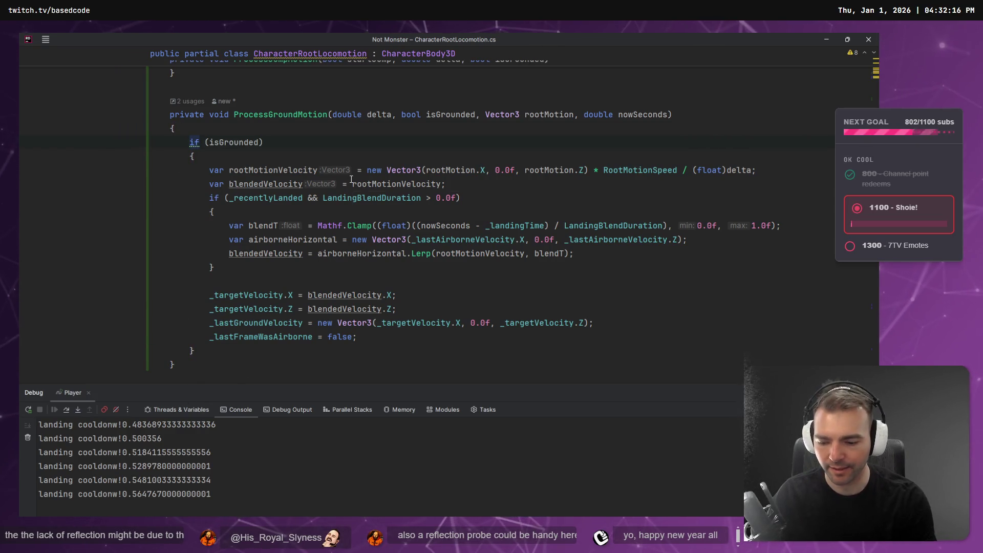
mouse_move(351, 180)
key("alt+Return")
key("Return")
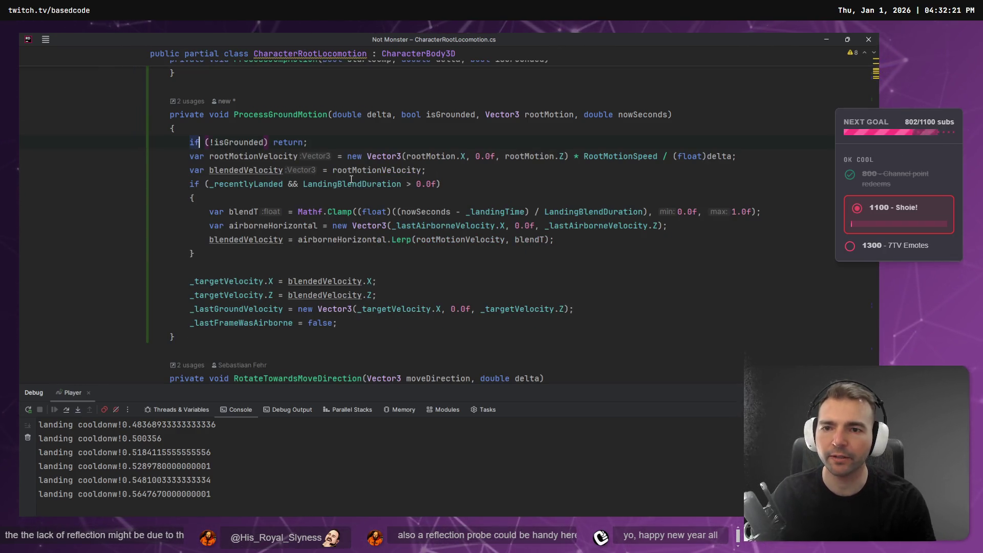
key("Up")
left_click(398, 143)
key("Return")
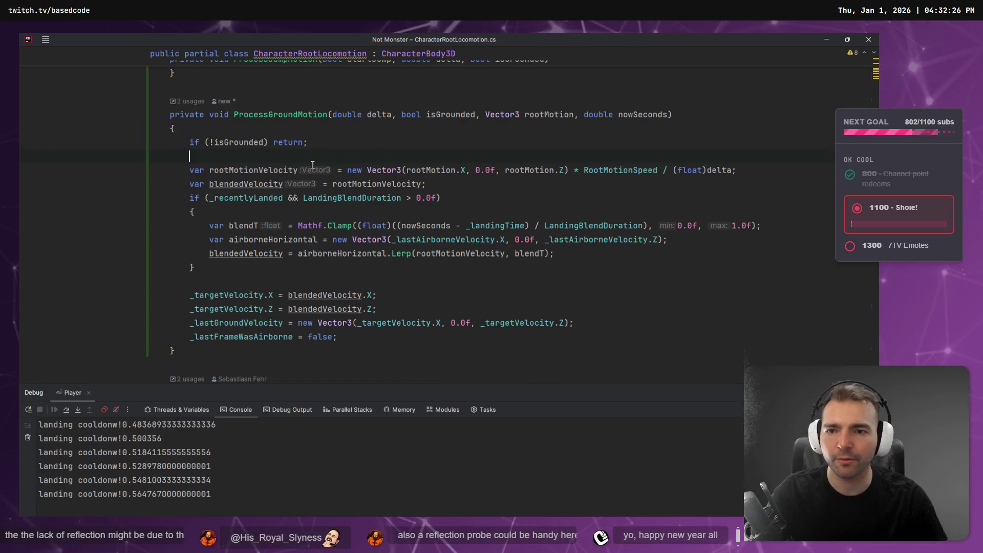
Step: Select and review the ground-motion body below the early return, including rootMotionVelocity
left_click_drag(307, 143, 102, 144)
left_click_drag(337, 337, 24, 171)
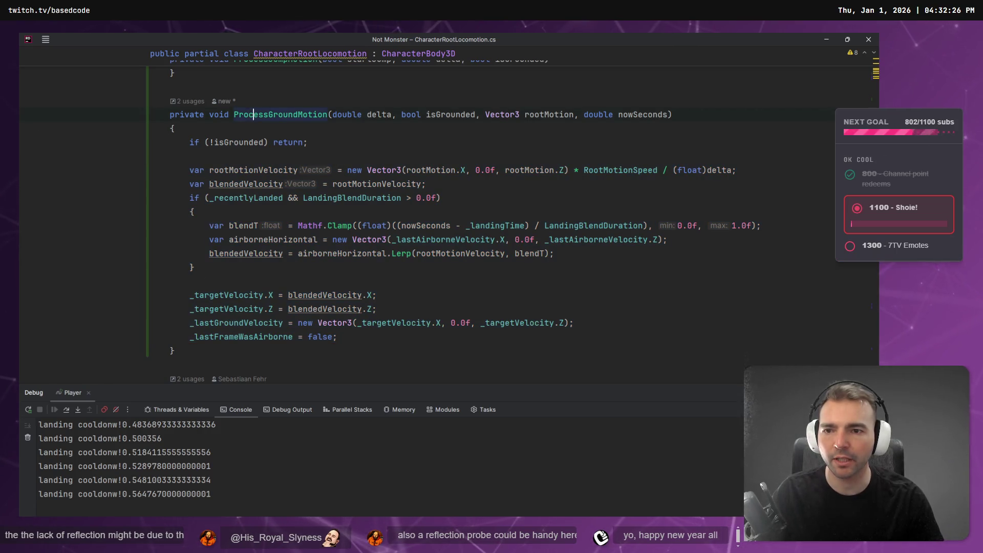
left_click_drag(60, 194, 51, 168)
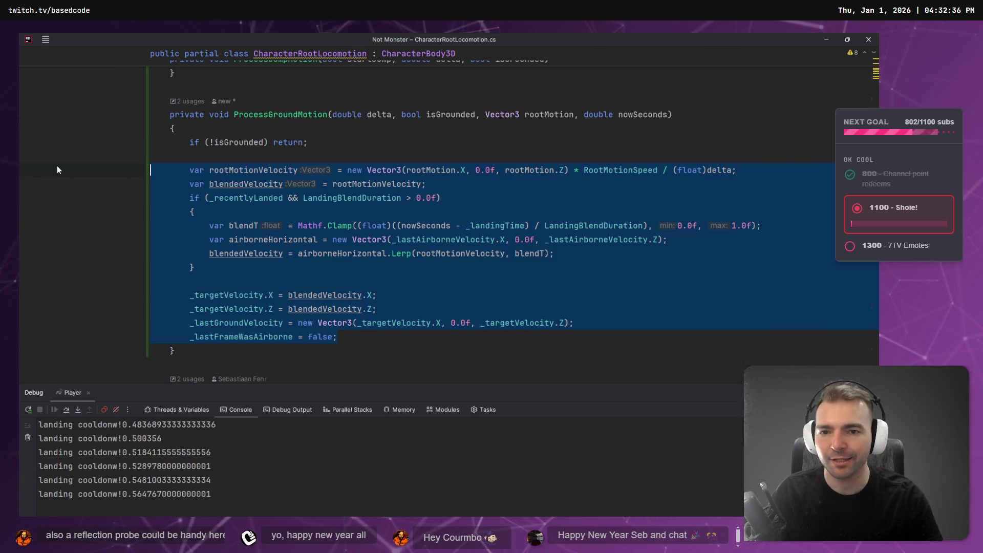
left_click(234, 142)
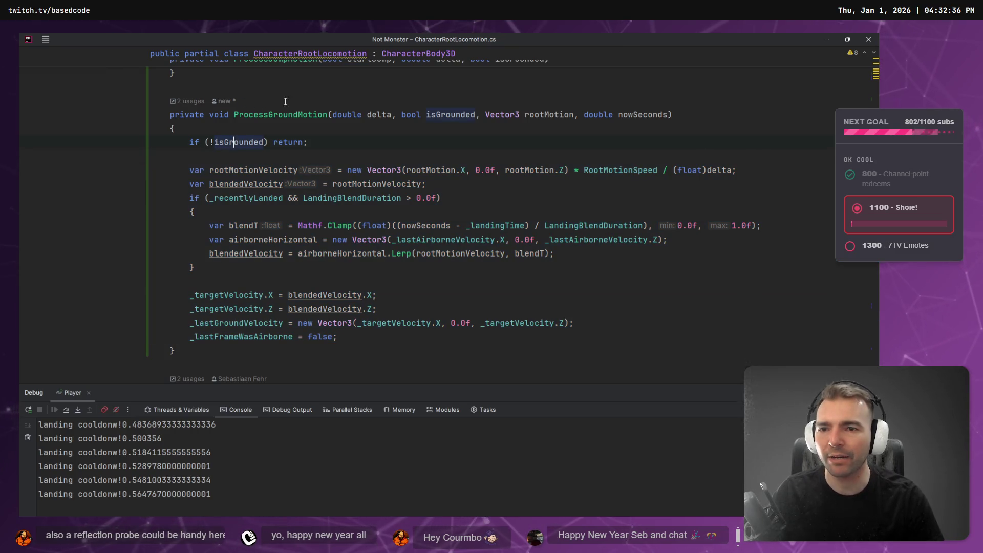
mouse_move(337, 336)
left_mouse_down()
mouse_move(287, 309)
mouse_move(127, 177)
left_mouse_up()
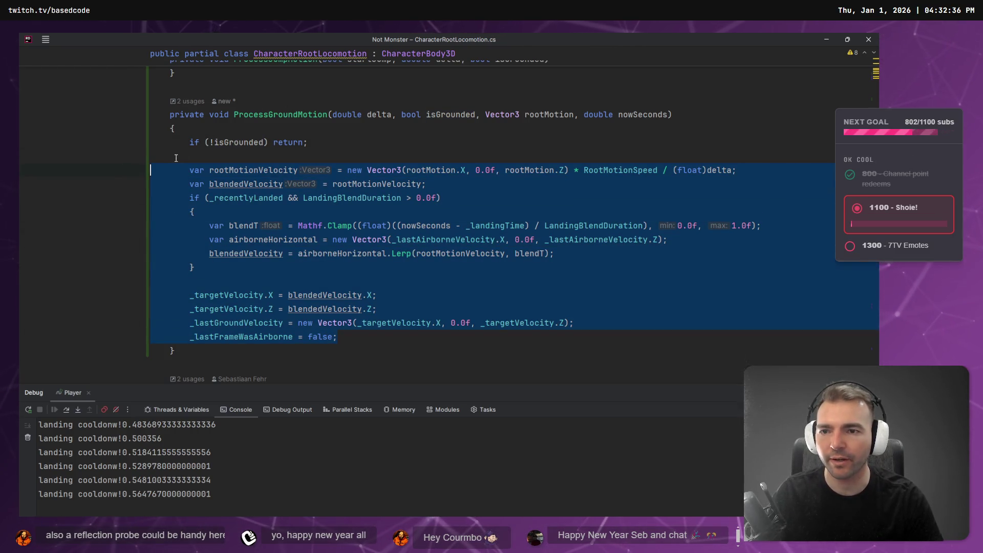
scroll(237, 188, "down", 5)
scroll(253, 178, "down", 10)
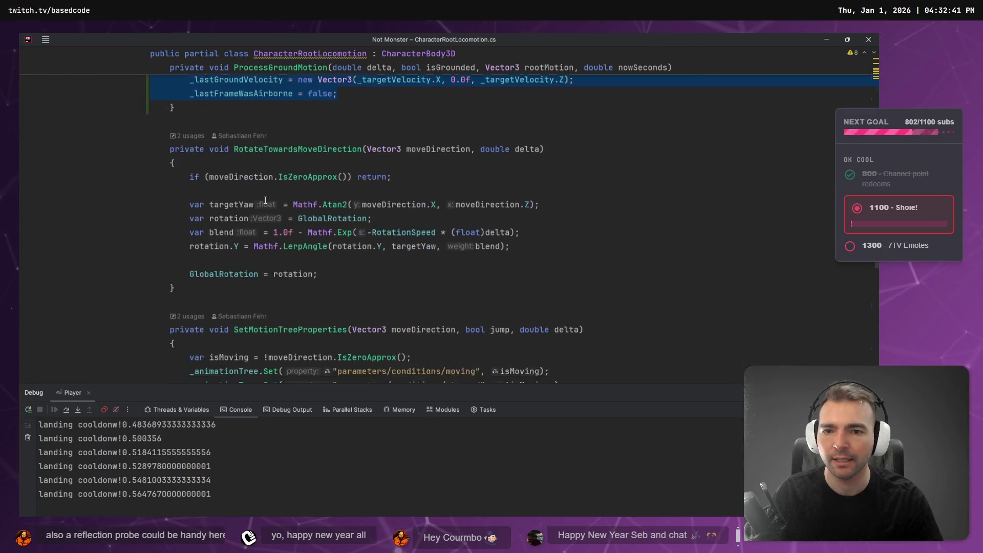
scroll(272, 188, "down", 14)
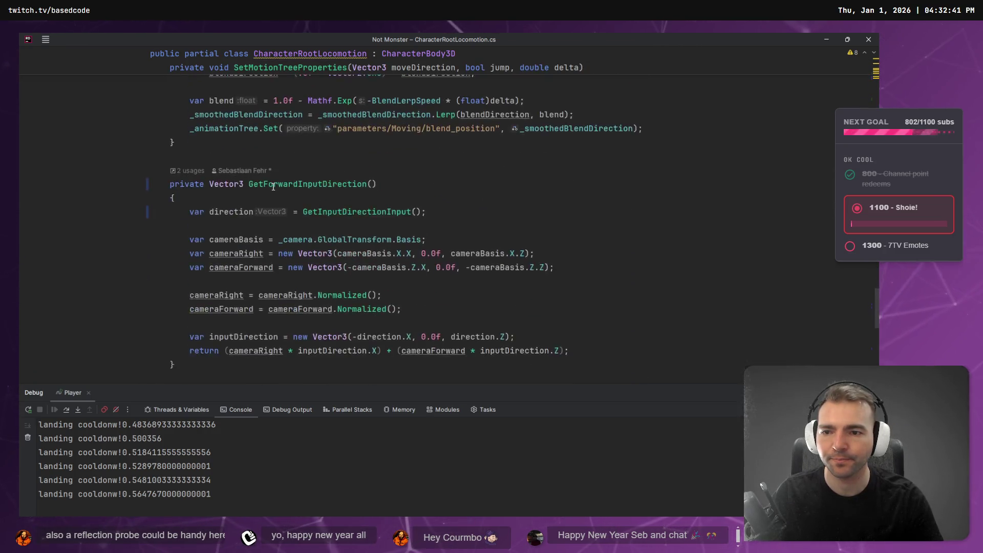
scroll(313, 229, "up", 7)
scroll(313, 229, "up", 15)
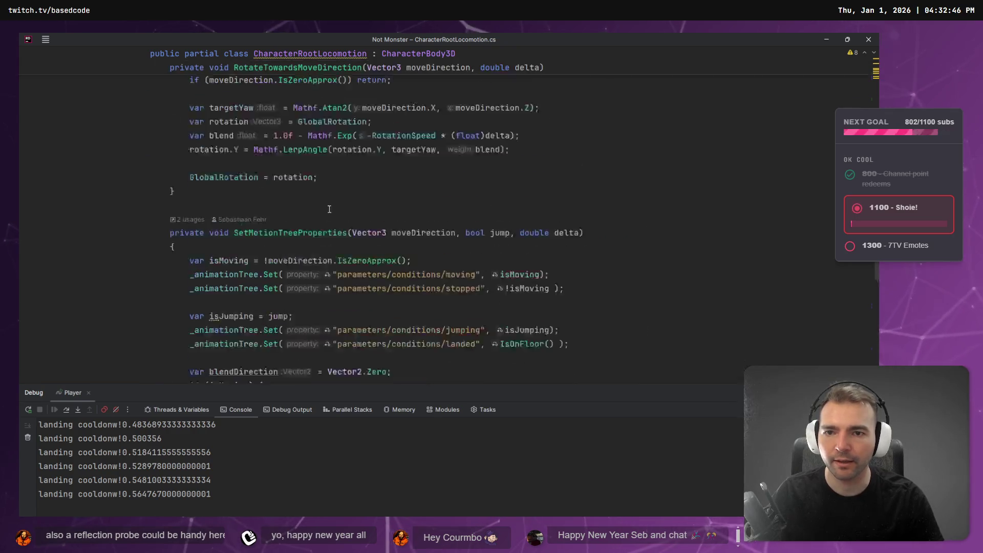
scroll(476, 239, "up", 10)
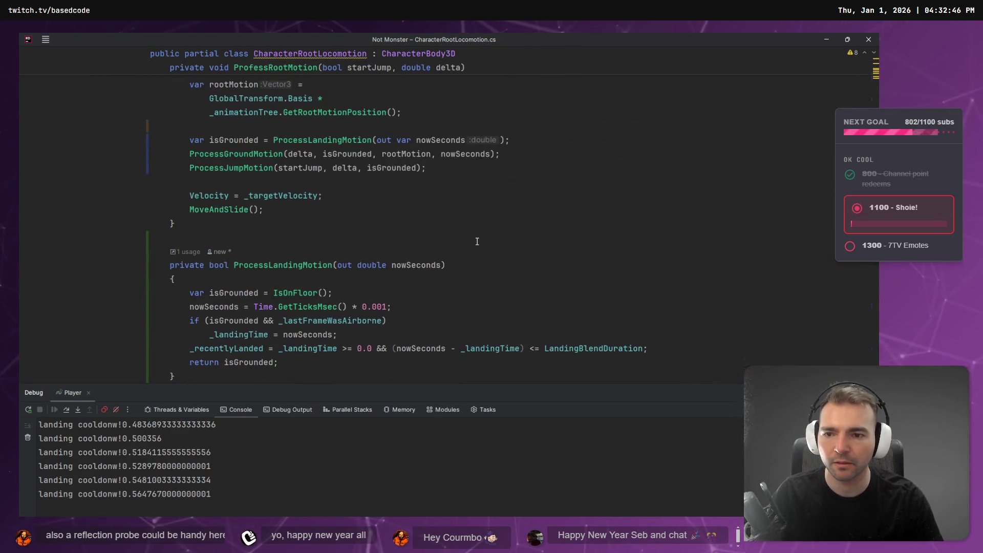
Step: Check the chained root-motion calls, then switch over to the Godot editor
left_click(481, 238)
scroll(481, 238, "up", 10)
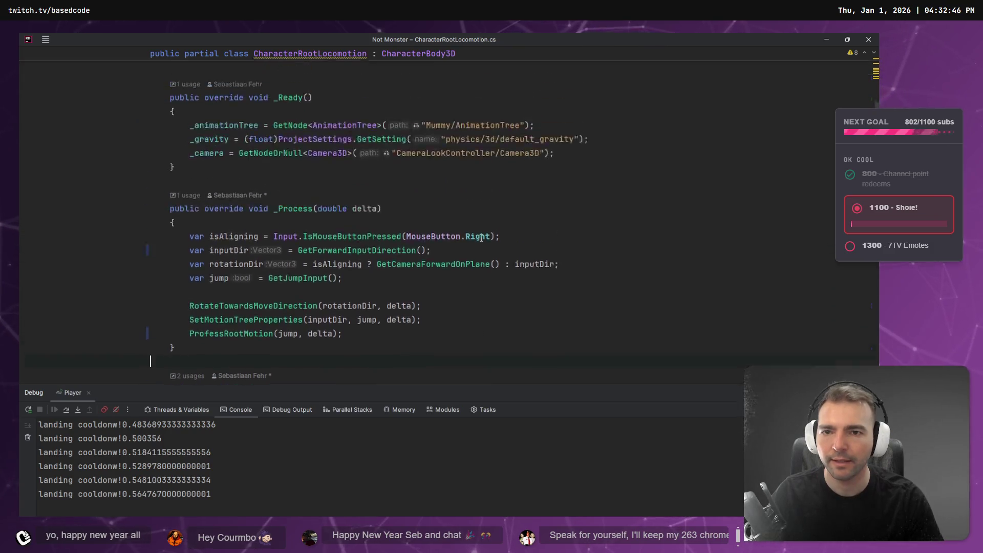
key("alt+Tab")
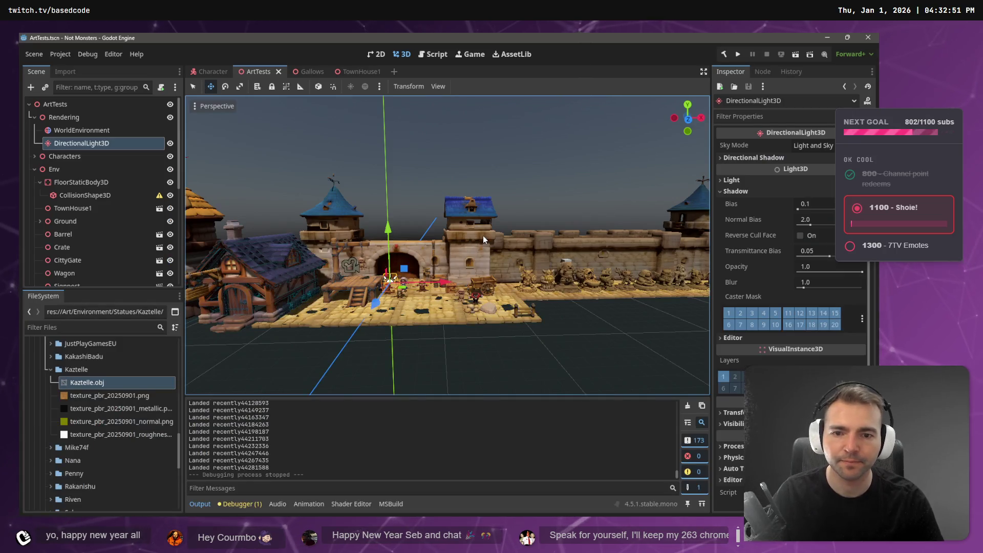
key("alt+Tab")
key("alt+Tab")
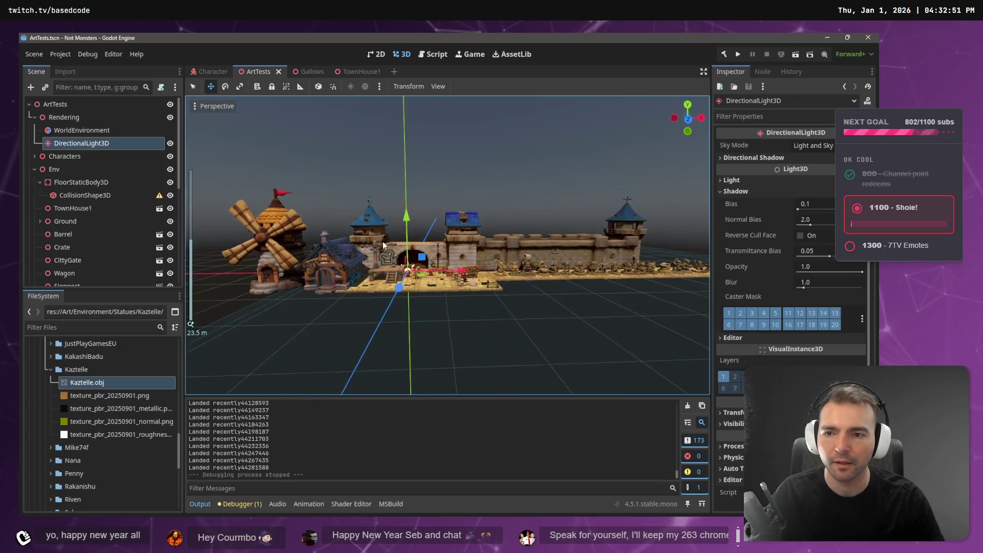
key("alt+Tab")
scroll(347, 206, "down", 5)
scroll(304, 180, "down", 1)
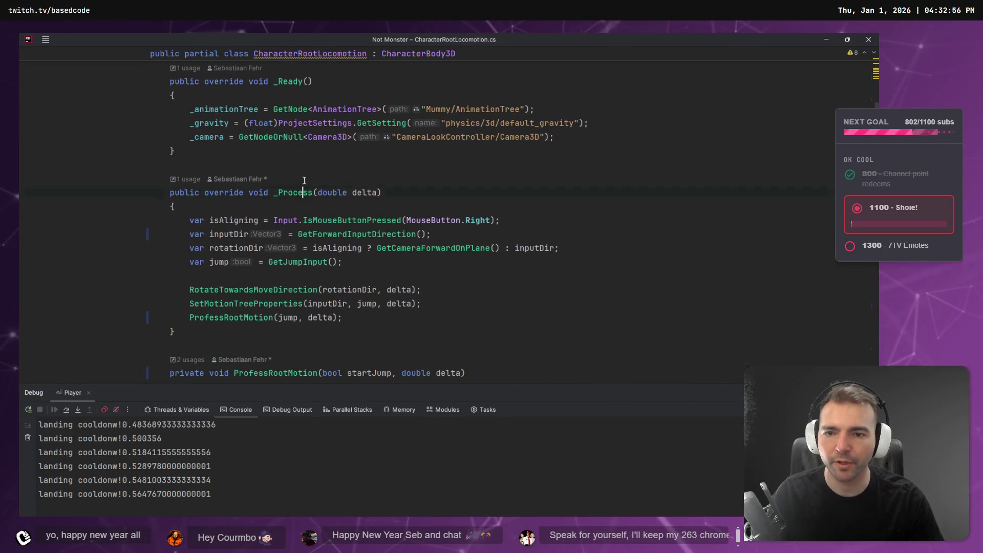
Step: Inspect the ProfessRootMotion calls and where isGrounded is used
left_click(244, 289)
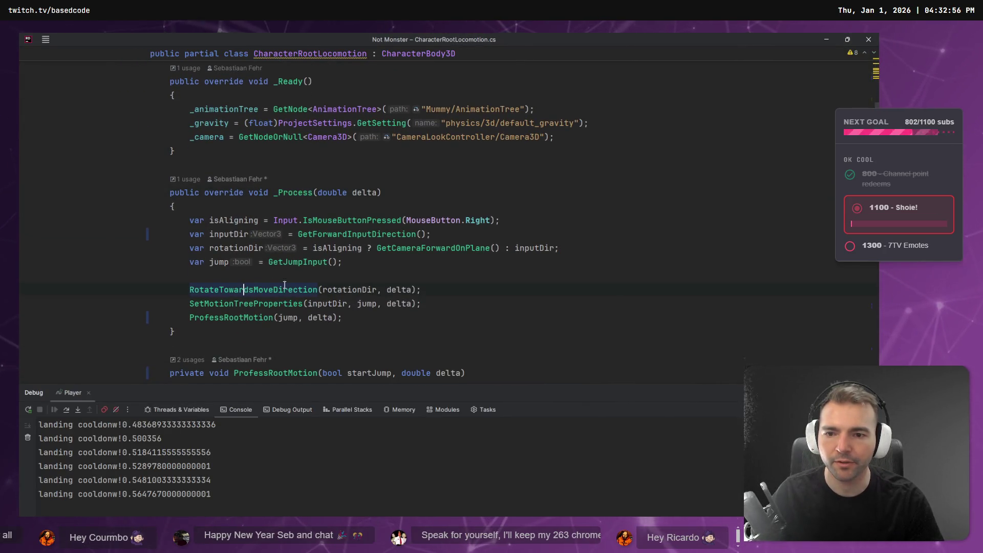
left_click(226, 317, "ctrl")
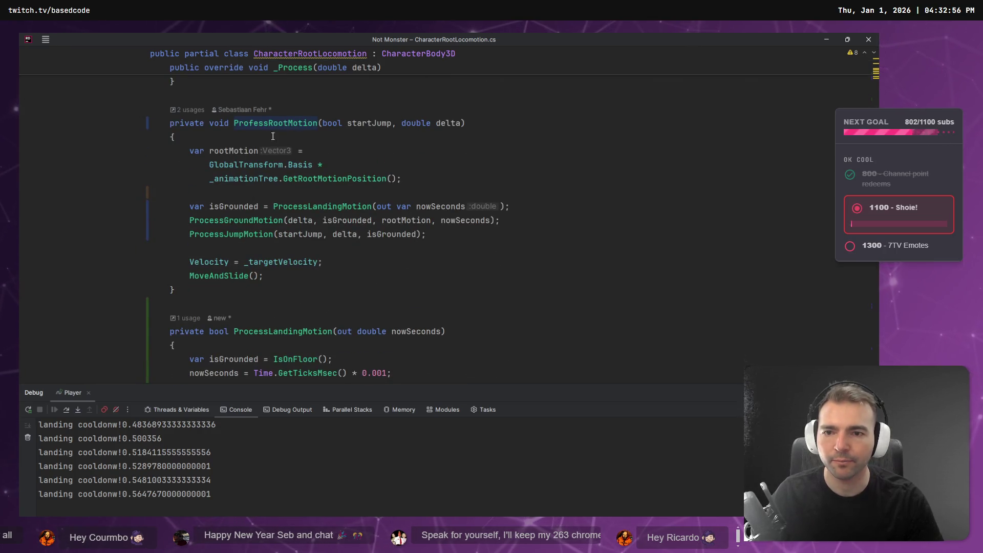
left_click(294, 208)
left_click(235, 220)
left_click(323, 220)
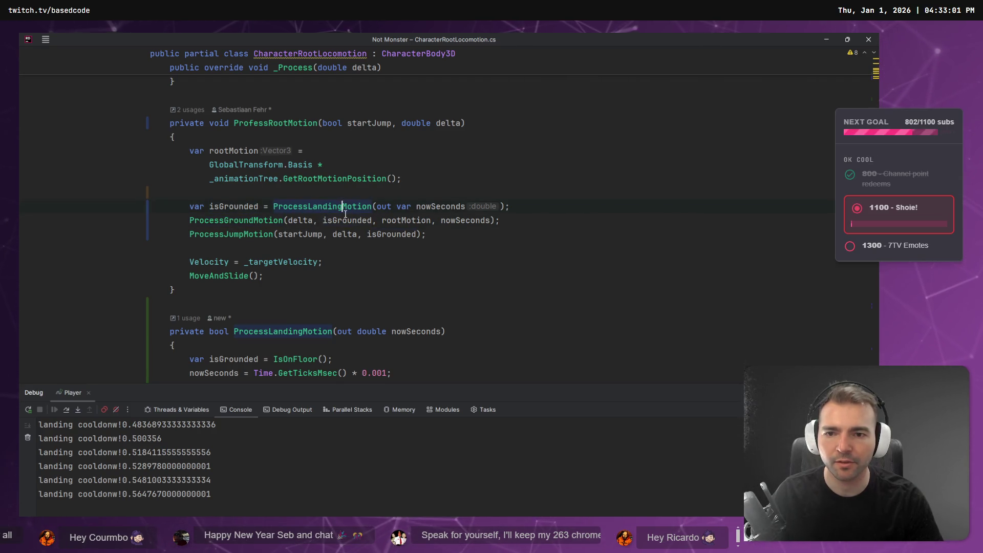
left_click(345, 209, "ctrl")
scroll(303, 309, "down", 1)
Step: Move var isGrounded = IsOnFloor() out of ProcessLandingMotion onto its own line before the call
left_click(221, 318)
key("ctrl+x")
left_click(318, 165)
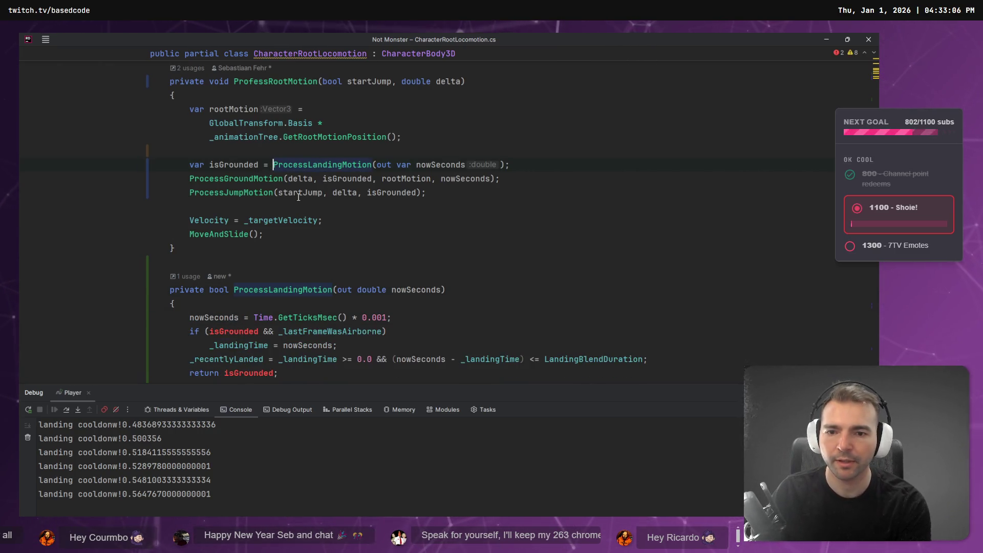
left_click(271, 164)
key("shift+Home")
key("BackSpace")
key("Up")
key("ctrl+v")
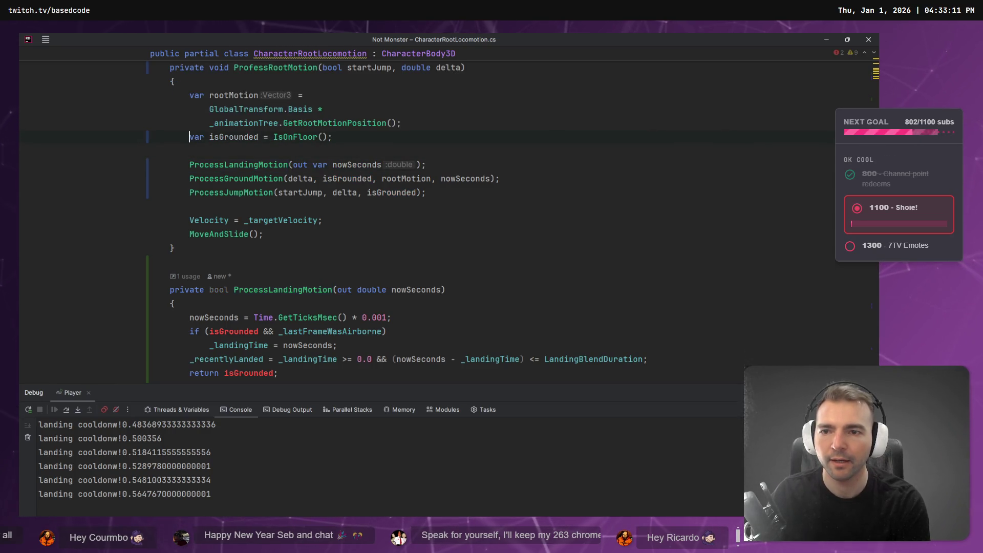
key("alt+shift+Up")
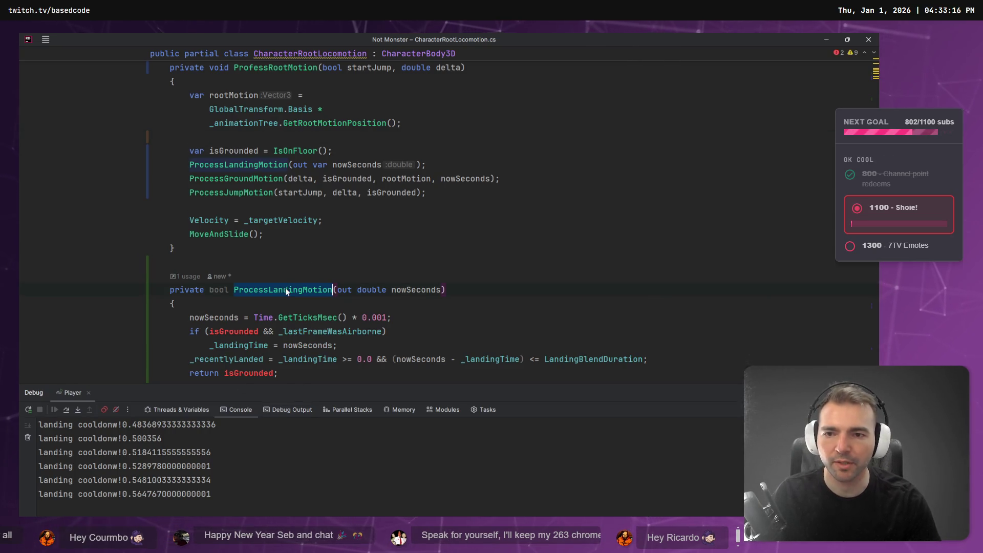
Step: Add a bool isGrounded parameter to the ProcessLandingMotion declaration
left_click_drag(294, 165, 330, 165)
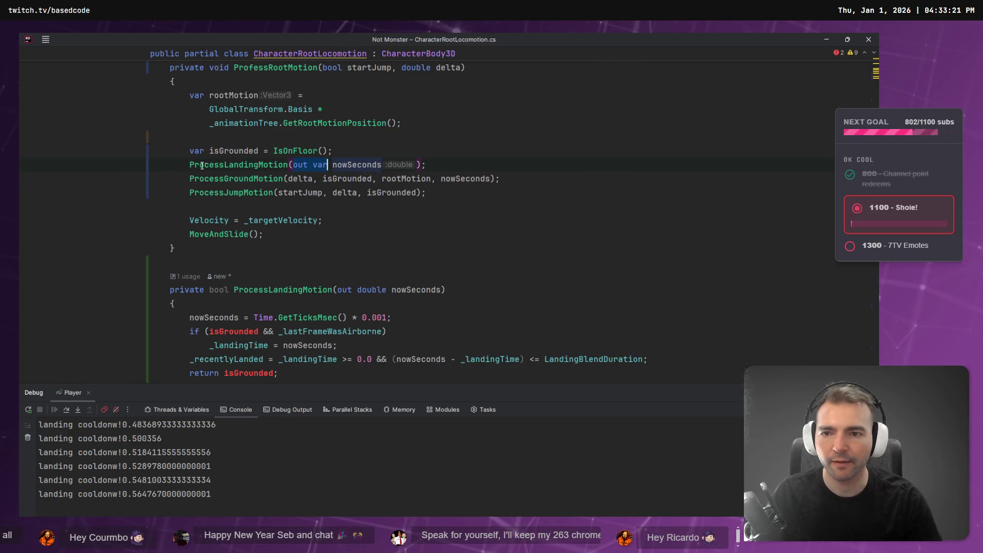
scroll(205, 167, "down", 3)
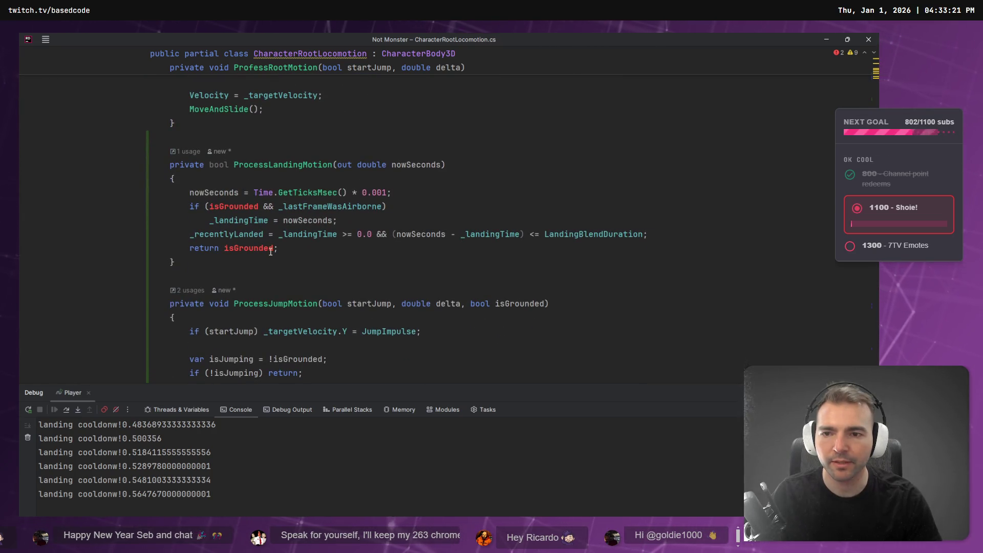
scroll(271, 251, "up", 3)
left_click(337, 206)
left_click(444, 207)
type(", bool isGrounded")
key("Tab")
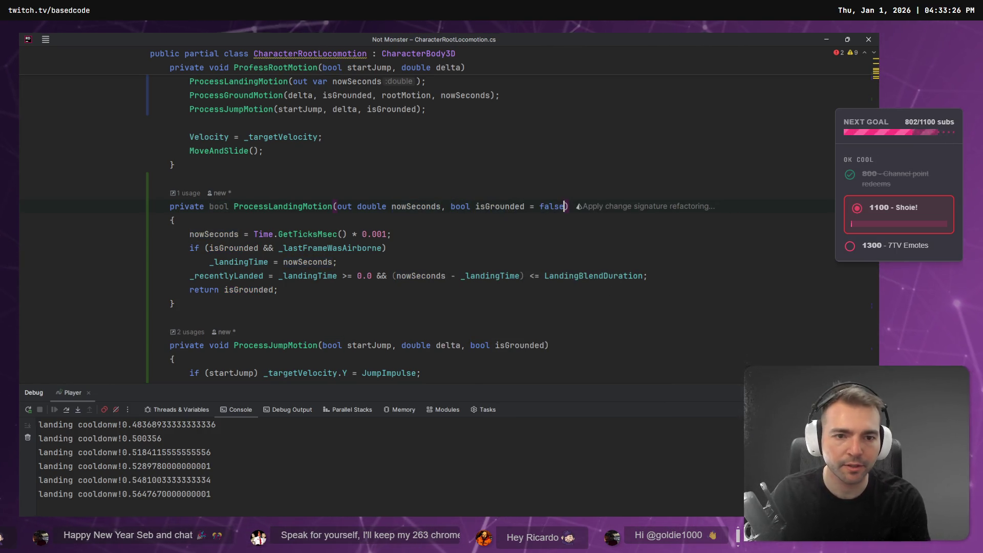
Step: Pass isGrounded into the ProcessLandingMotion call
scroll(320, 165, "up", 3)
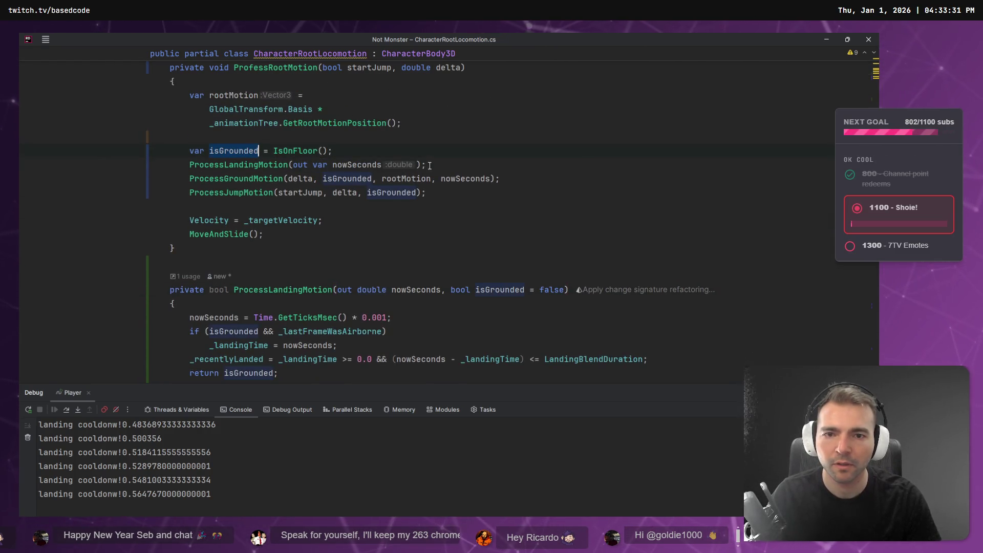
type(", isGrounded")
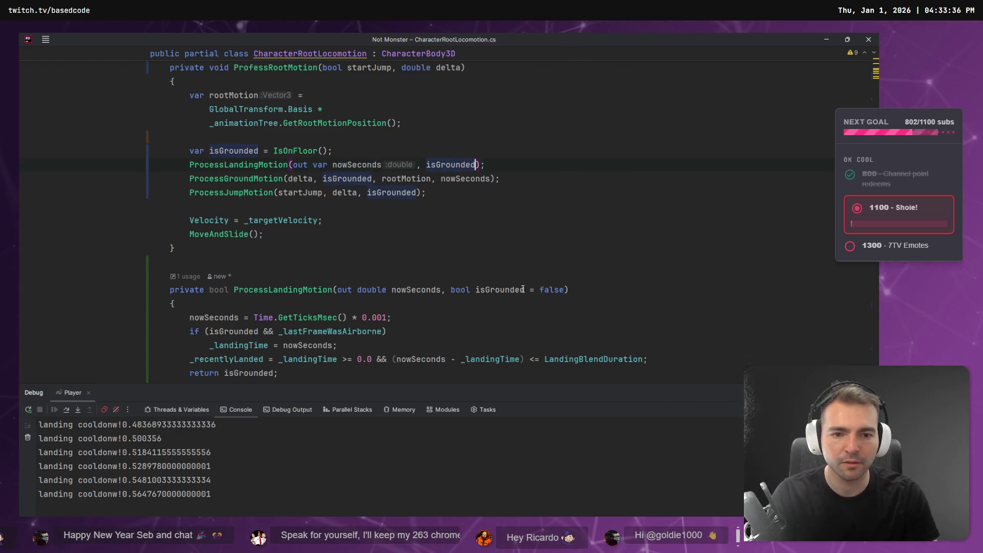
left_click_drag(530, 290, 564, 290)
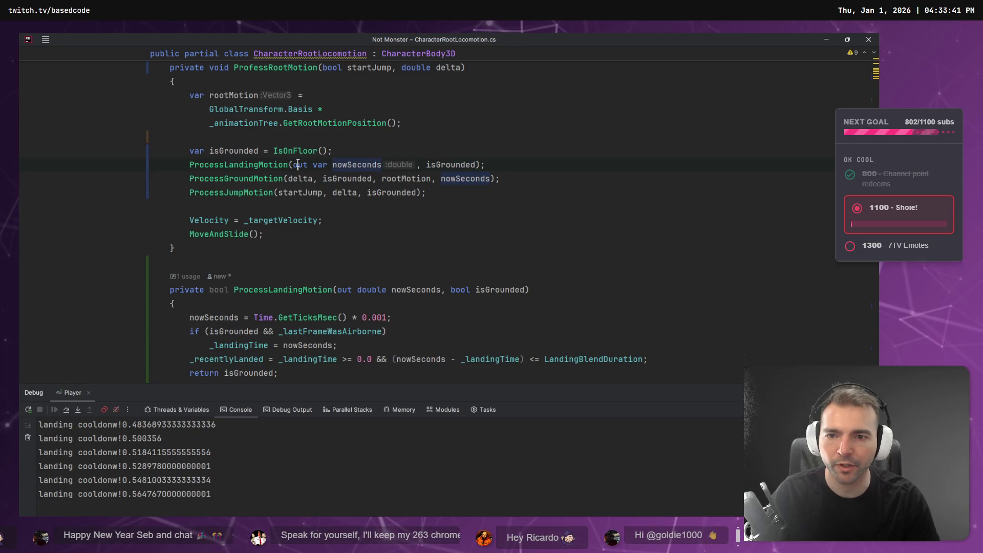
scroll(245, 297, "down", 2)
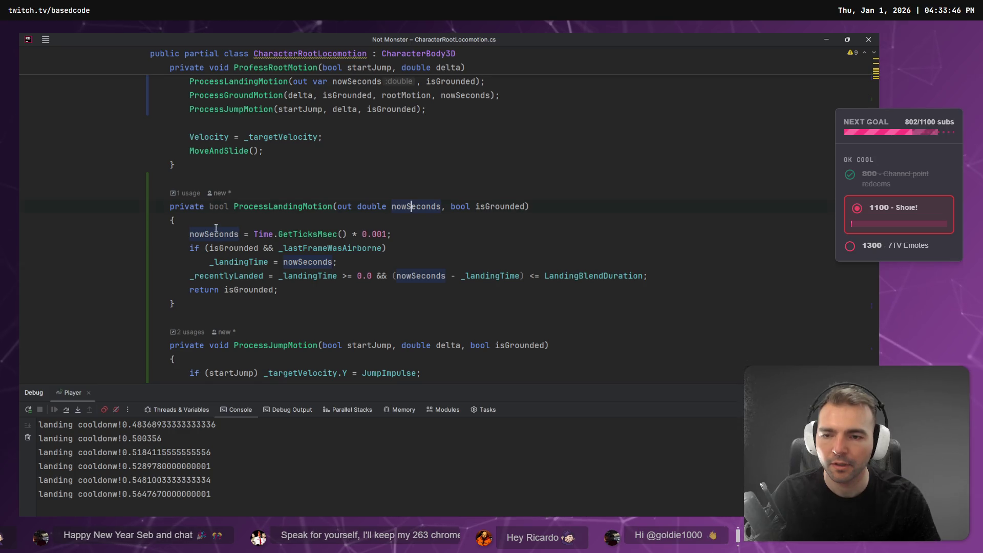
scroll(391, 204, "up", 3)
Step: Remove 'out' from the nowSeconds parameter so it becomes a plain input
left_click(348, 206)
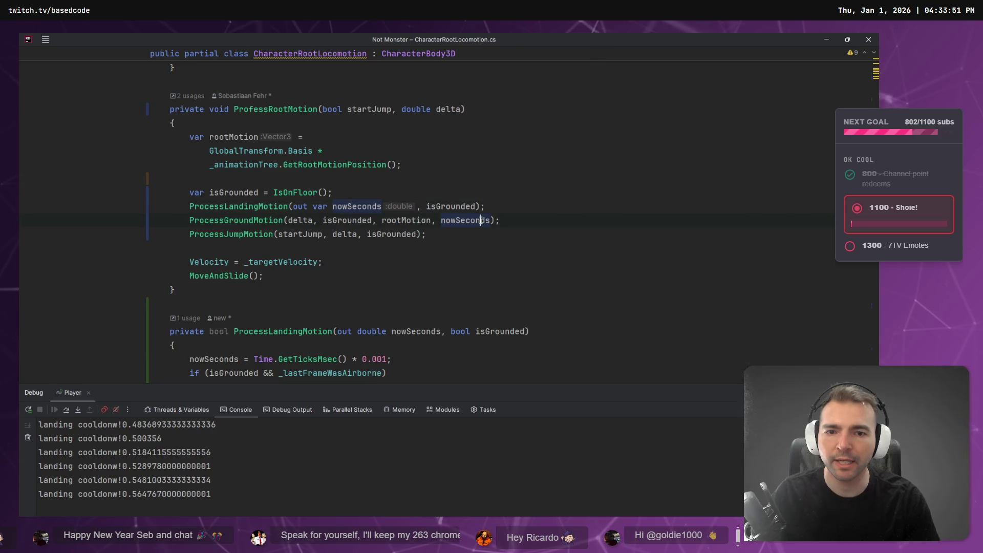
scroll(468, 230, "down", 1)
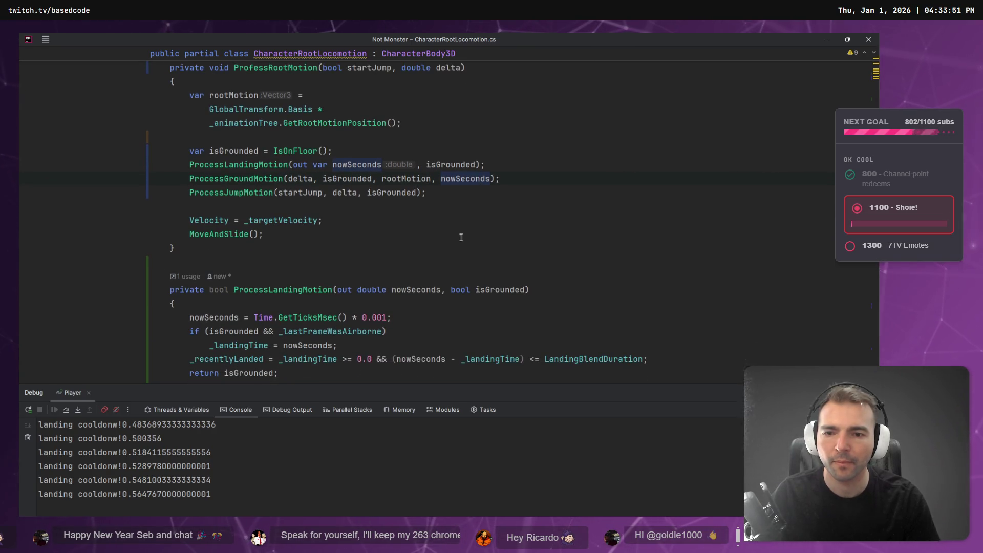
scroll(284, 317, "down", 1)
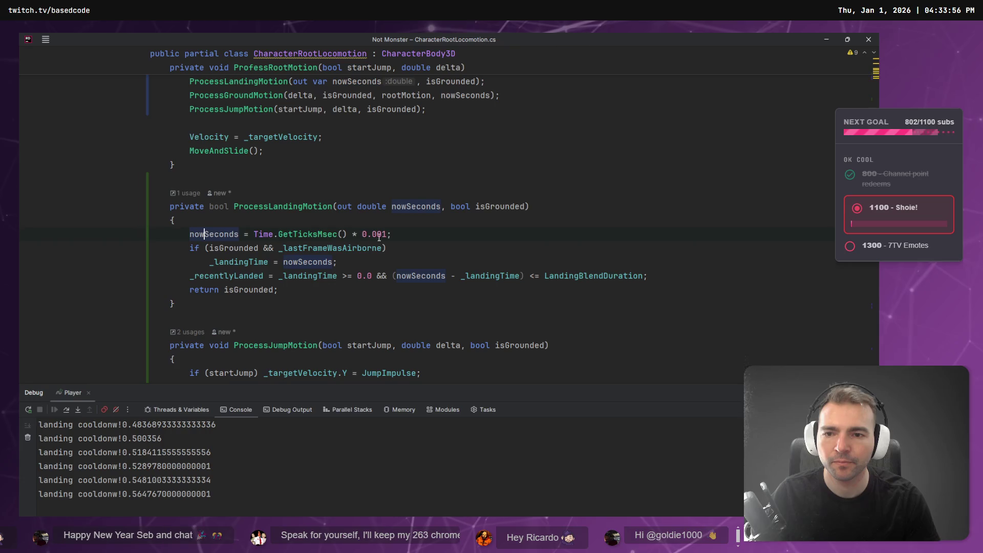
left_click(409, 234)
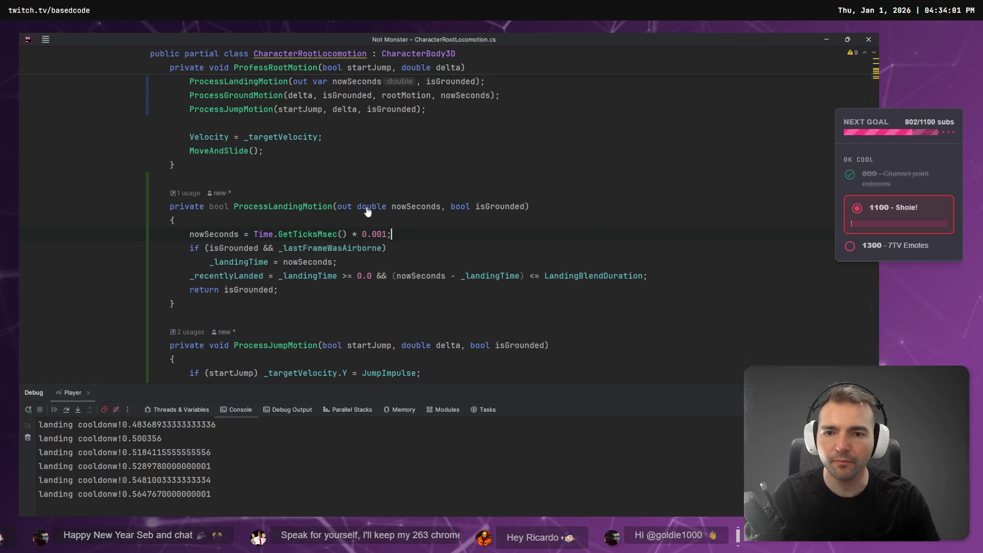
key("BackSpace")
key("BackSpace")
key("BackSpace")
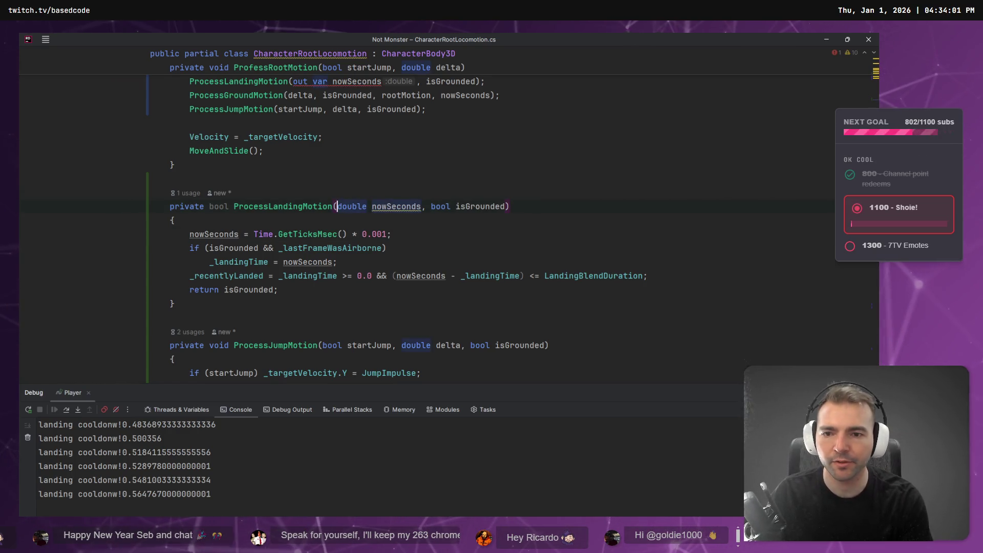
scroll(358, 207, "down", 1)
scroll(376, 275, "down", 7)
scroll(376, 275, "up", 4)
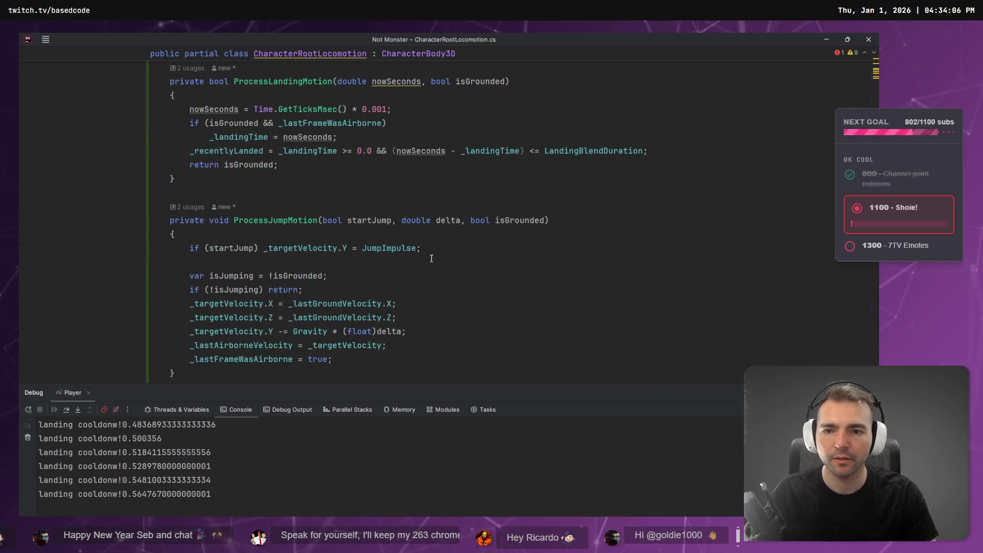
scroll(377, 275, "up", 4)
left_click(406, 277)
Step: Move the nowSeconds calculation into ProfessRootMotion as var nowSeconds under isGrounded
key("shift+Home")
key("BackSpace")
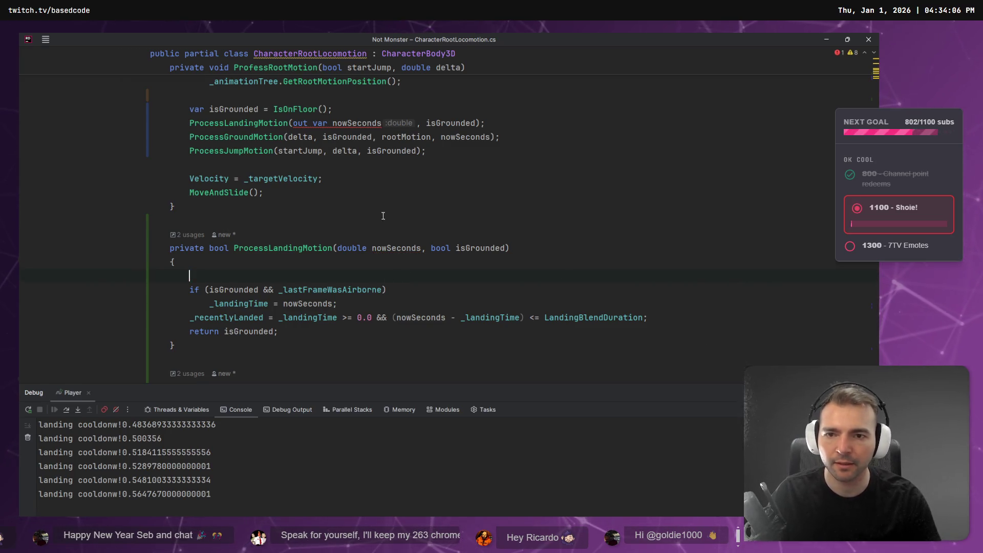
scroll(387, 228, "up", 3)
left_click(387, 234)
key("Return")
key("ctrl+v")
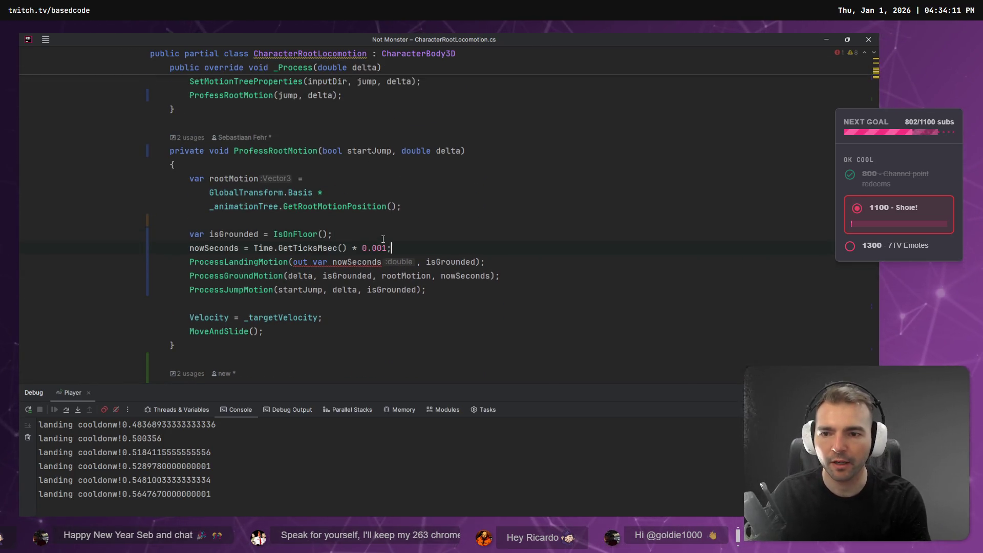
key("Home")
type("var")
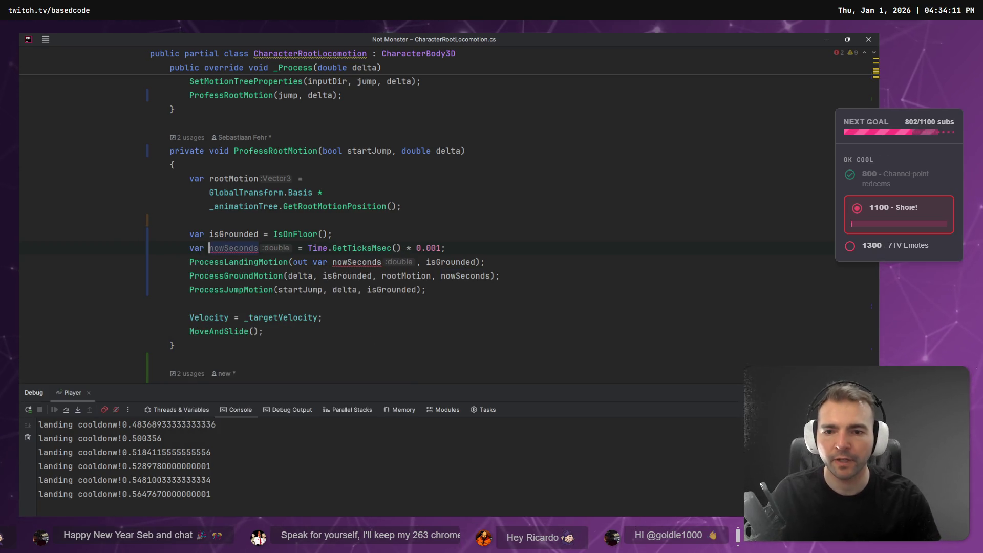
Step: Delete 'out var' from the ProcessLandingMotion call and cut the bool isGrounded parameter to reorder it
left_click(332, 261)
key("ctrl+shift+Left")
key("ctrl+shift+Left")
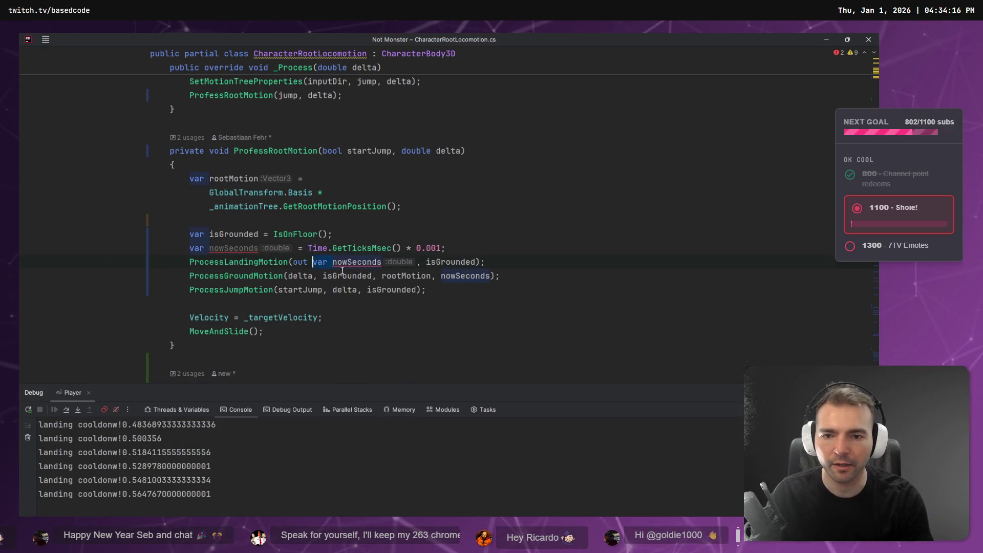
key("BackSpace")
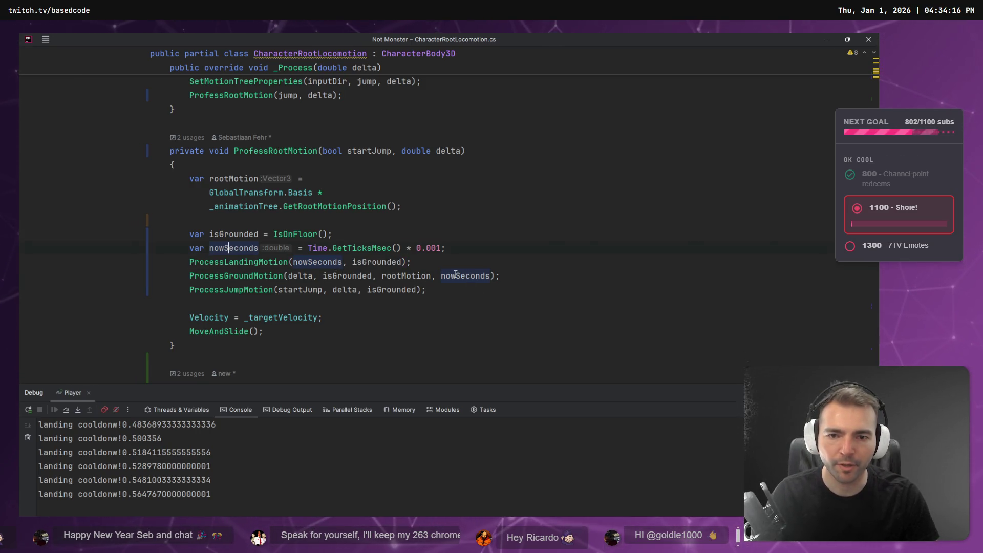
left_click(406, 276)
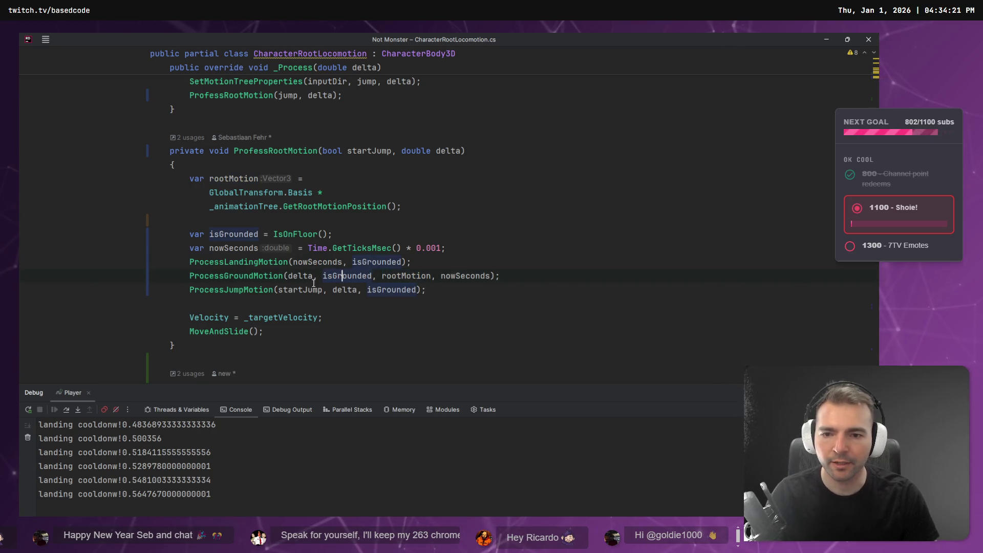
left_click(264, 262, "ctrl")
left_click_drag(432, 184, 509, 185)
key("ctrl+c")
key("BackSpace")
Step: Move isGrounded to the front of the ProcessLandingMotion and ProcessJumpMotion parameter lists, removing the stray comma
left_click(371, 184)
key("ctrl+v")
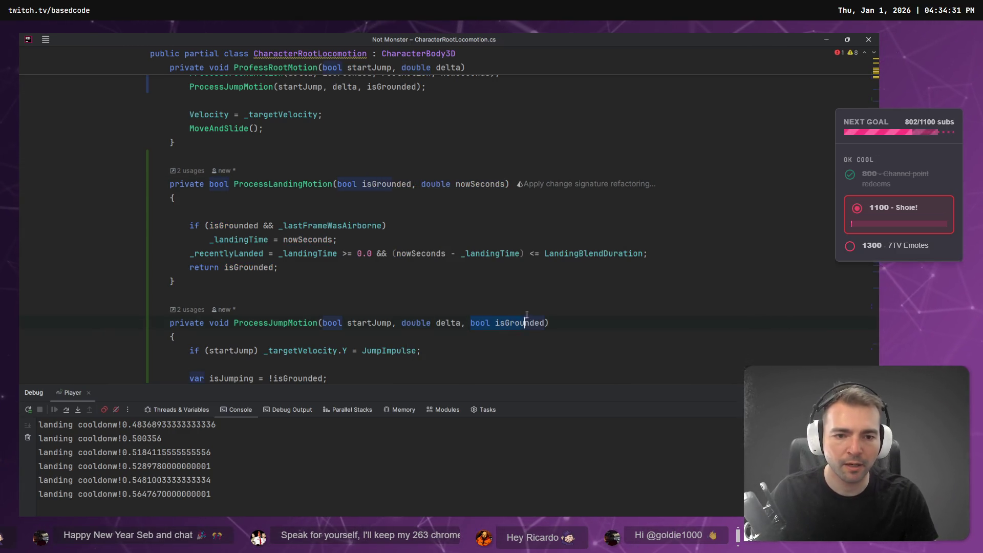
key("ctrl+x")
left_click(322, 322)
key("ctrl+v")
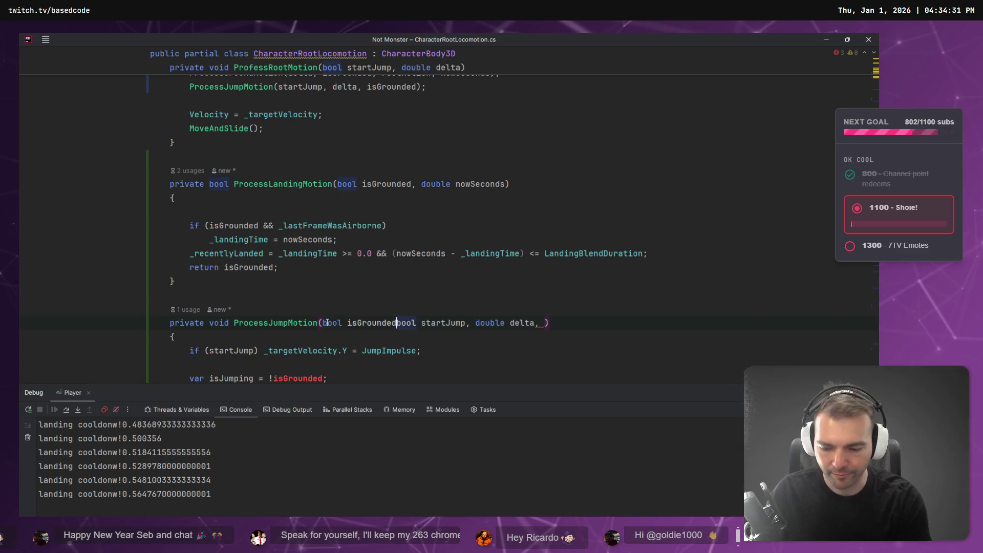
type(",")
scroll(557, 187, "down", 4)
left_click(554, 156)
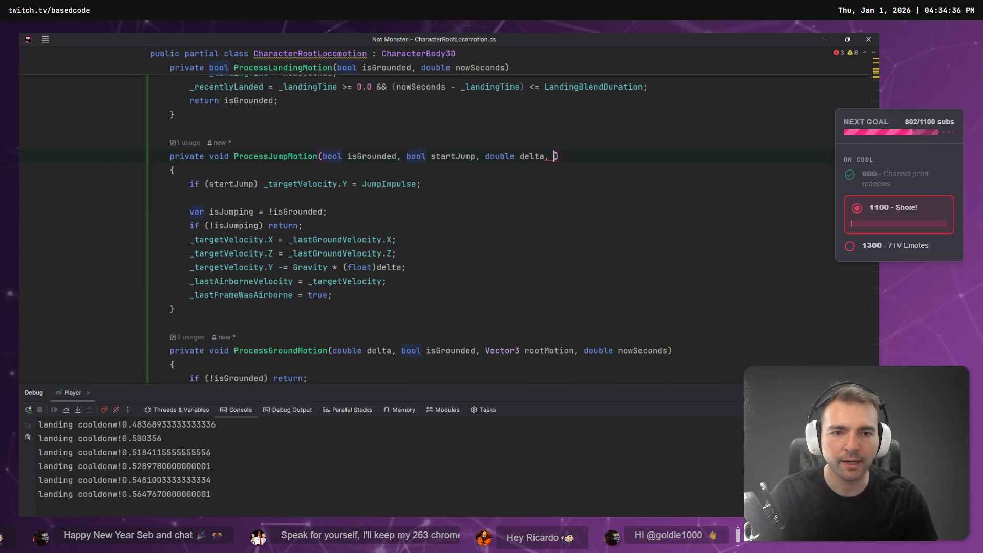
key("BackSpace")
key("BackSpace")
Step: Make bool isGrounded the first parameter of ProcessGroundMotion and fix the spacing
scroll(558, 187, "down", 1)
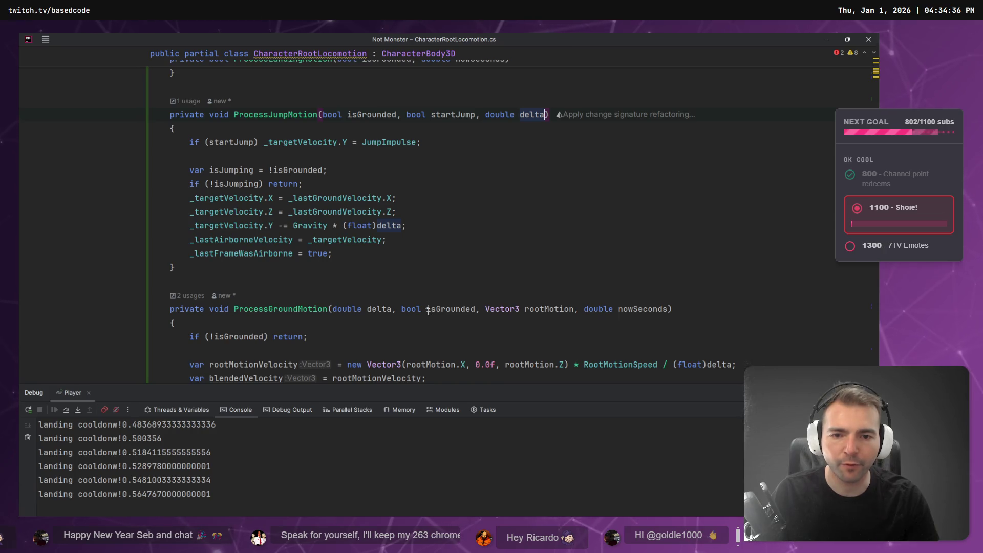
left_click_drag(401, 309, 479, 308)
key("ctrl+x")
left_click(333, 308)
key("ctrl+v")
left_click(480, 309)
key("Delete")
Step: Put isGrounded before delta as the first argument in the ProcessGroundMotion call
scroll(441, 297, "up", 15)
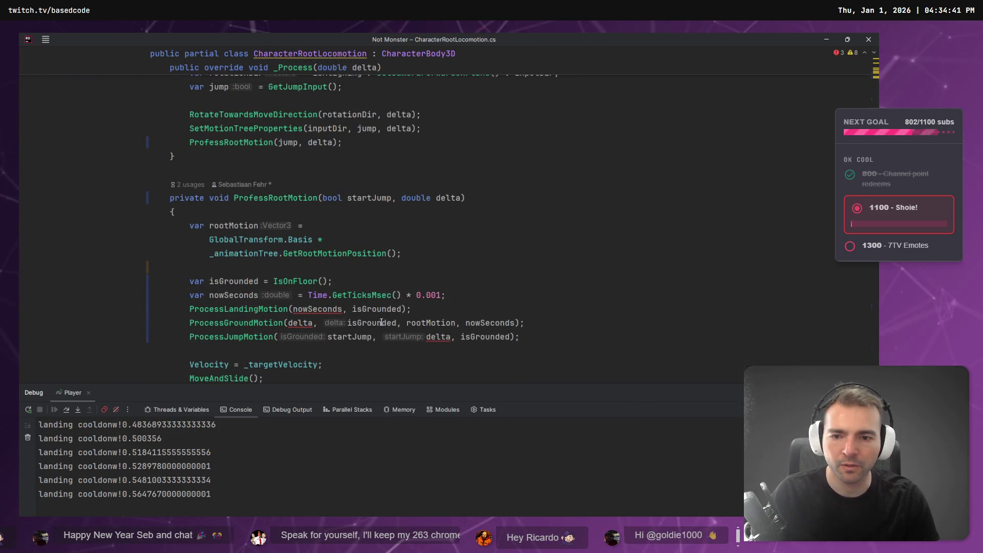
double_click(377, 323)
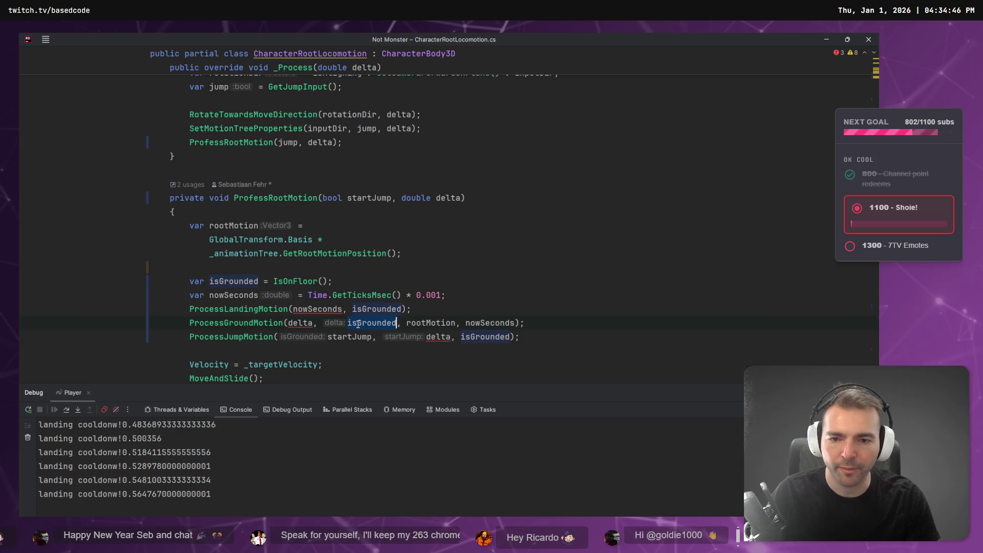
key("ctrl+x")
key("BackSpace")
key("BackSpace")
left_click(288, 323)
key("ctrl+v")
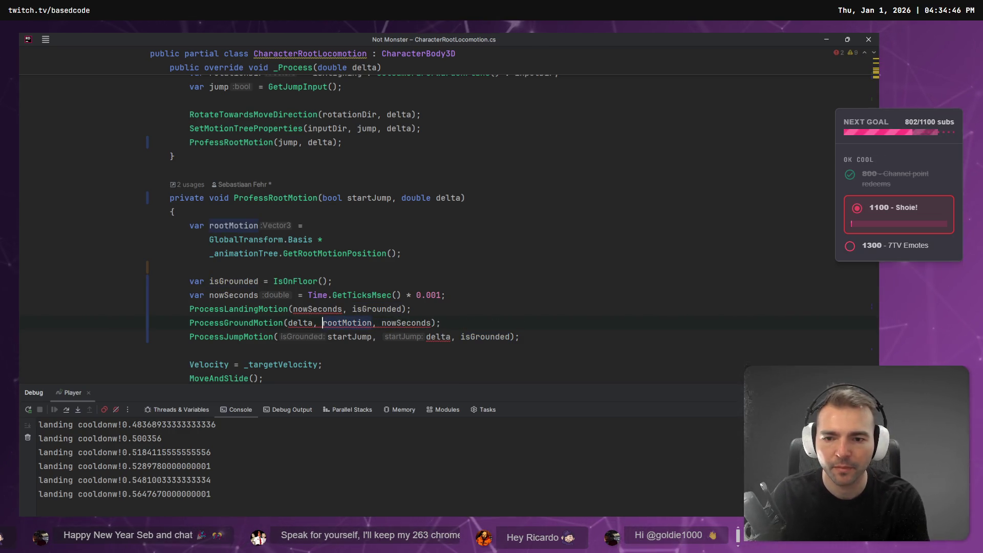
type(",")
Step: Remove the trailing isGrounded from the ProcessJumpMotion call and insert it before startJump
key("Down")
key("Left")
key("Right")
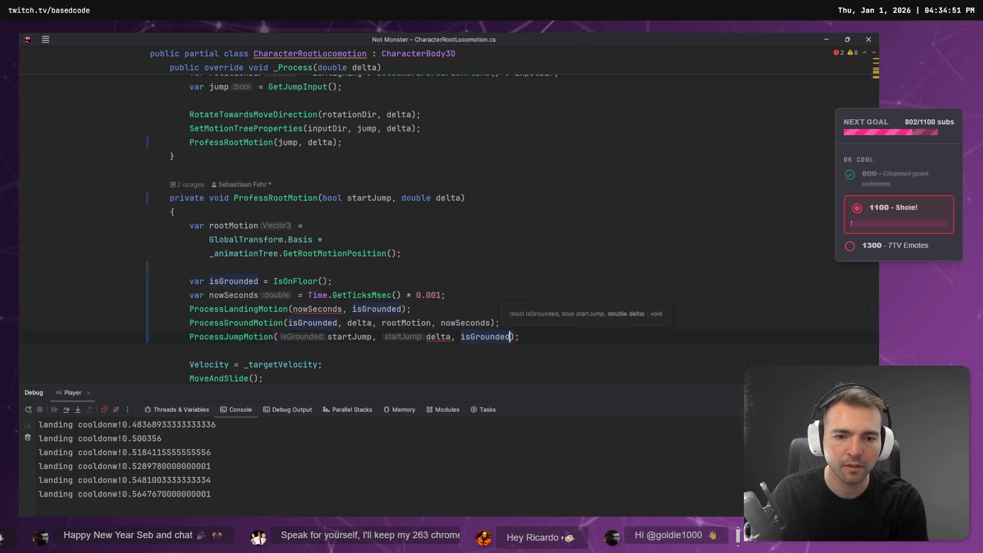
key("ctrl+Delete")
key("BackSpace")
key("BackSpace")
left_click(328, 336)
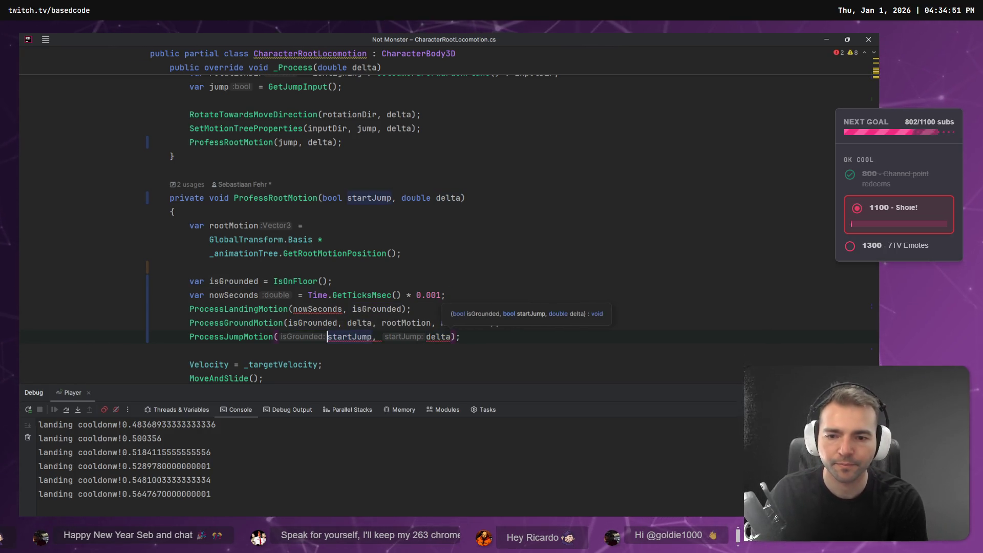
type("isGrounded,")
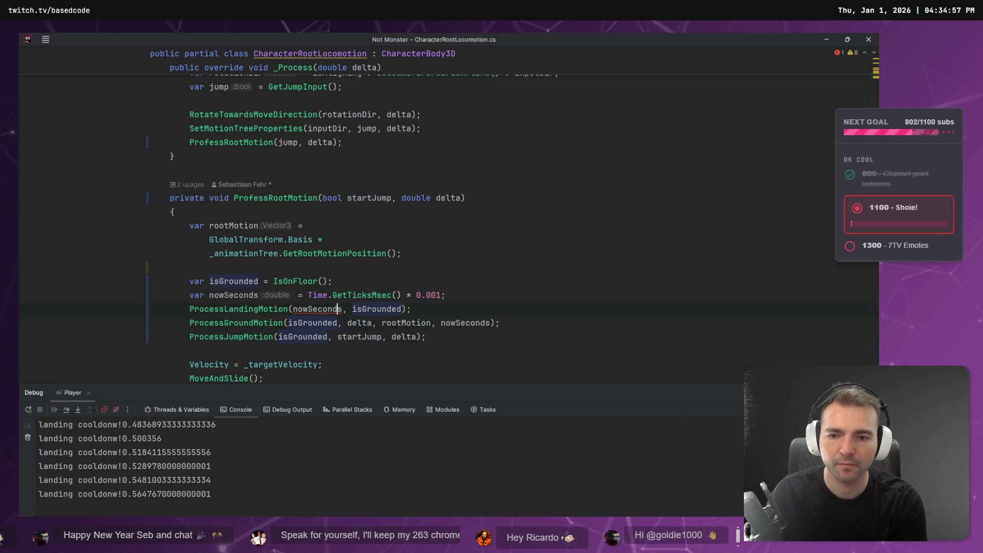
Step: Reorder the landing call to ProcessLandingMotion(isGrounded, nowSeconds) and remove the extra space
key("ctrl+w")
key("ctrl+x")
key("Delete")
key("ctrl+Right")
key("ctrl+v")
type(",")
key("Escape")
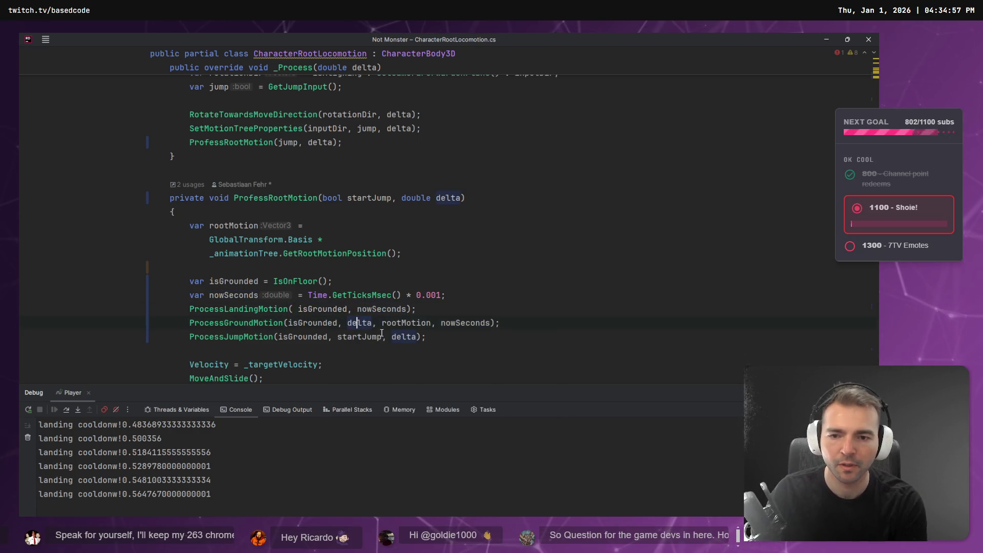
key("ctrl+Left")
key("ctrl+Left")
key("Right")
key("Delete")
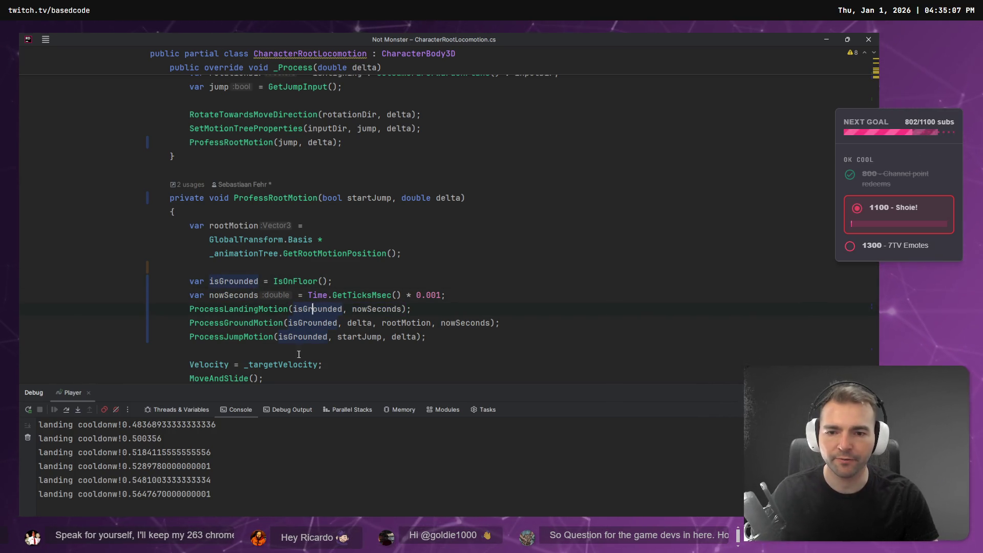
key("ctrl+Right")
key("ctrl+Right")
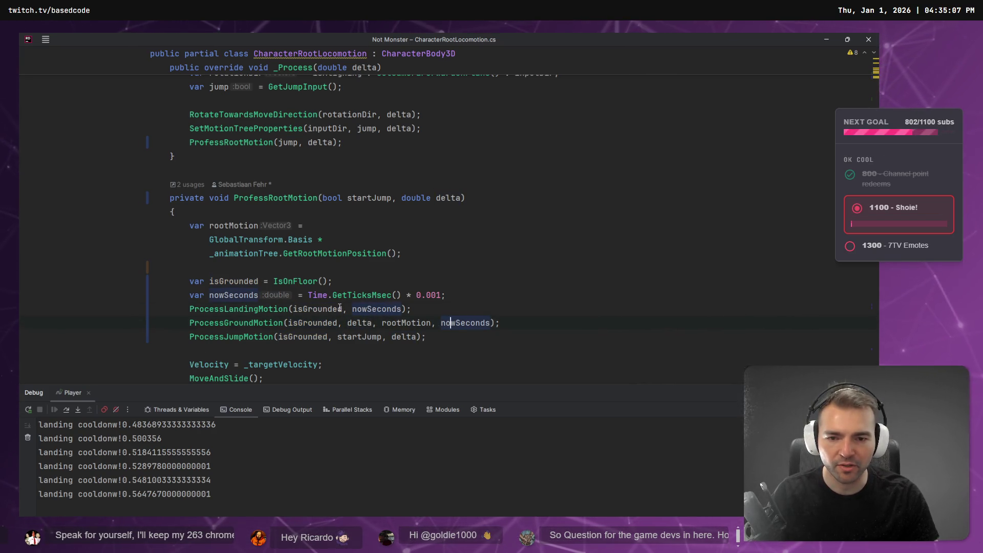
Step: Review the edited jump call and the nowSeconds-to-jump lines in ProfessRootMotion
left_click(404, 335)
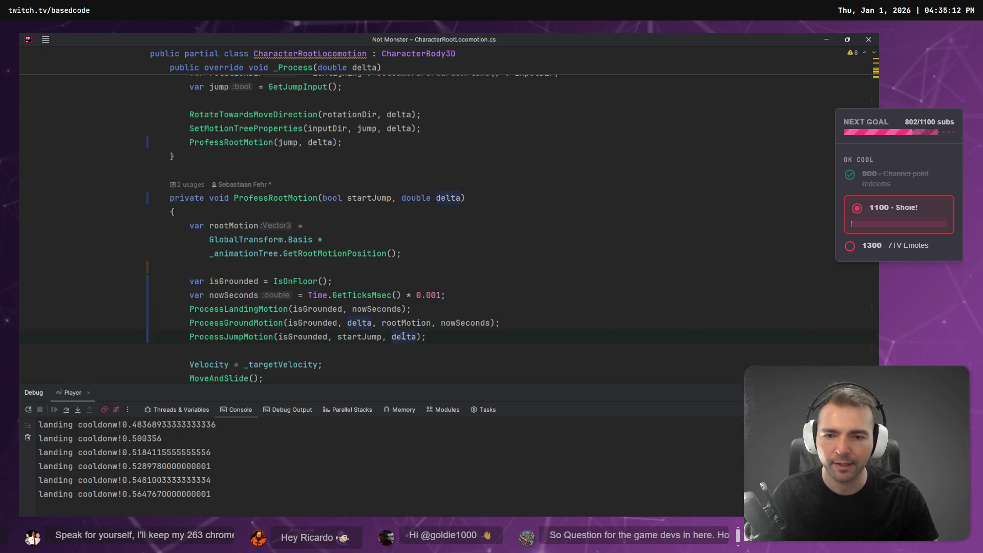
scroll(359, 336, "down", 3)
key("End")
scroll(467, 238, "up", 1)
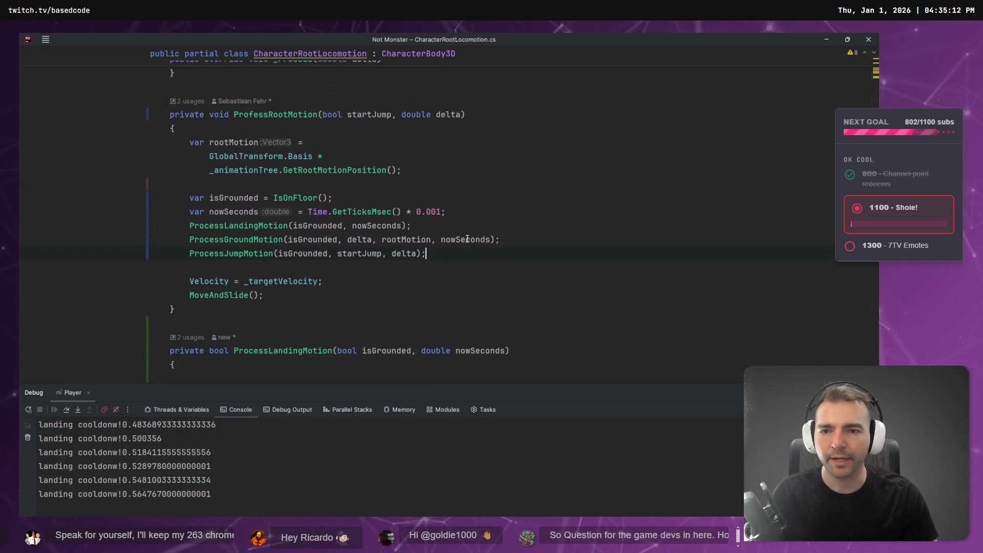
left_click(41, 217, "shift")
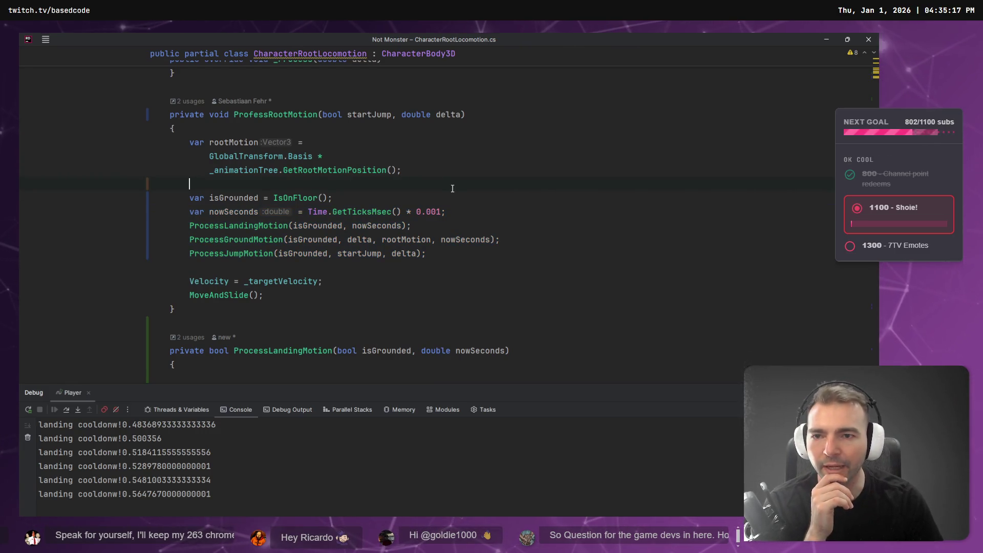
scroll(335, 173, "up", 1)
scroll(336, 218, "up", 1)
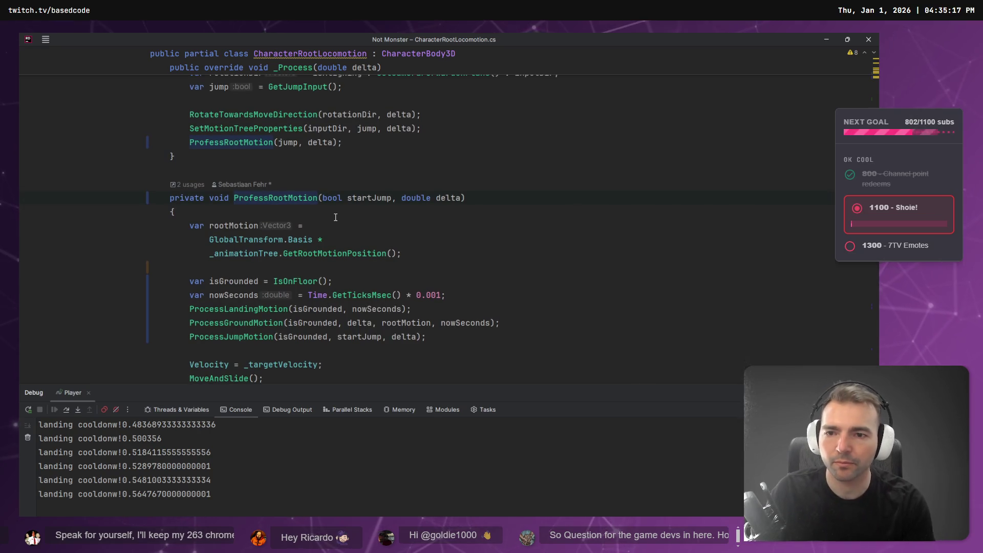
Step: Rename ProfessRootMotion to ProCessRootMotion, then correct it to ProcessRootMotion with Shift+F6
key("ctrl+r")
key("r")
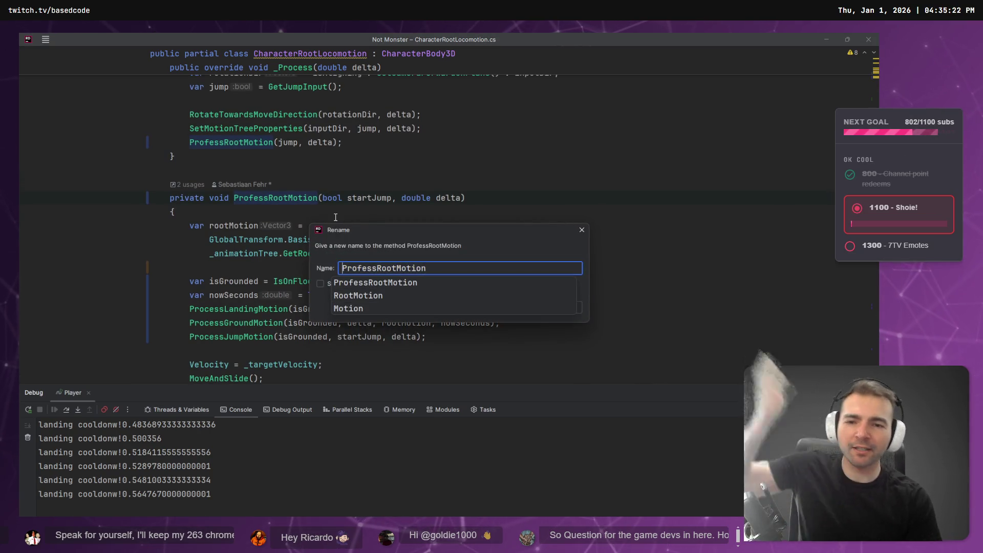
key("End")
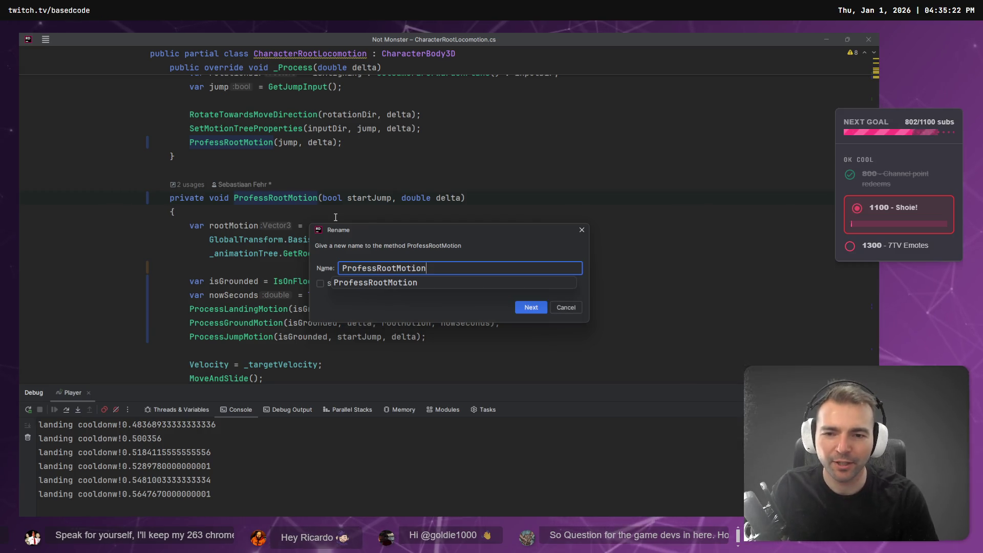
key("Home")
key("BackSpace")
type("C")
key("Return")
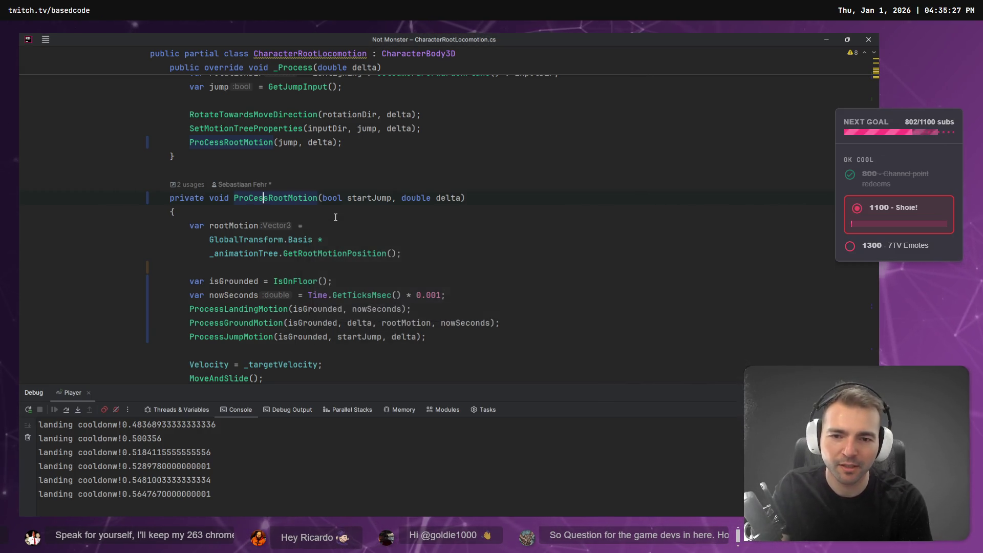
key("shift+F6")
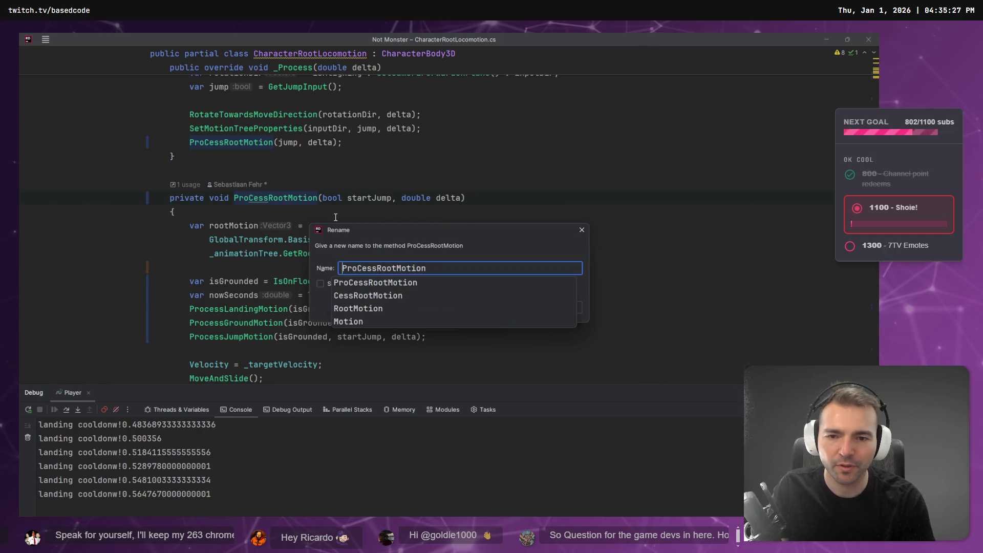
key("BackSpace")
type("c")
key("Return")
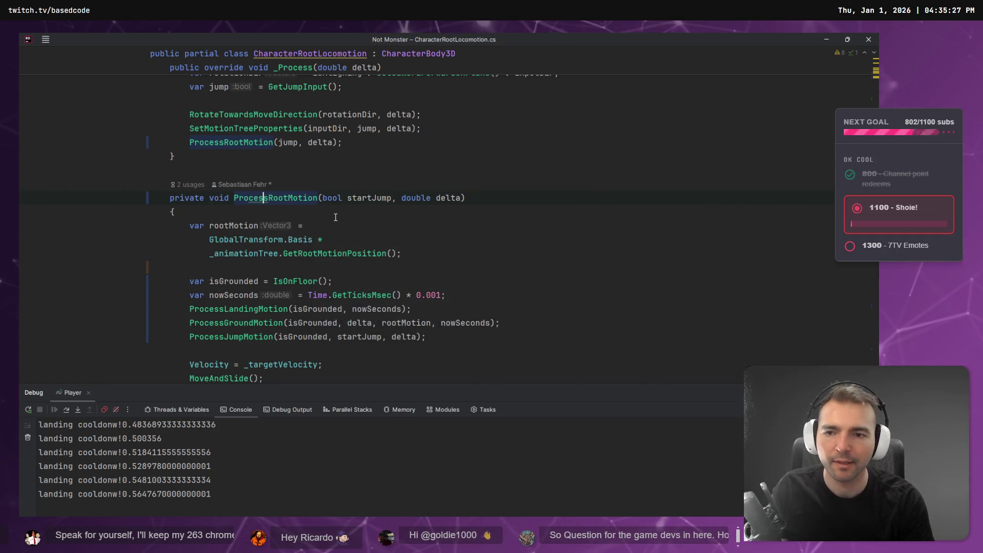
Step: Check the renamed ProcessRootMotion call in the _Process method header
scroll(380, 158, "up", 2)
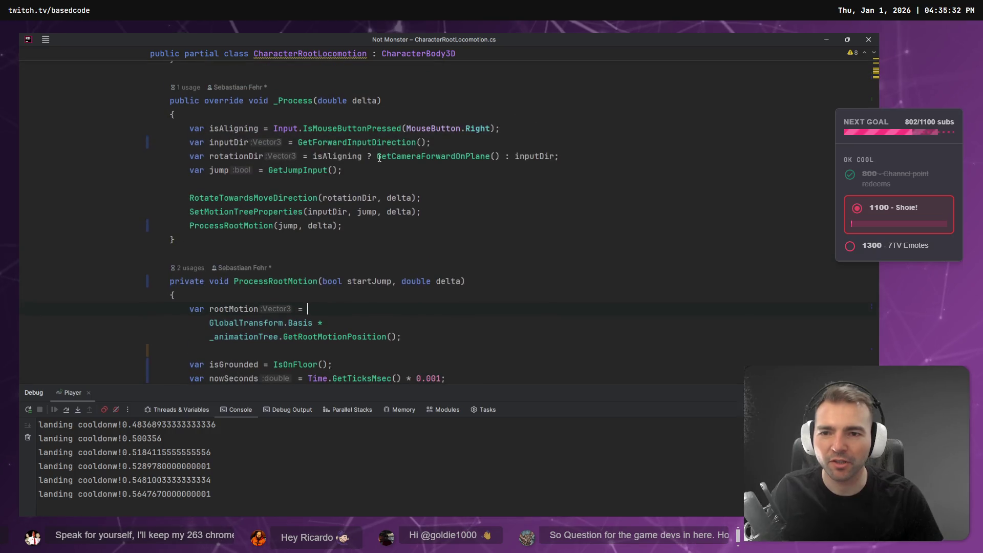
scroll(344, 174, "down", 3)
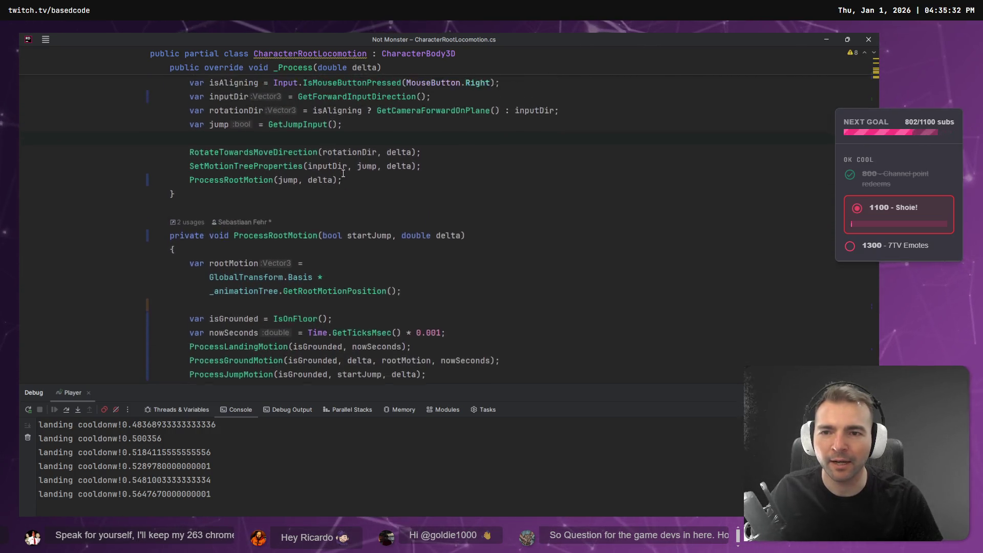
scroll(343, 174, "up", 3)
left_click(303, 101)
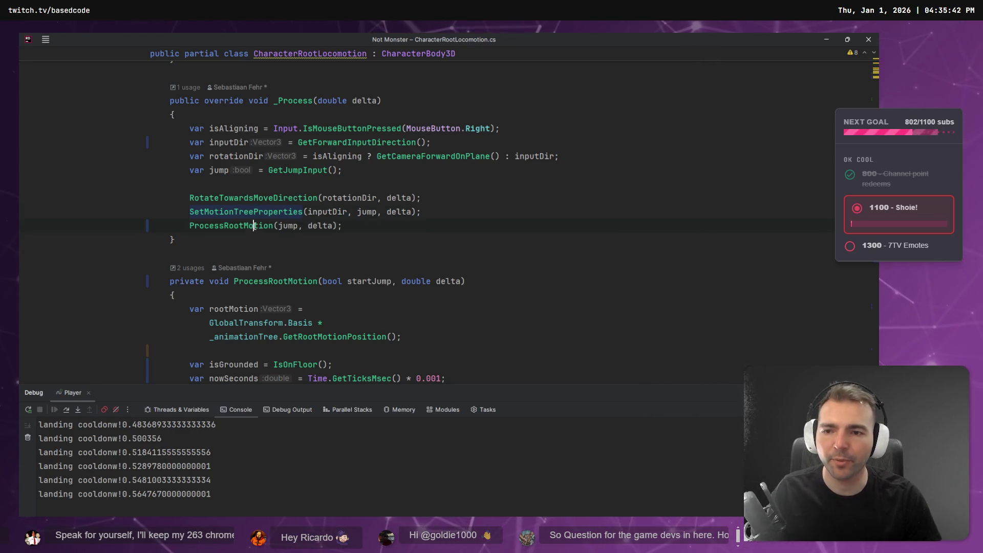
scroll(237, 218, "down", 3)
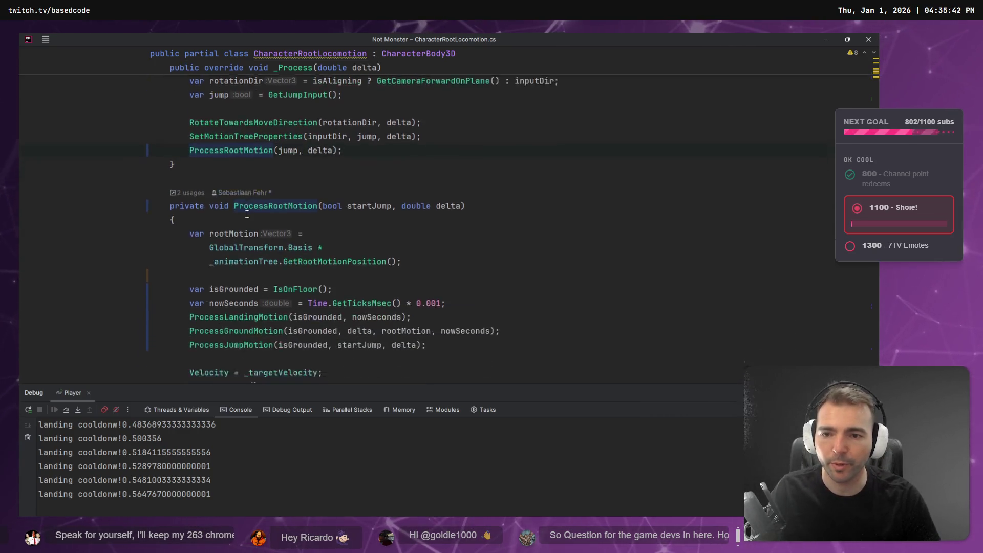
scroll(220, 224, "down", 1)
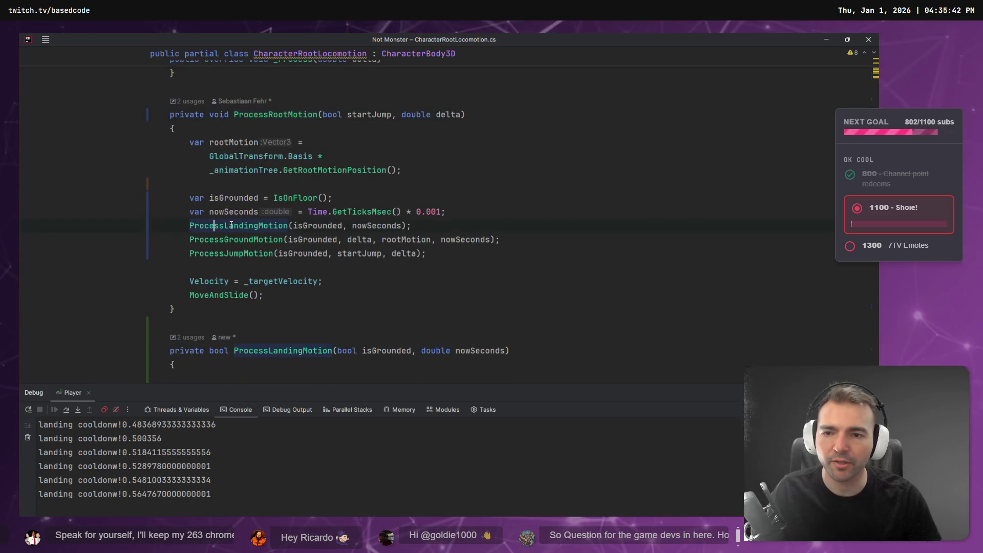
Step: Go from the ProcessLandingMotion call to its declaration with Ctrl+B
left_click(228, 253)
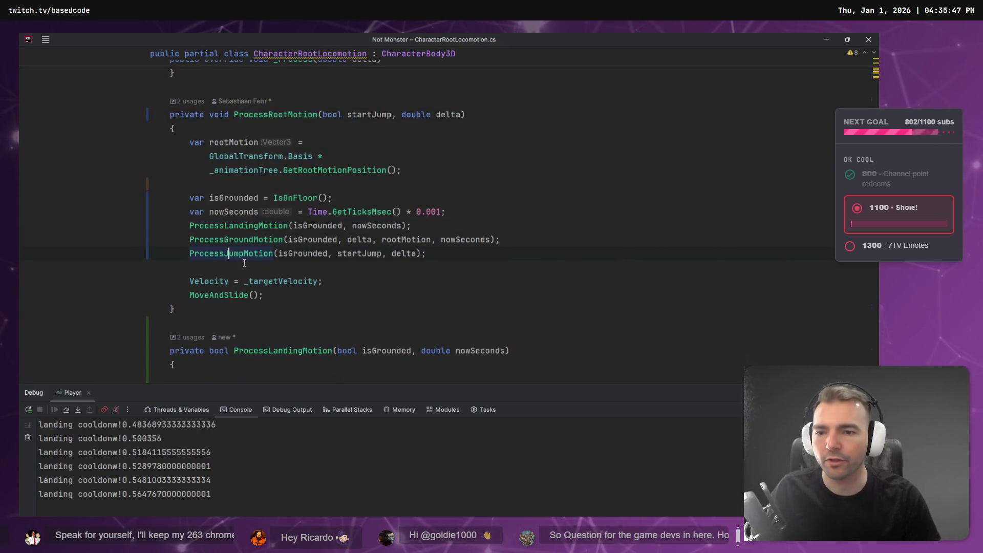
left_click_drag(284, 299, 47, 284)
left_click(457, 257)
left_click_drag(457, 257, 93, 232)
left_click(259, 232)
mouse_move(257, 239)
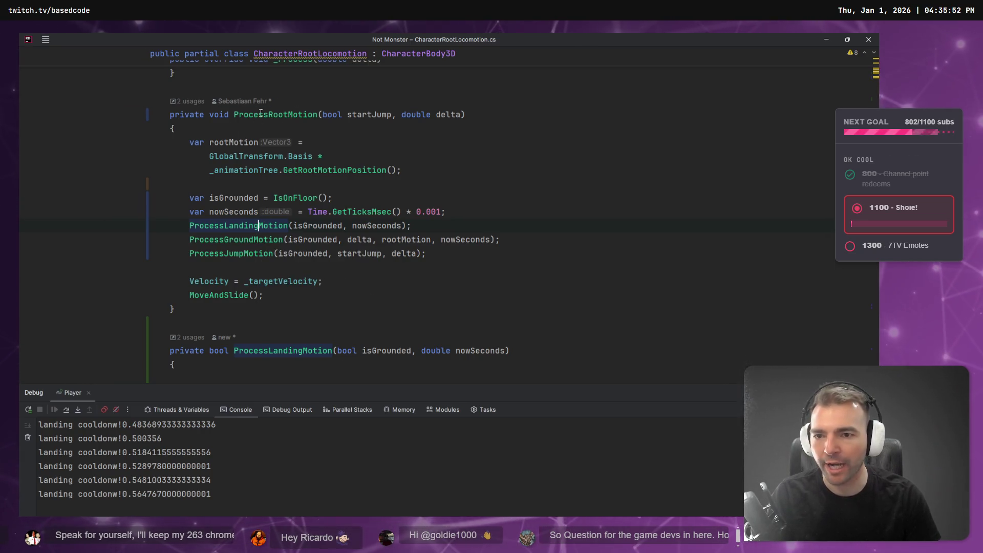
key("ctrl+b")
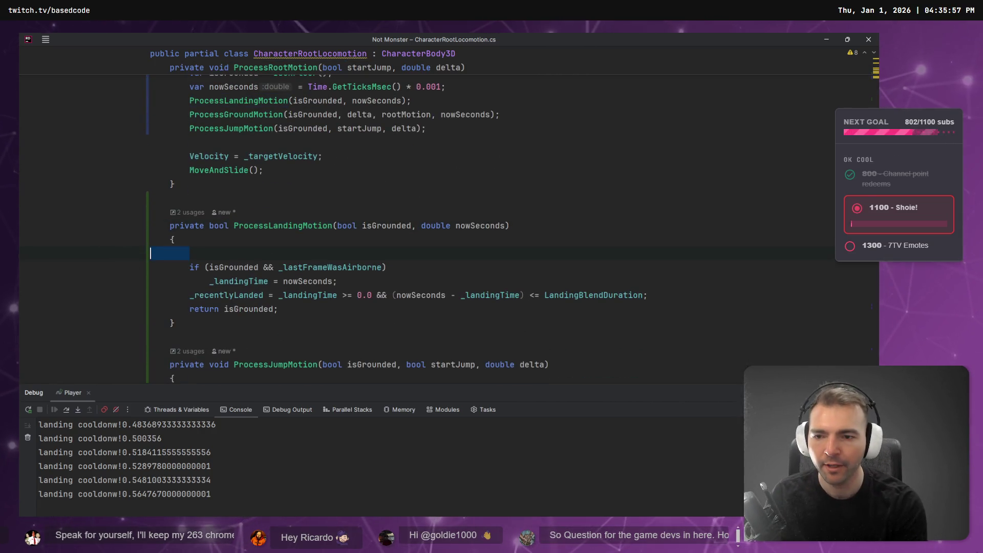
Step: Drop the blank line and split the _recentlyLanded condition across separate aligned lines
key("BackSpace")
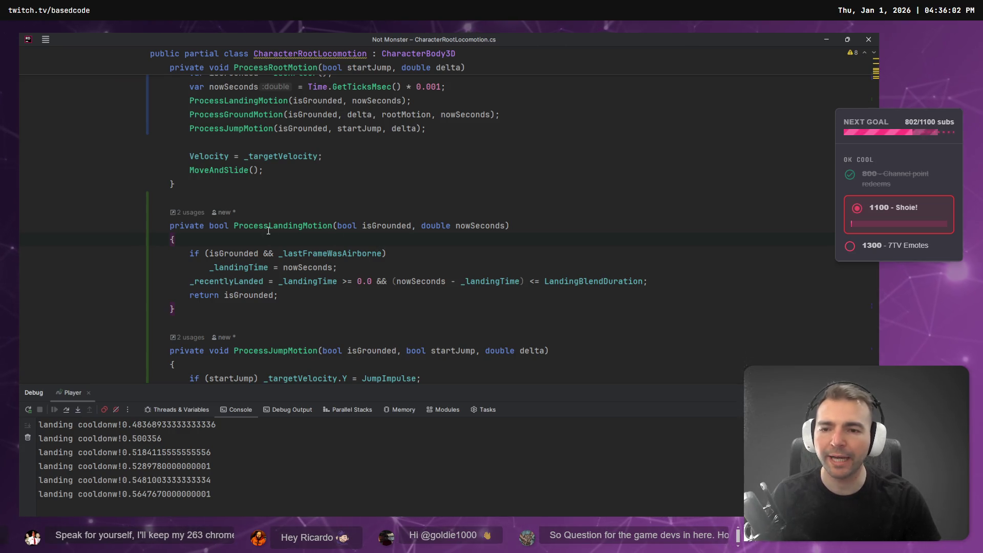
left_click_drag(278, 295, 50, 258)
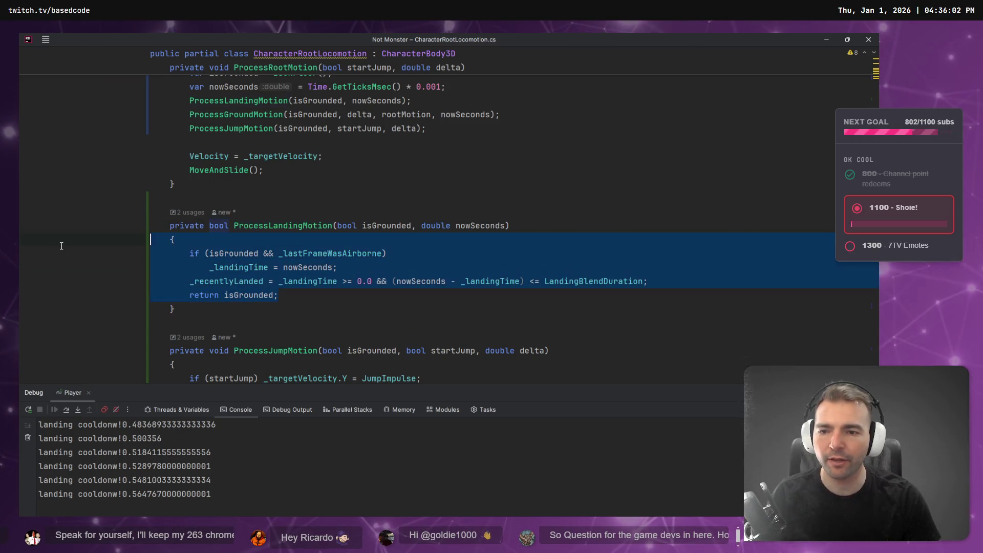
left_click(292, 283)
left_click(392, 281)
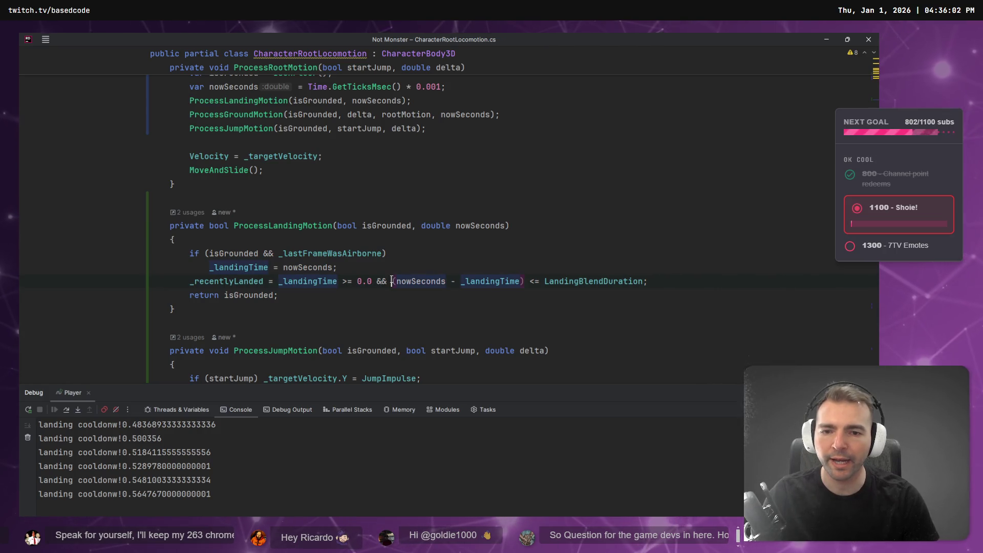
key("Return")
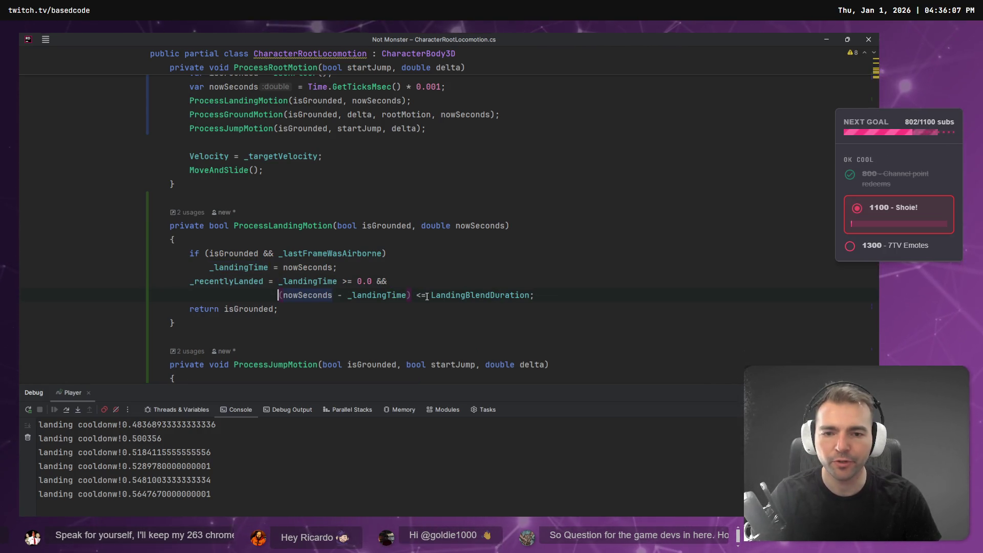
left_click(278, 281)
key("Return")
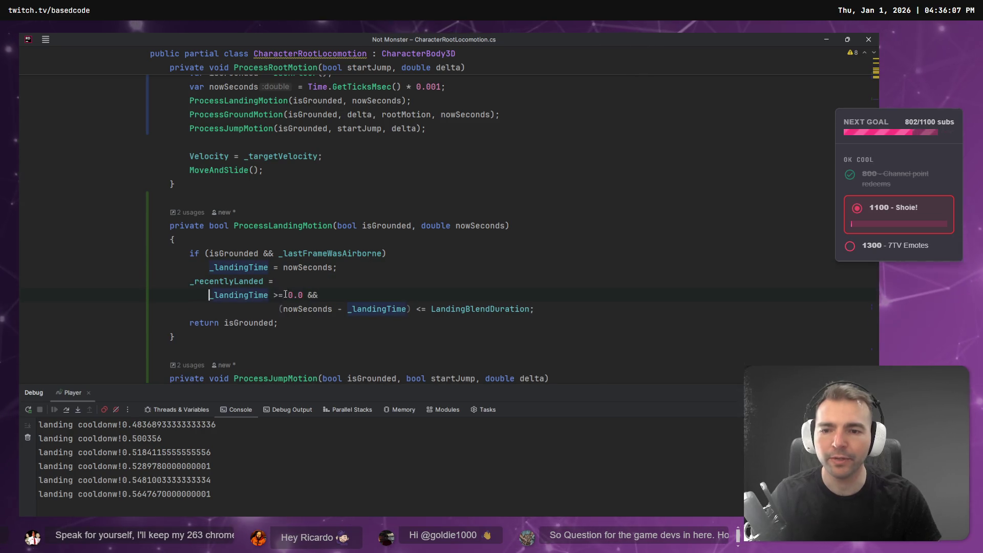
left_click(280, 309)
key("BackSpace")
key("BackSpace")
key("BackSpace")
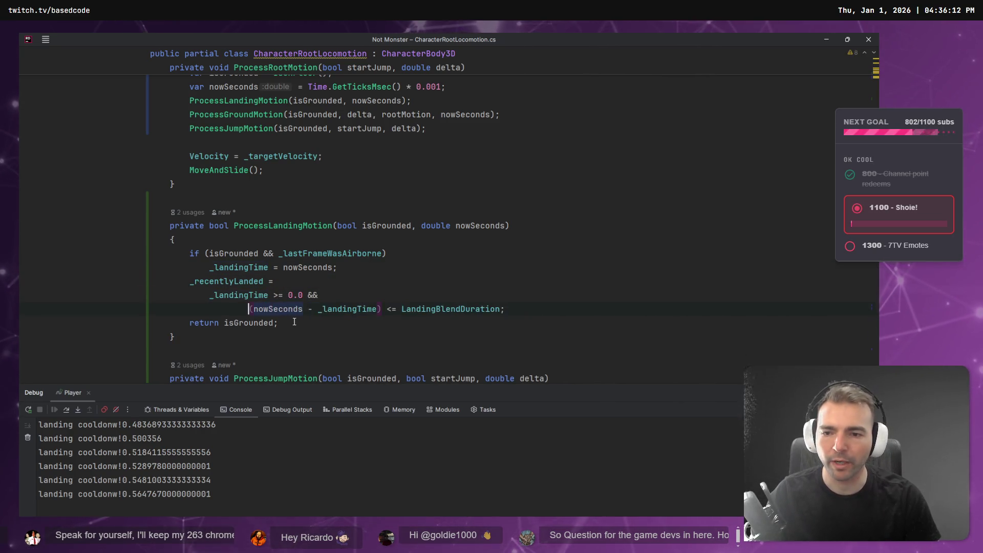
Step: Change ProcessLandingMotion's return type from bool to void and delete 'return isGrounded;'
left_click(265, 227)
double_click(217, 226)
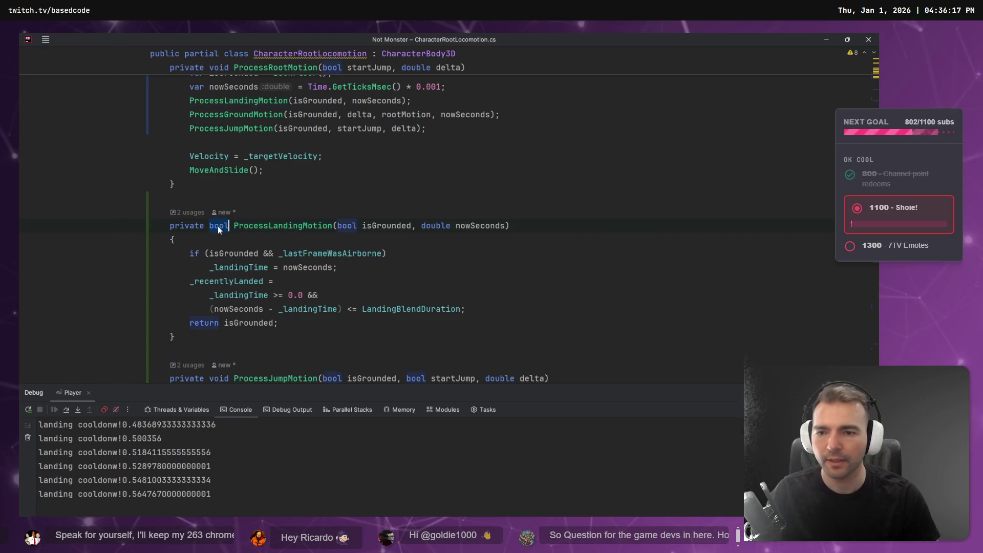
type("vo")
key("Return")
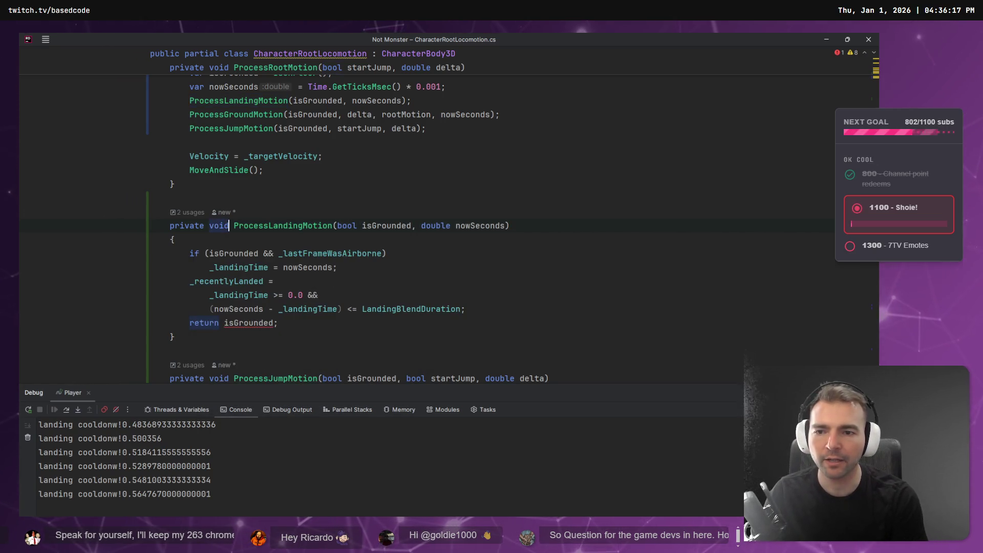
key("shift+Home")
key("shift+Home")
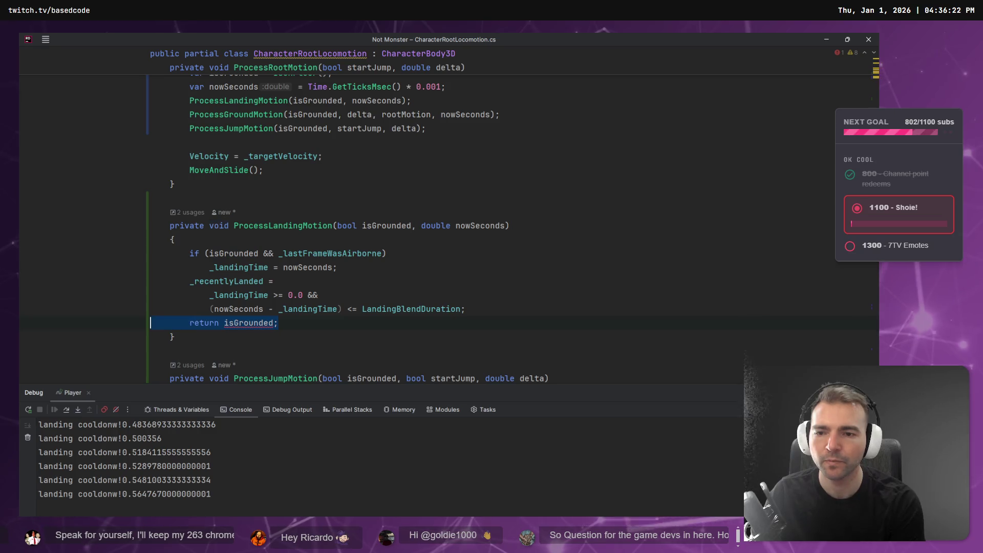
key("BackSpace")
key("BackSpace")
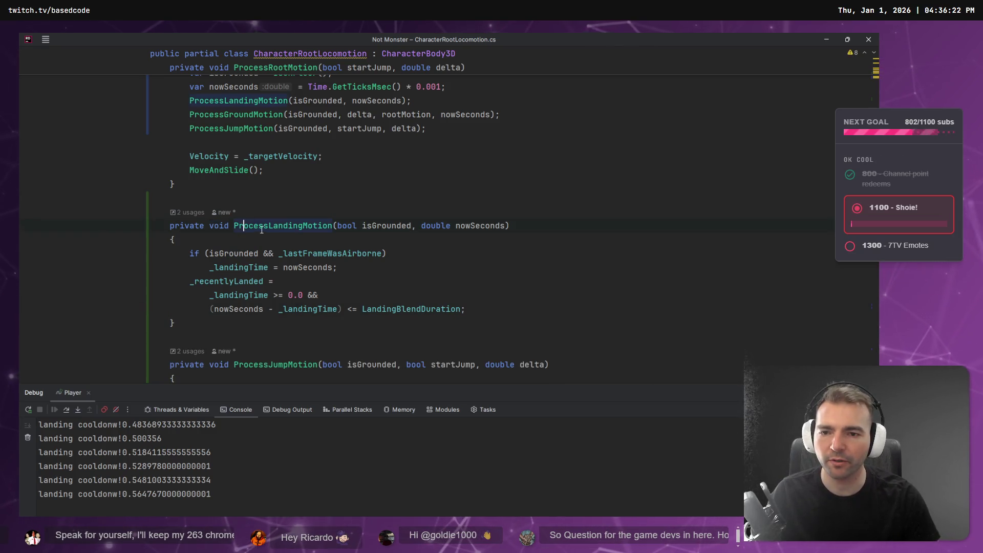
double_click(282, 225)
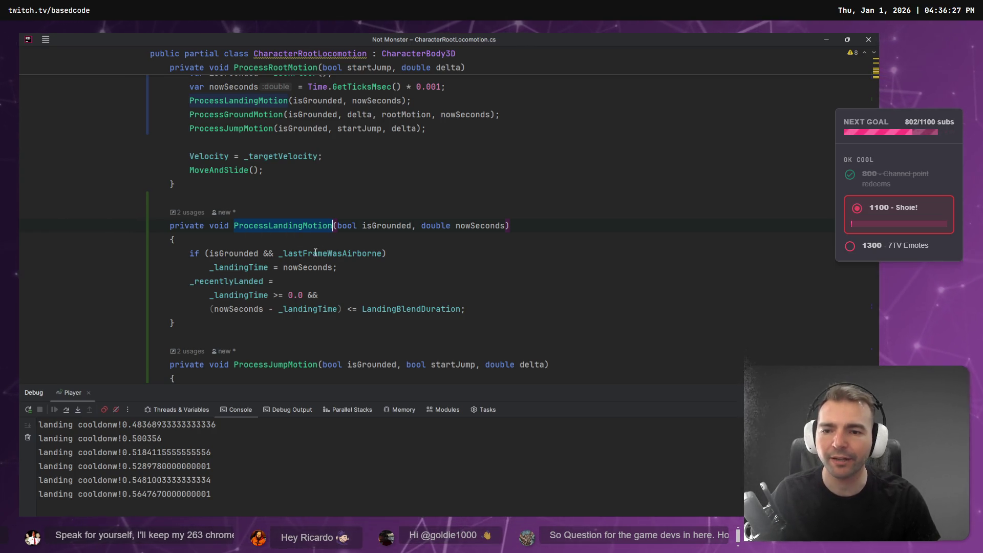
scroll(347, 281, "down", 1)
scroll(216, 237, "up", 4)
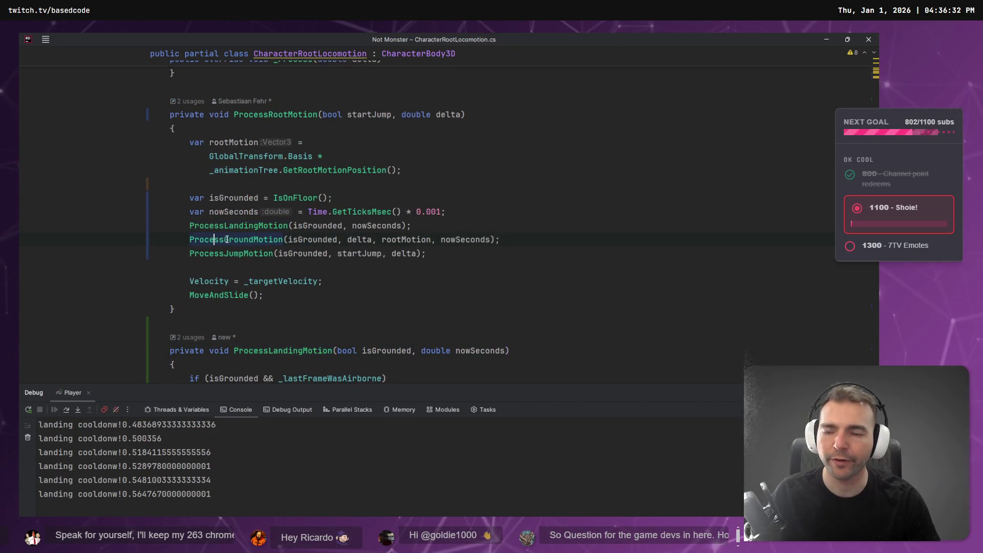
left_click(217, 239, "ctrl")
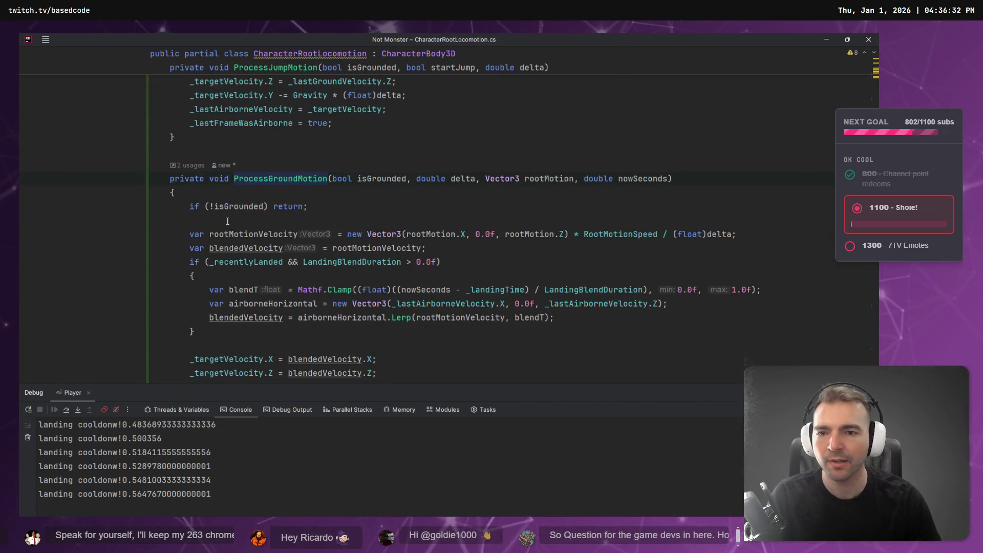
scroll(228, 221, "down", 3)
scroll(337, 251, "up", 12)
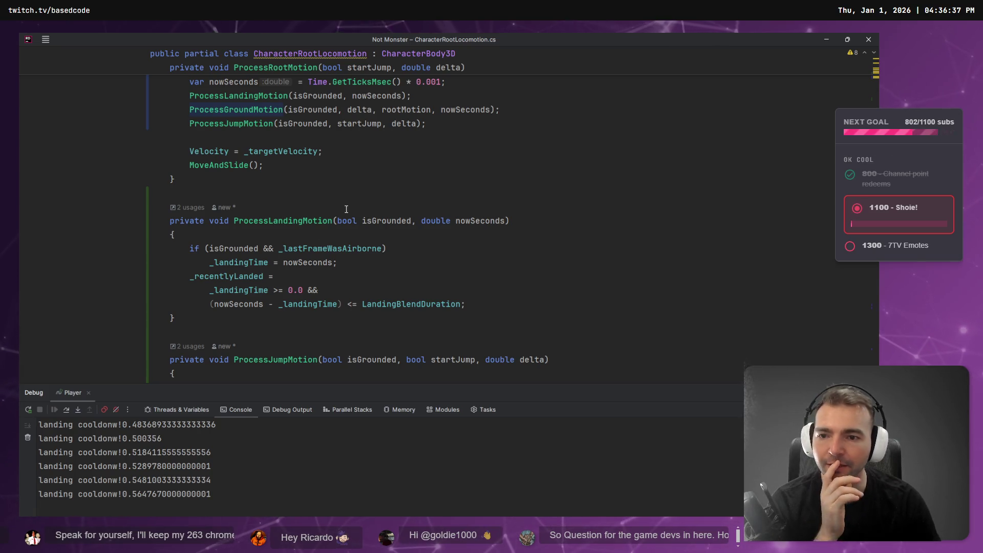
scroll(352, 188, "up", 2)
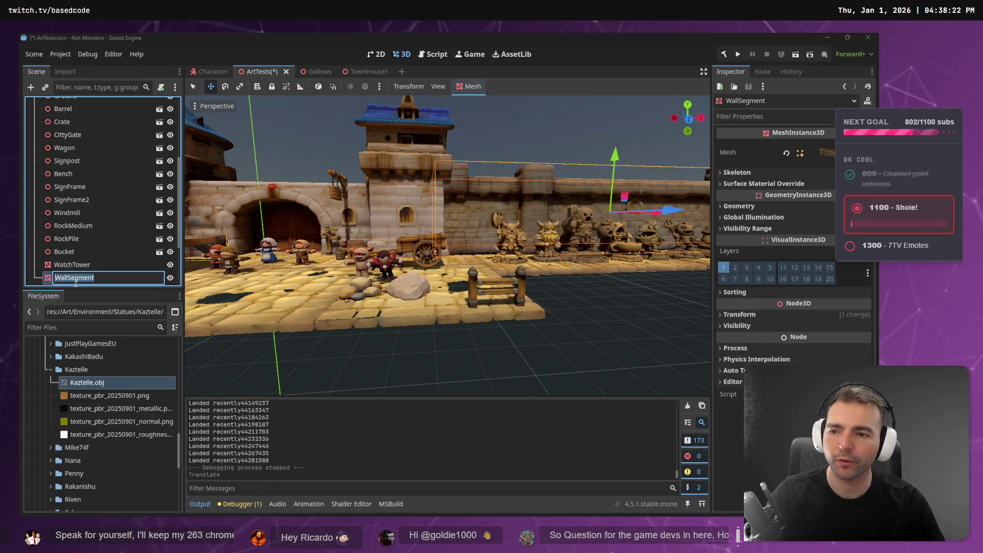
Step: Filter the FileSystem for WallSegment, then clear the filter
left_click(81, 327)
type("WallSegment")
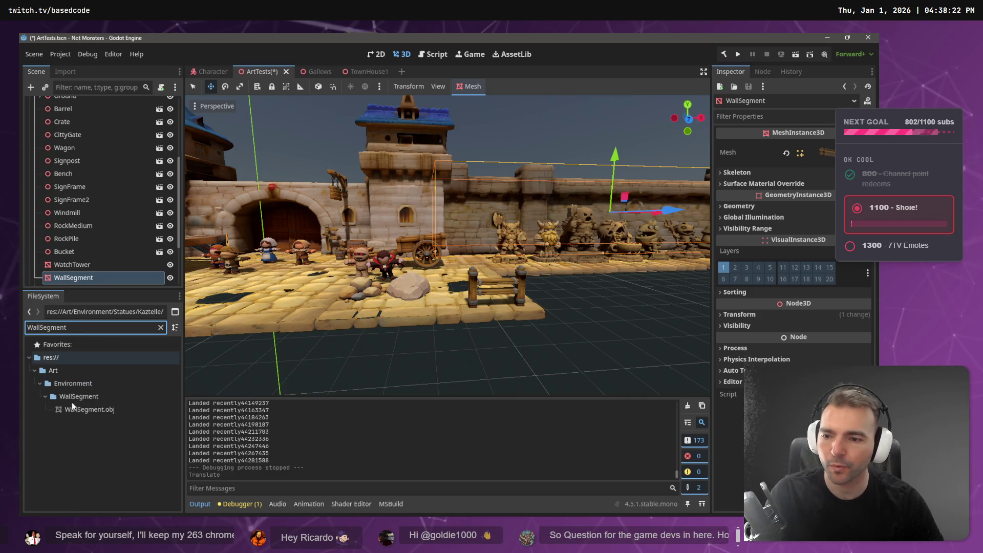
key("Down")
left_click(161, 328)
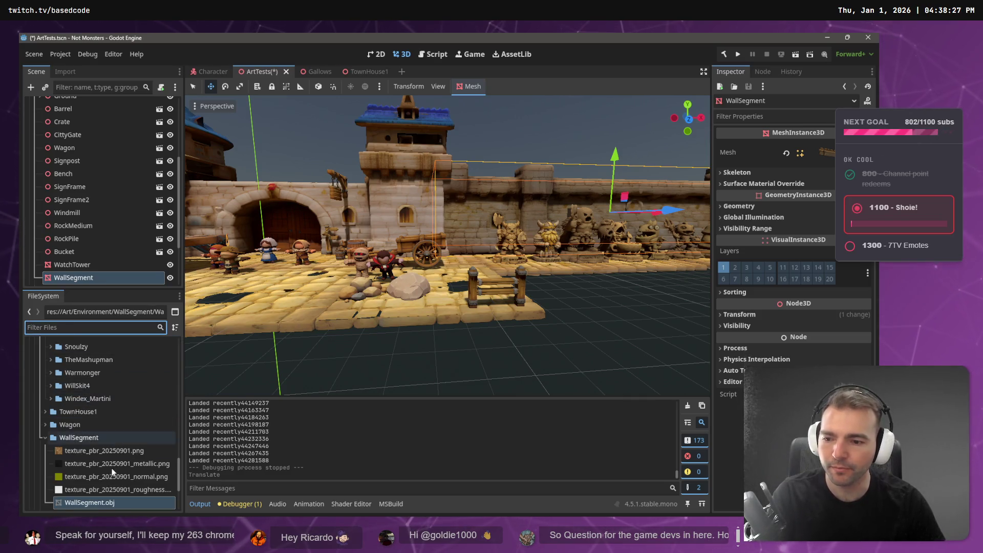
Step: Inspect WallSegment.obj and the texture_pbr_20250901.png base texture, then select CittyGate
left_click(87, 461)
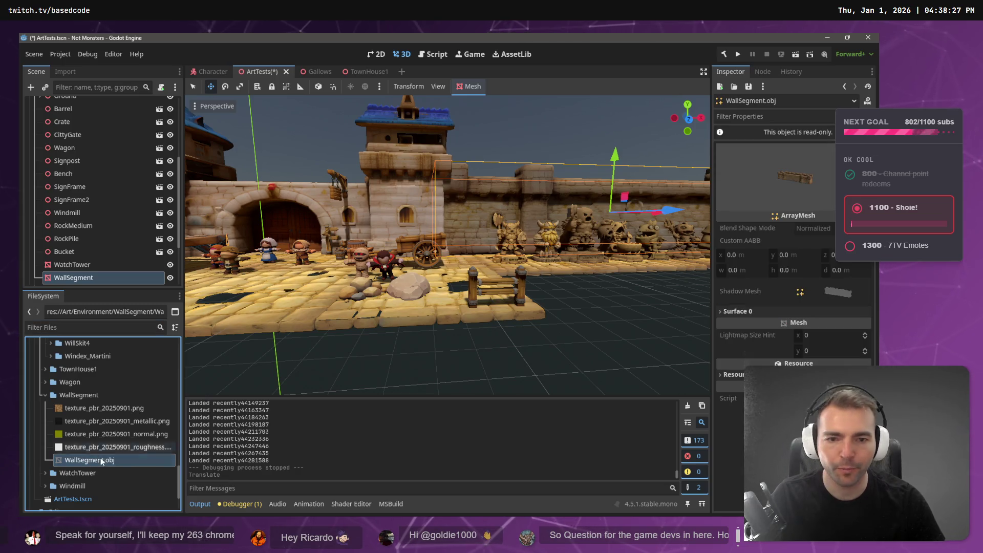
right_click(86, 461)
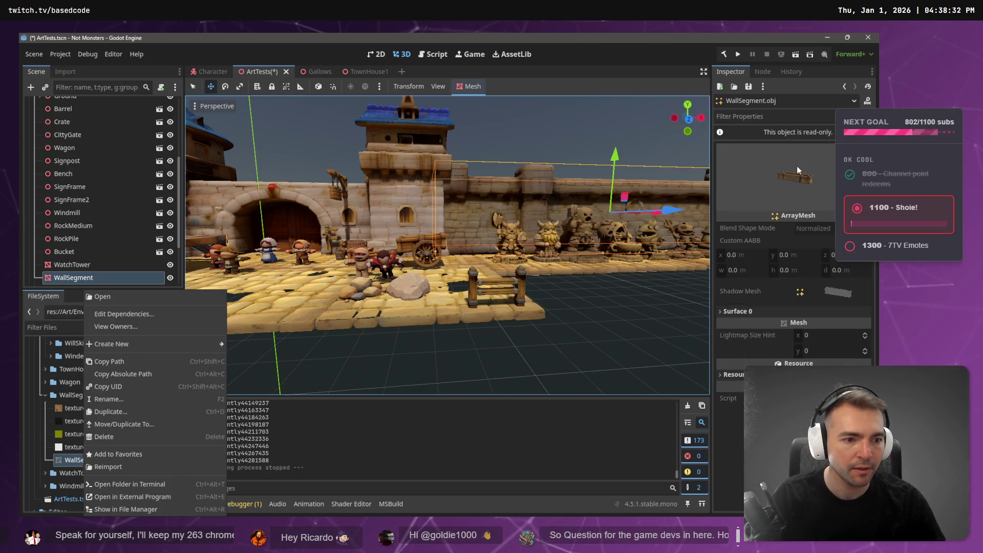
left_click(798, 199)
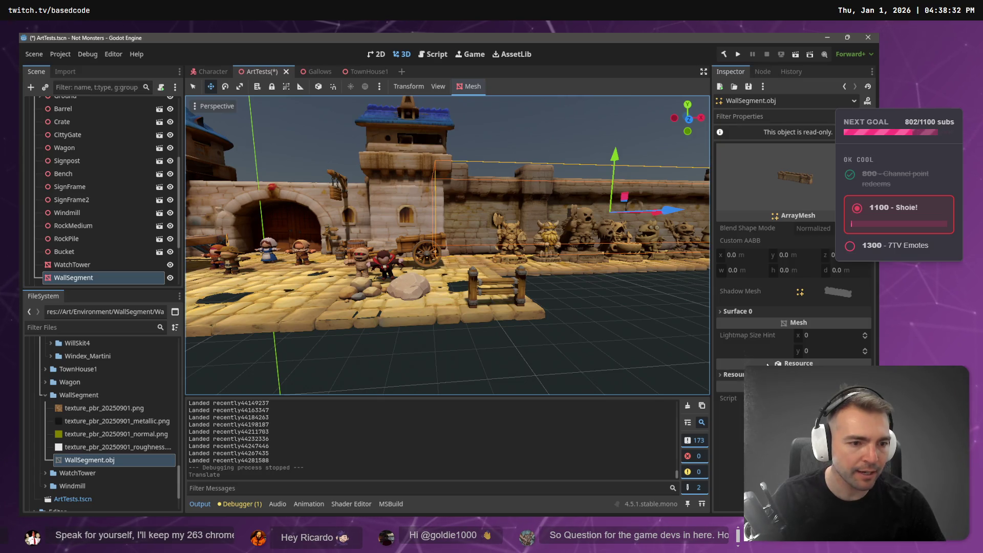
left_click(806, 241)
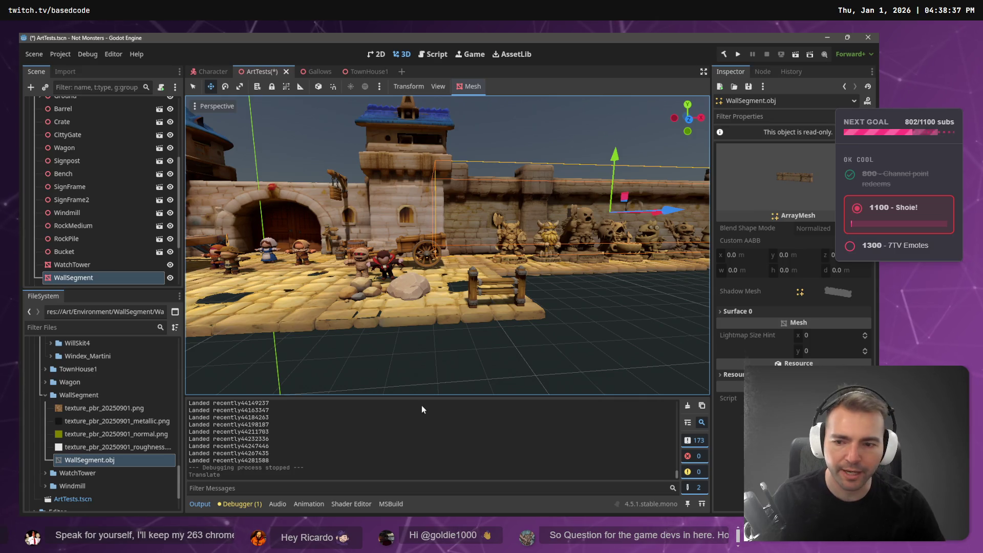
left_click(89, 411)
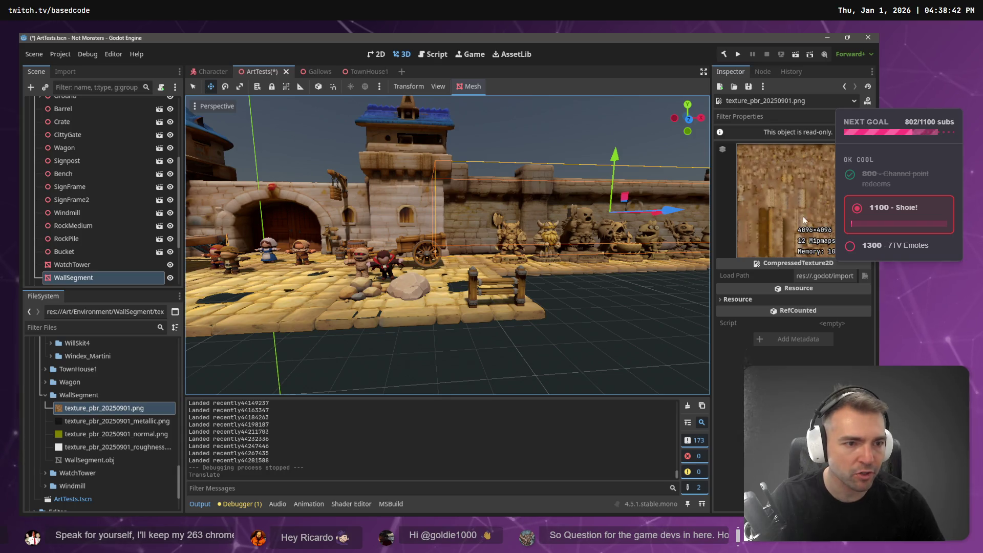
left_click(392, 199)
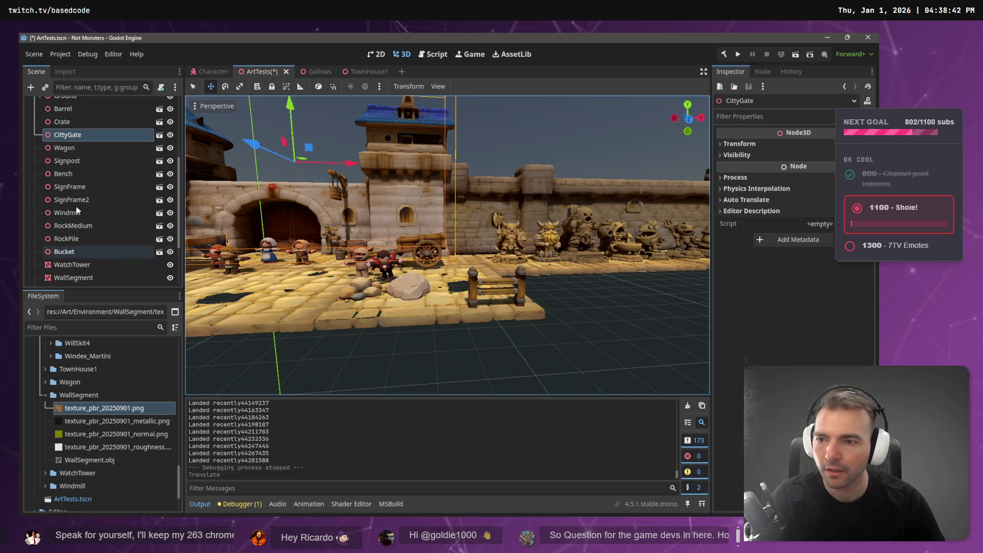
Step: Open the imported CittyGate scene, choosing Open Anyway at the warning
left_click(159, 135)
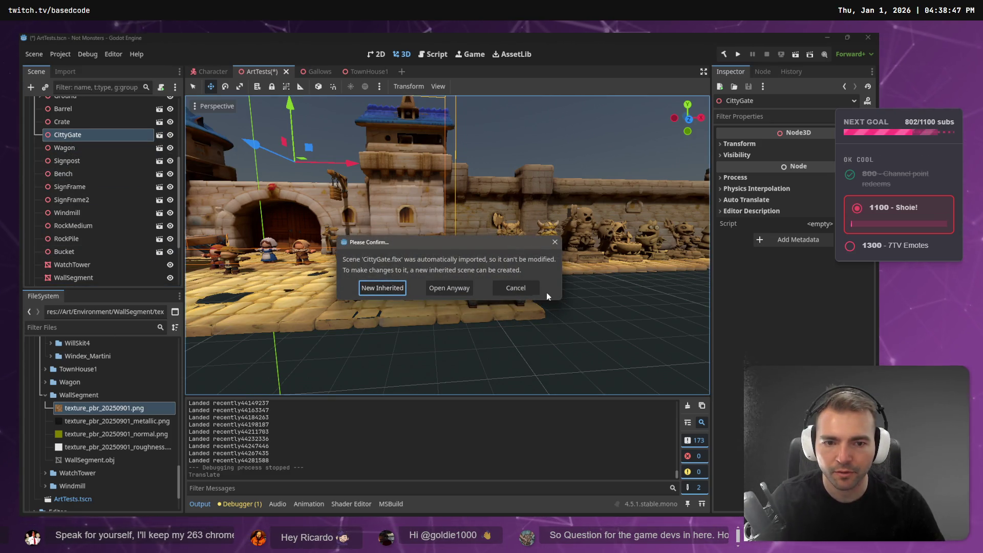
left_click(524, 292)
left_click(105, 328)
right_click(77, 132)
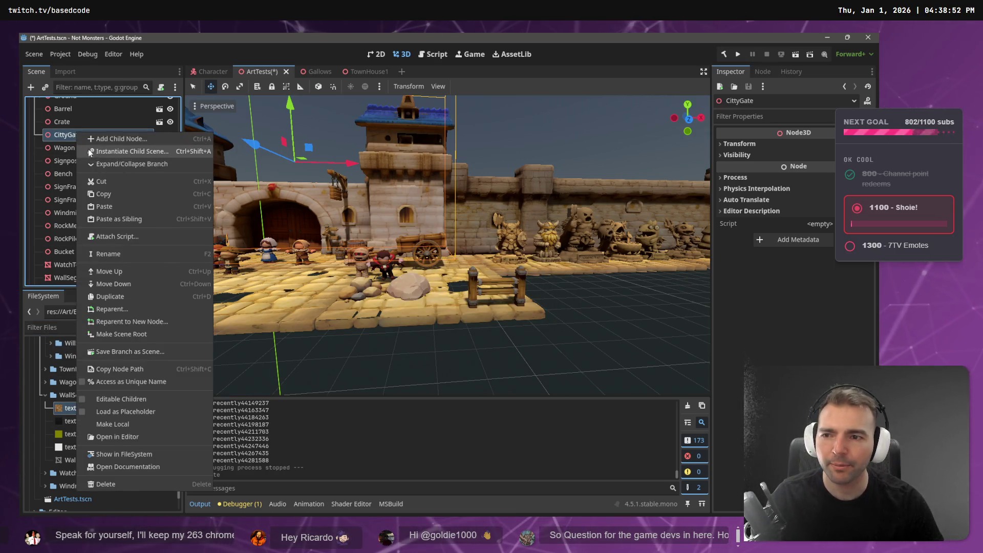
key("Escape")
left_click(159, 135)
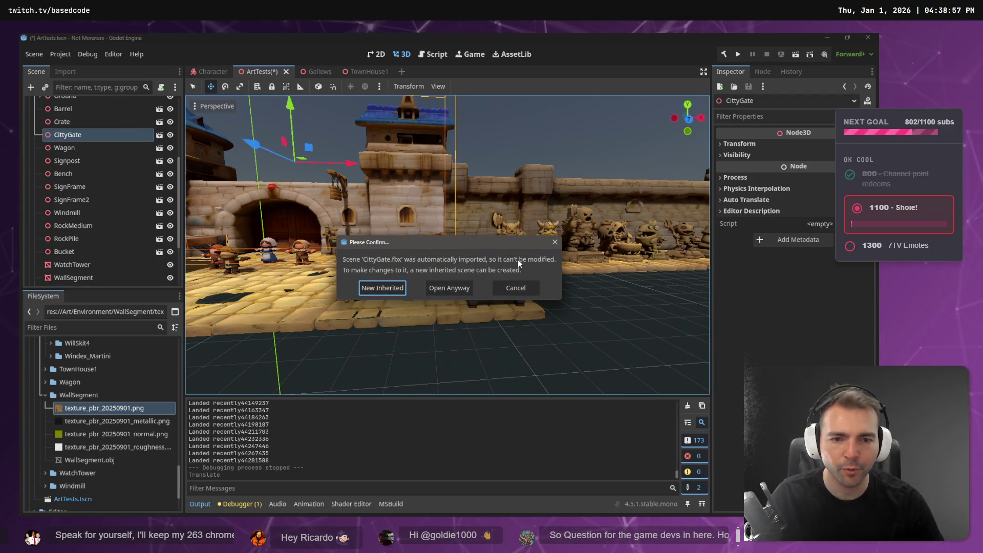
left_click(432, 288)
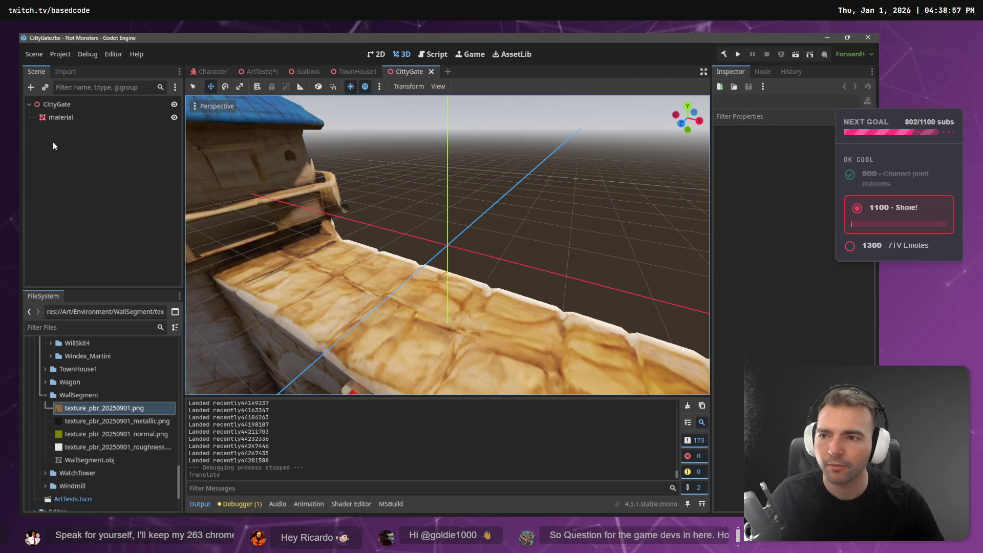
Step: Inspect the gate's material node and preview its Mesh
left_click(60, 117)
scroll(822, 302, "down", 3)
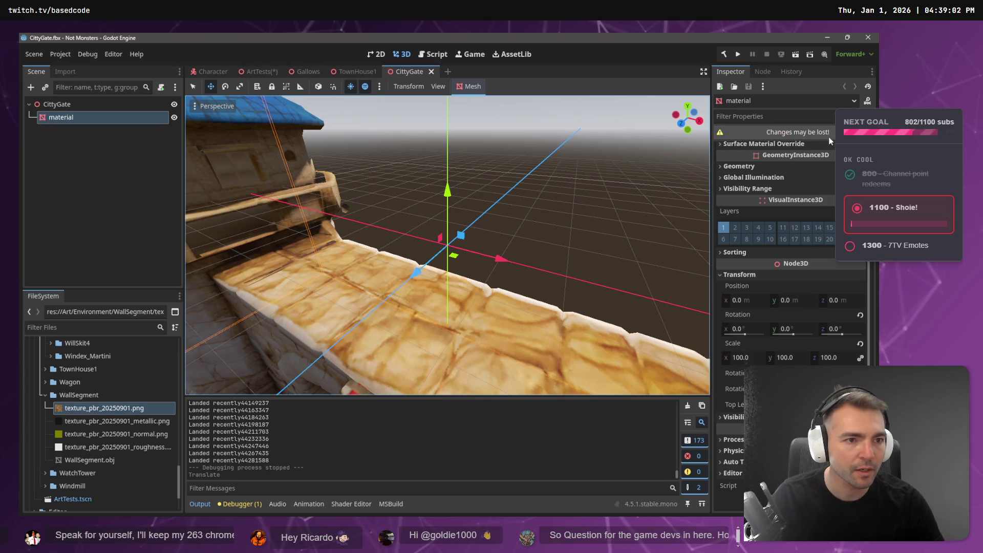
scroll(819, 169, "up", 3)
left_click(820, 170)
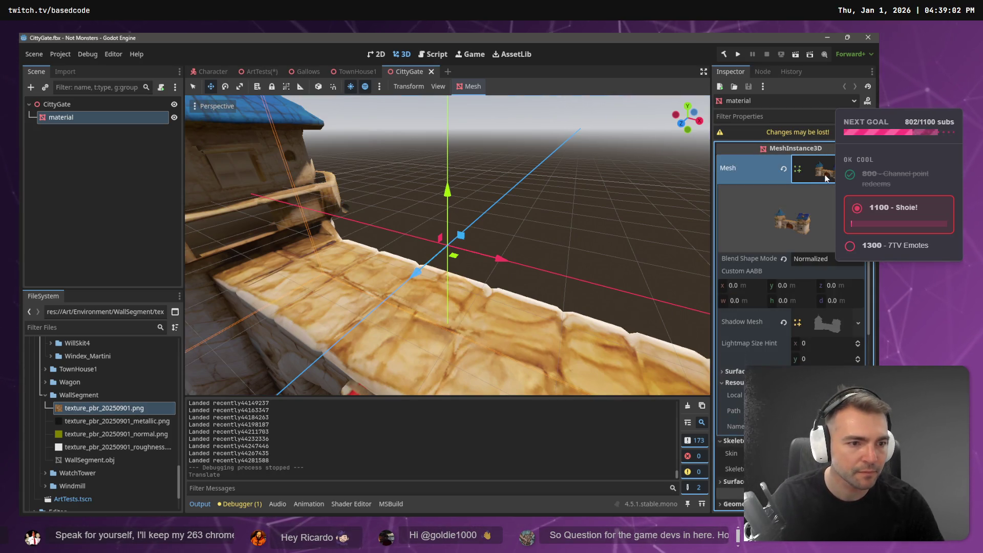
scroll(825, 177, "down", 6)
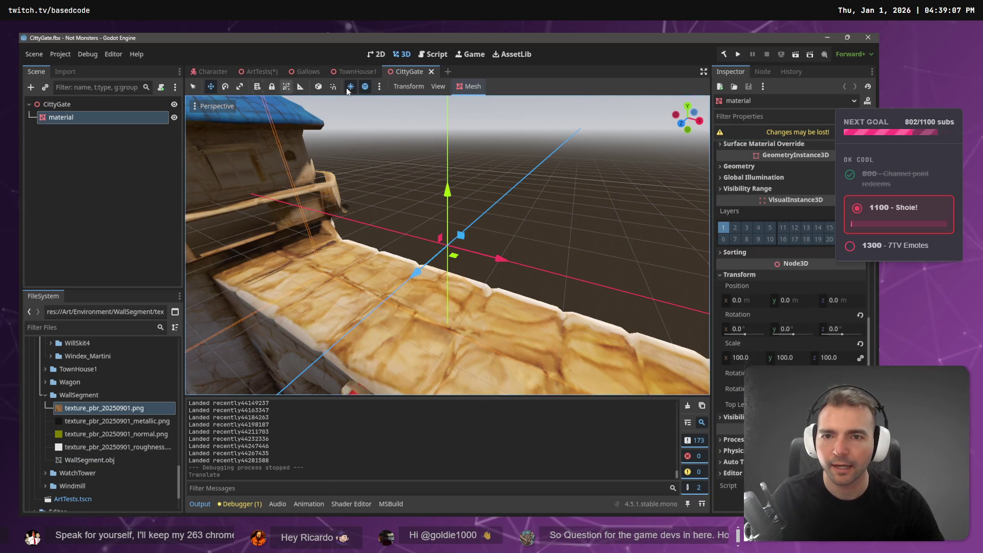
Step: Close the CittyGate and TownHouse1 tabs and return to ArtTests
left_click(432, 71)
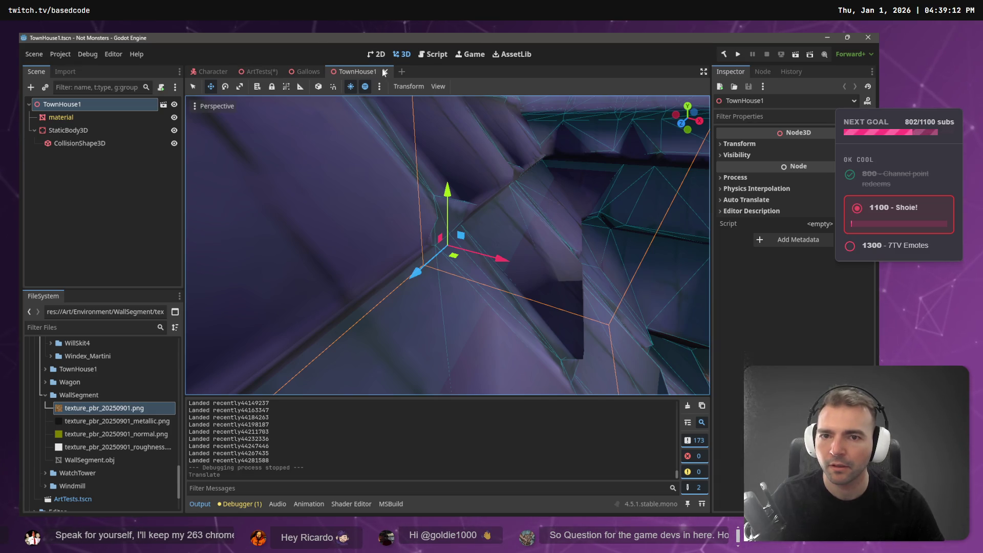
left_click(386, 71)
left_click(260, 72)
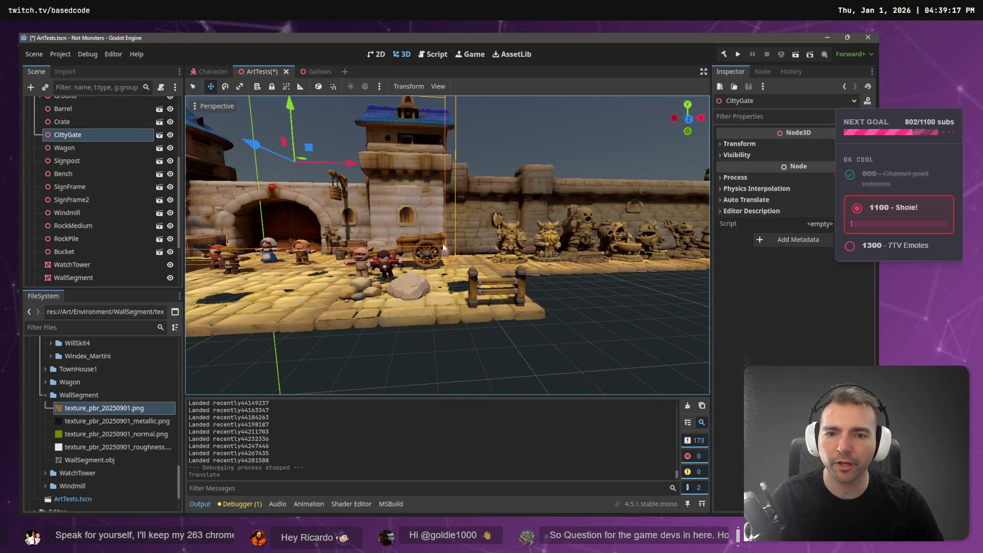
Step: Show the Wagon node's Wagon.fbx and Wagon_0–3 textures in FileSystem, then right-click CittyGate
left_click(429, 258)
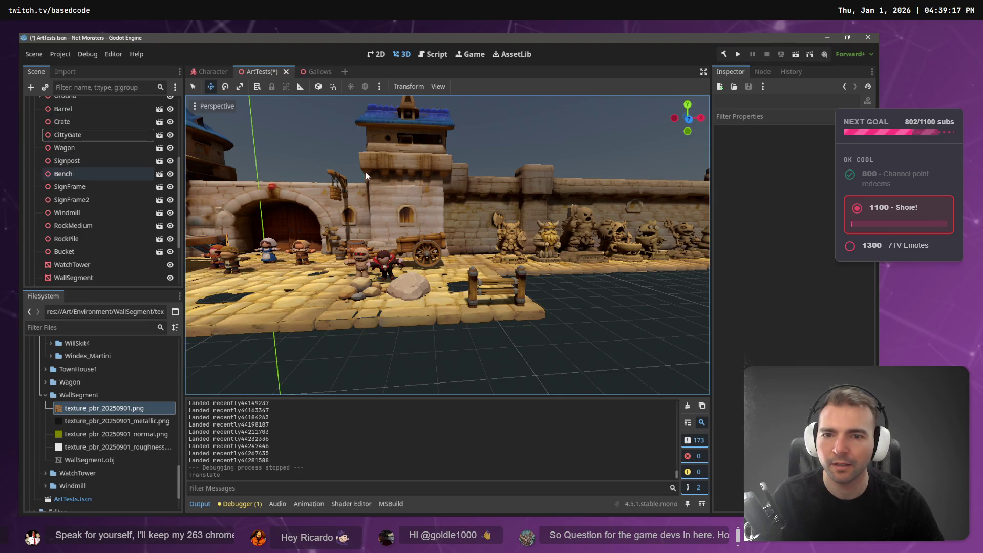
left_click(418, 258)
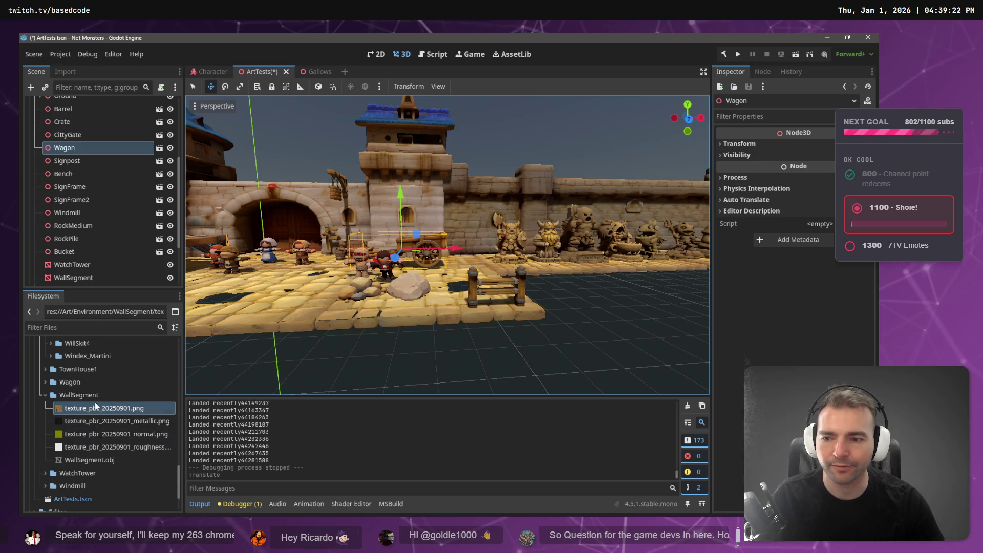
right_click(75, 148)
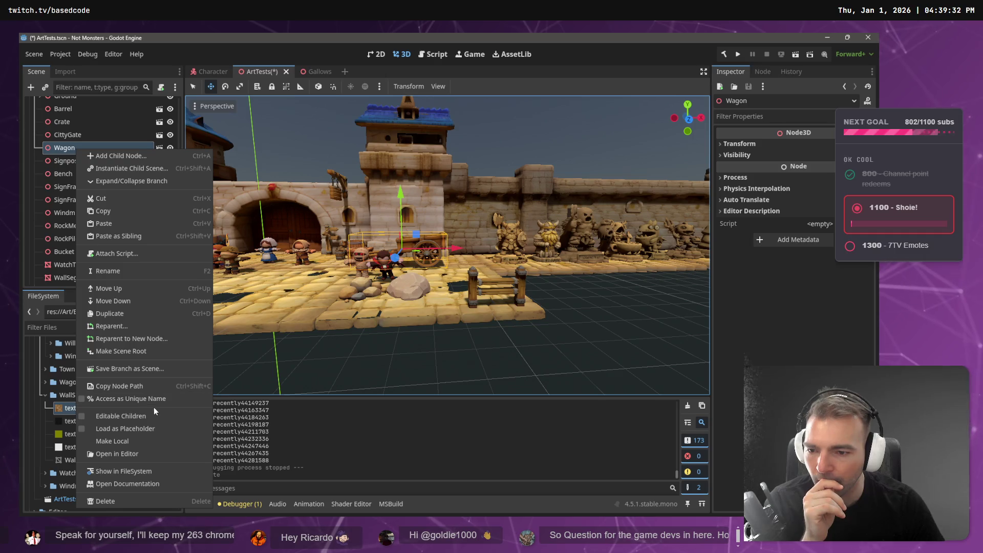
left_click(146, 471)
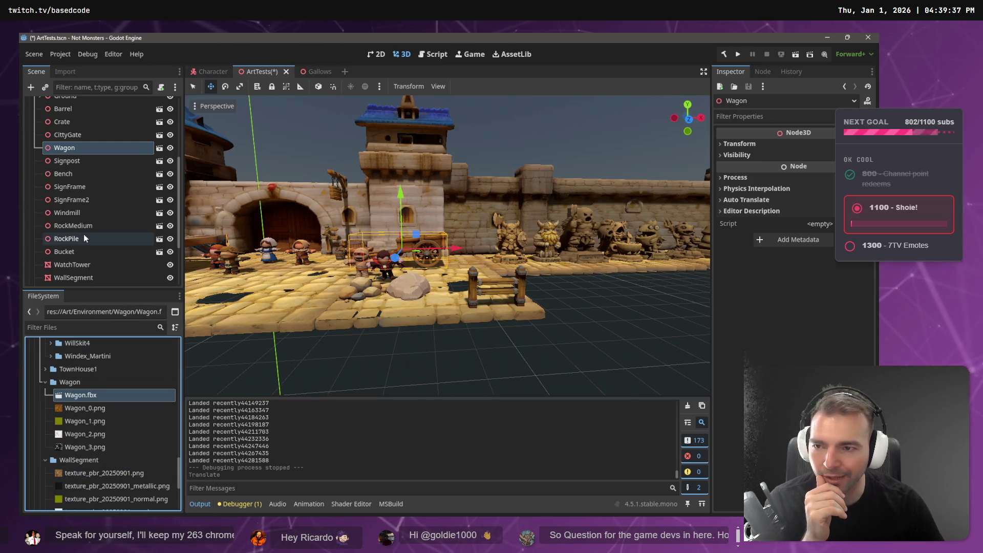
scroll(88, 390, "down", 1)
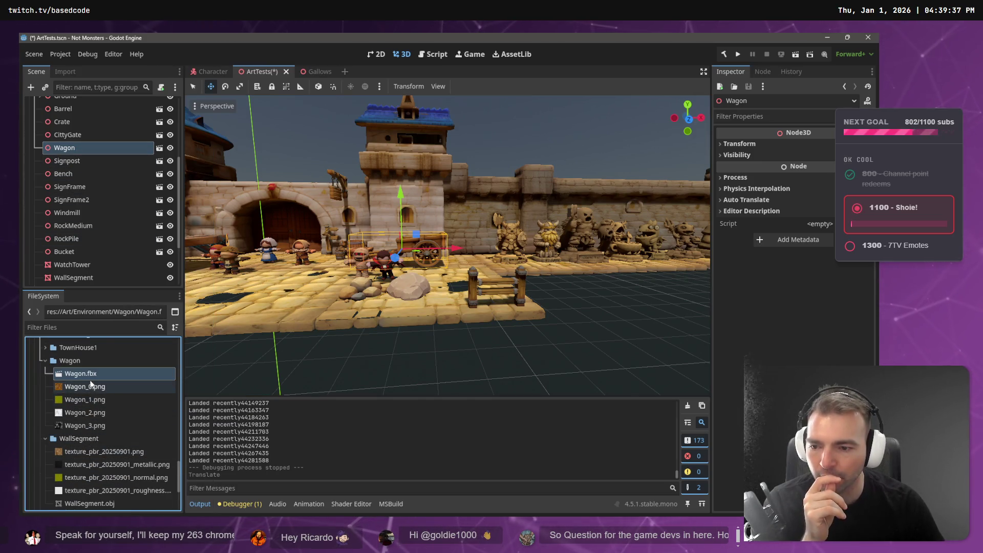
left_click(289, 193)
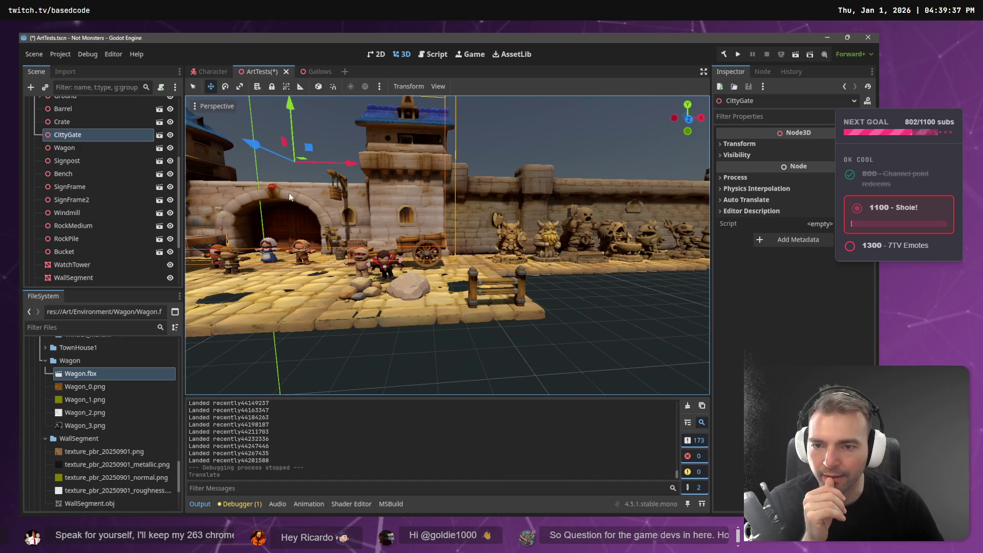
right_click(84, 134)
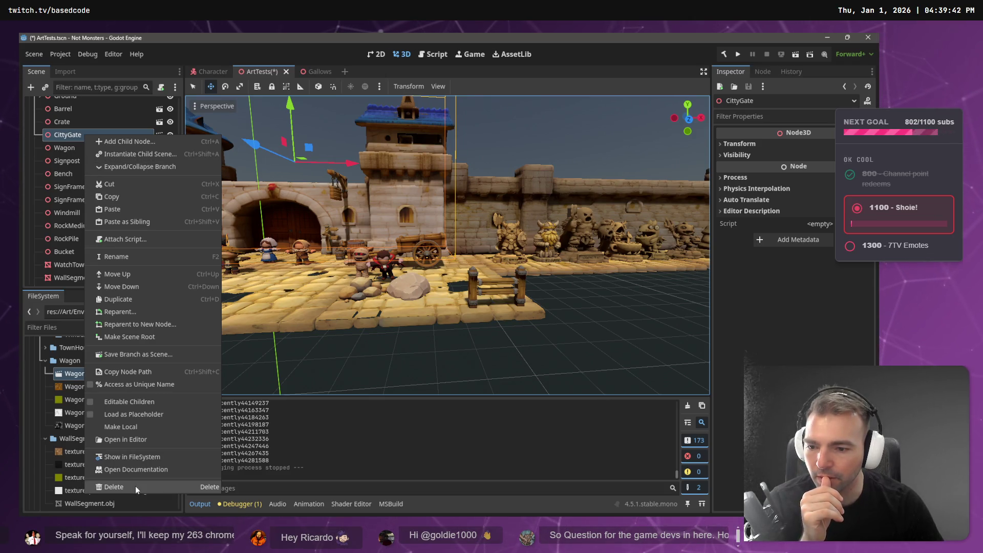
Step: Use Show in FileSystem to reveal CittyGate.fbx and CittyGate_0–3.png in the CityGate folder
left_click(151, 457)
scroll(103, 373, "up", 1)
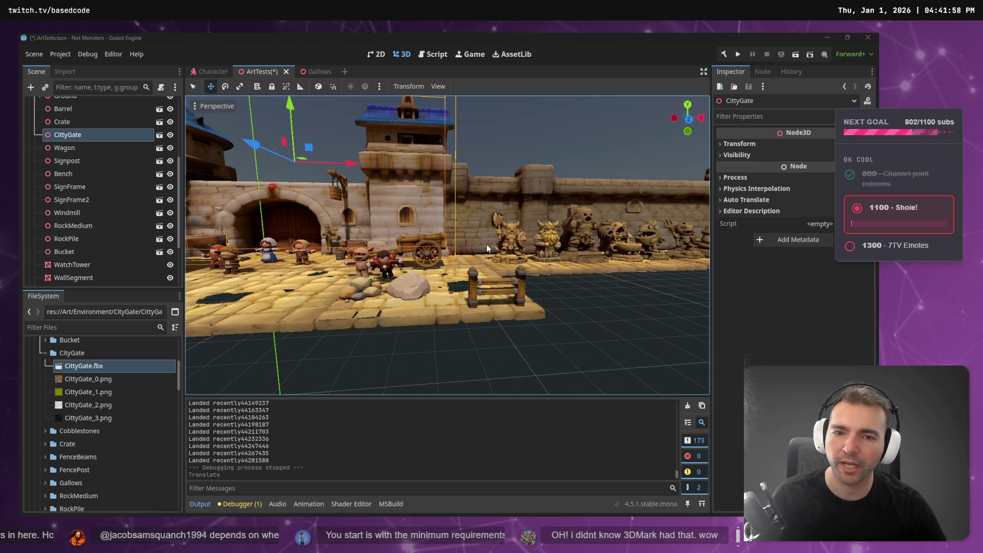
Step: Zoom over the long wall and statue row, frame the whole CityGate, then switch to the whiteboard
scroll(487, 245, "up", 3)
scroll(487, 244, "down", 5)
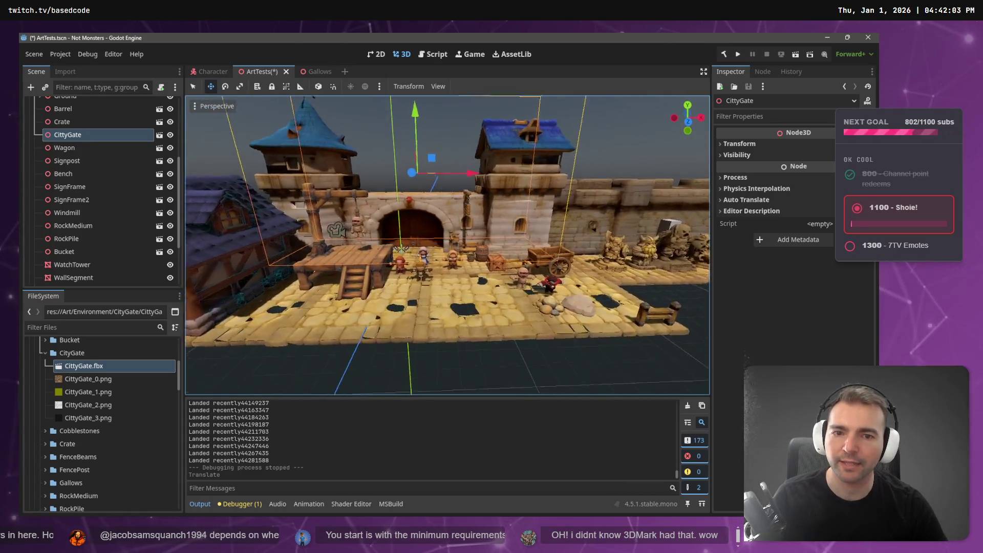
scroll(486, 244, "up", 2)
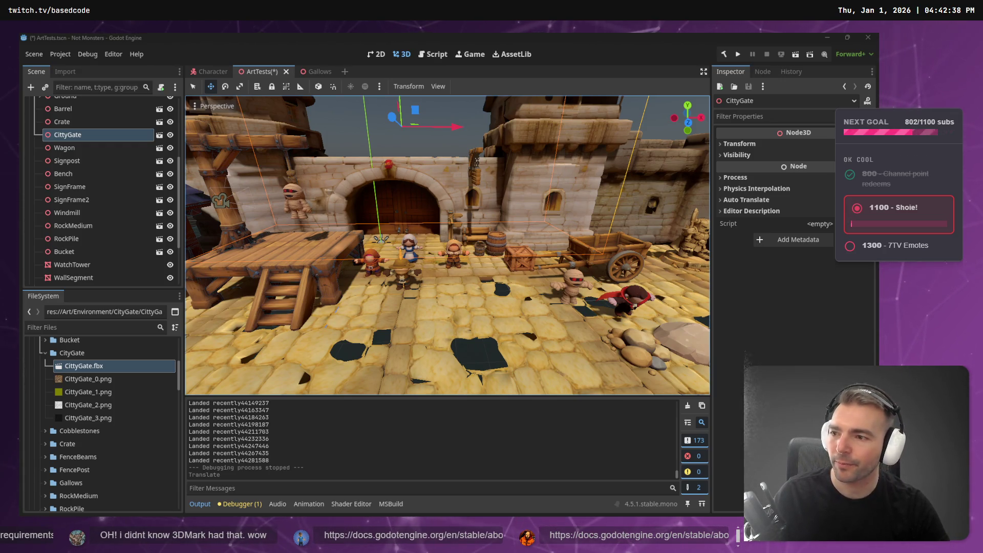
key("f")
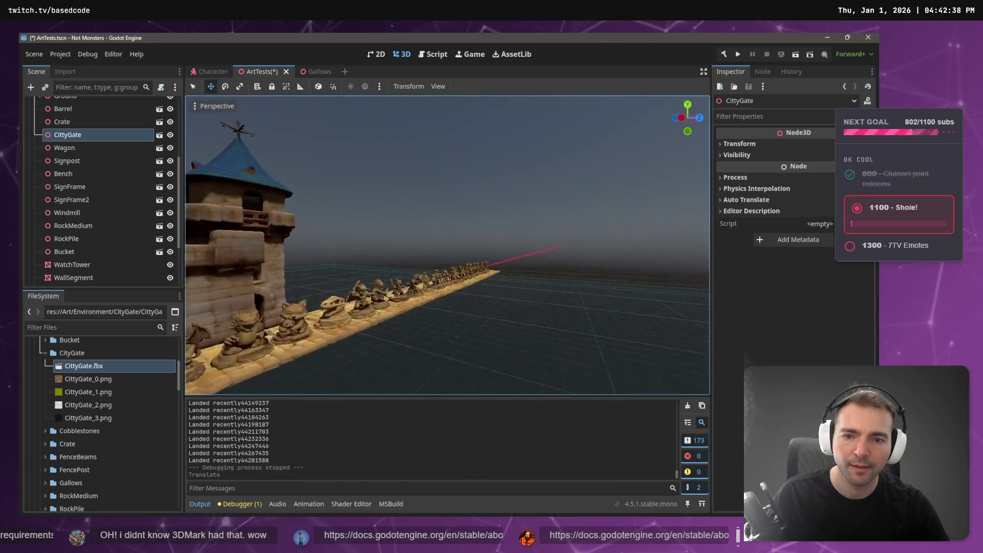
key("f")
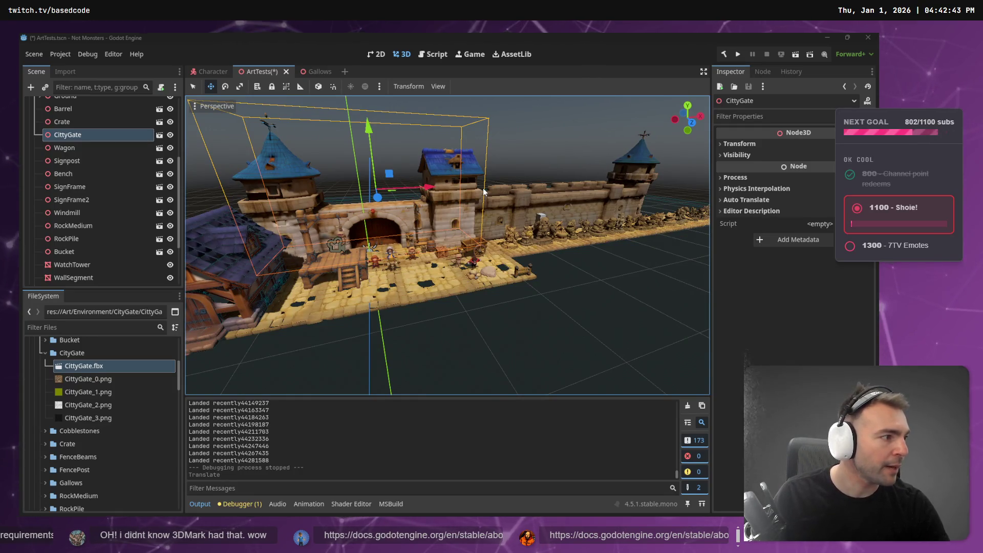
key("alt+Tab")
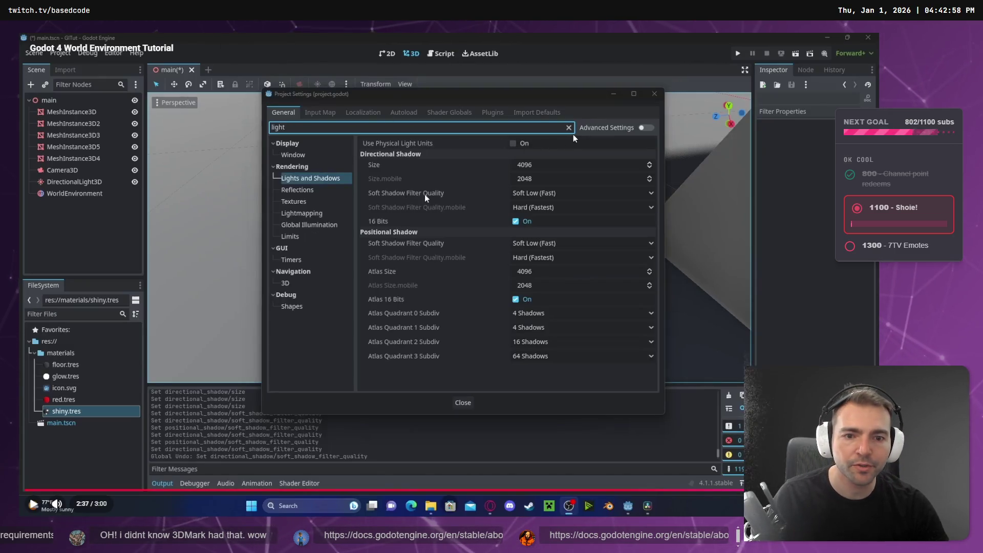
Step: Resume the Godot 4 World Environment Tutorial video from 2:37
key("space")
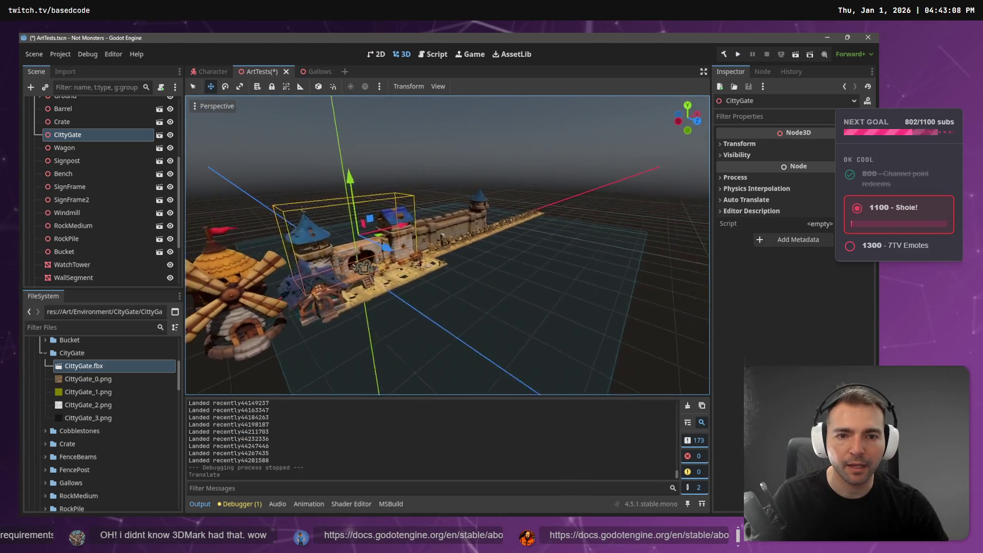
Step: Save ArtTests, frame the WallSegment beside the gate, reselect CittyGate, then switch to ChatGPT
key("ctrl+s")
left_click(533, 169)
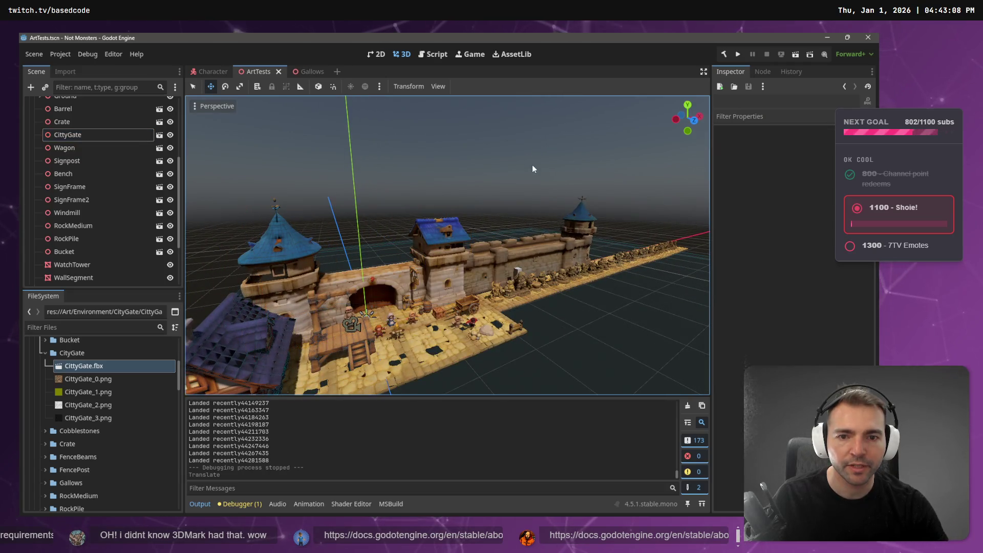
scroll(532, 169, "up", 5)
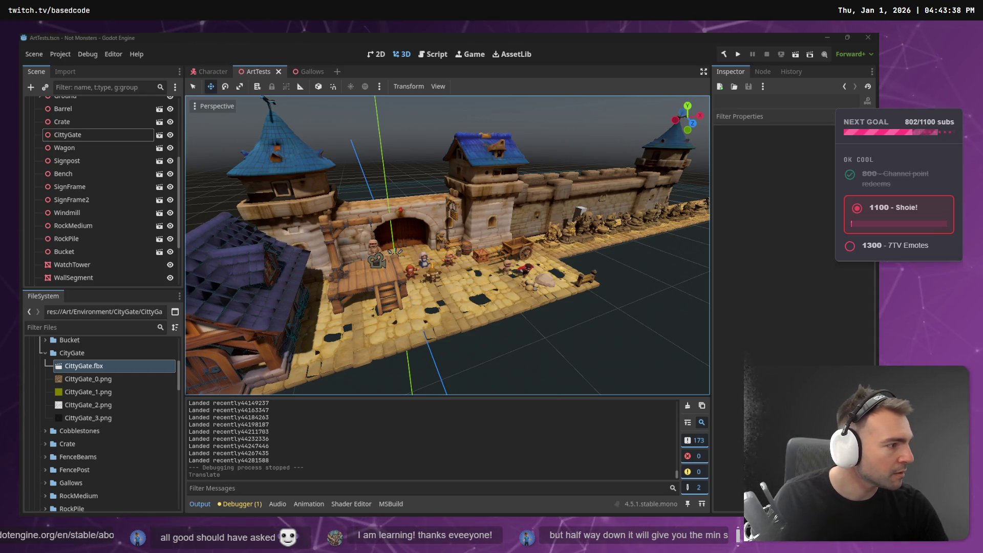
left_click(560, 188)
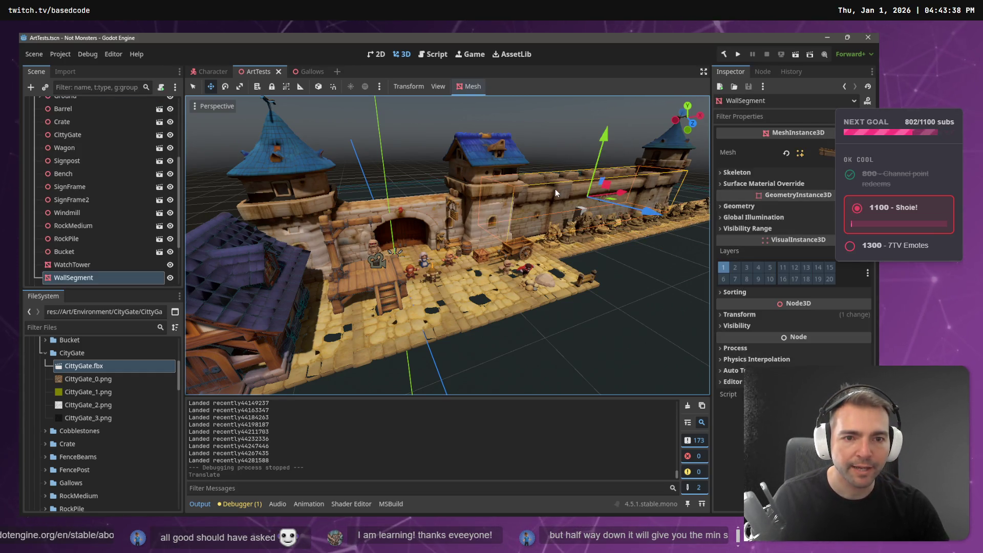
key("f")
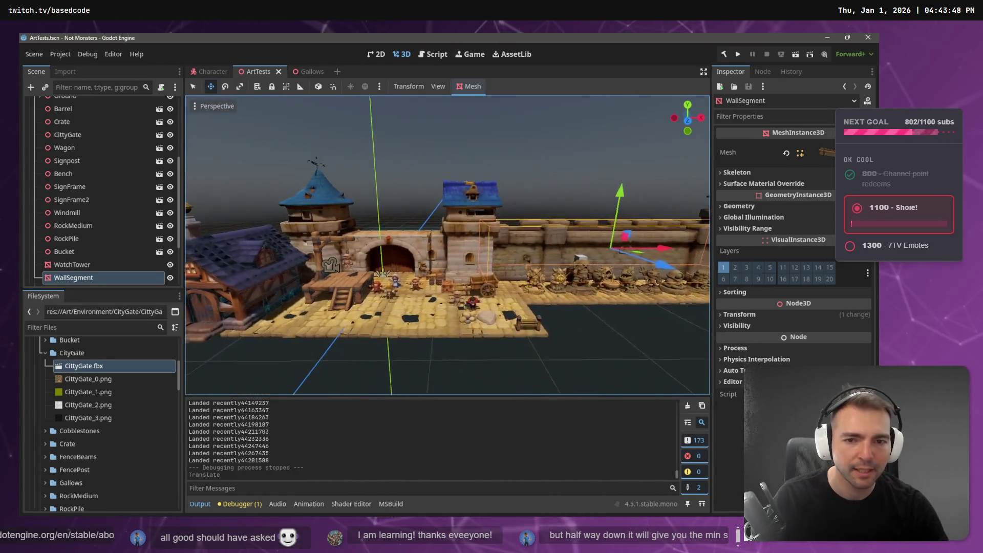
left_click(476, 241)
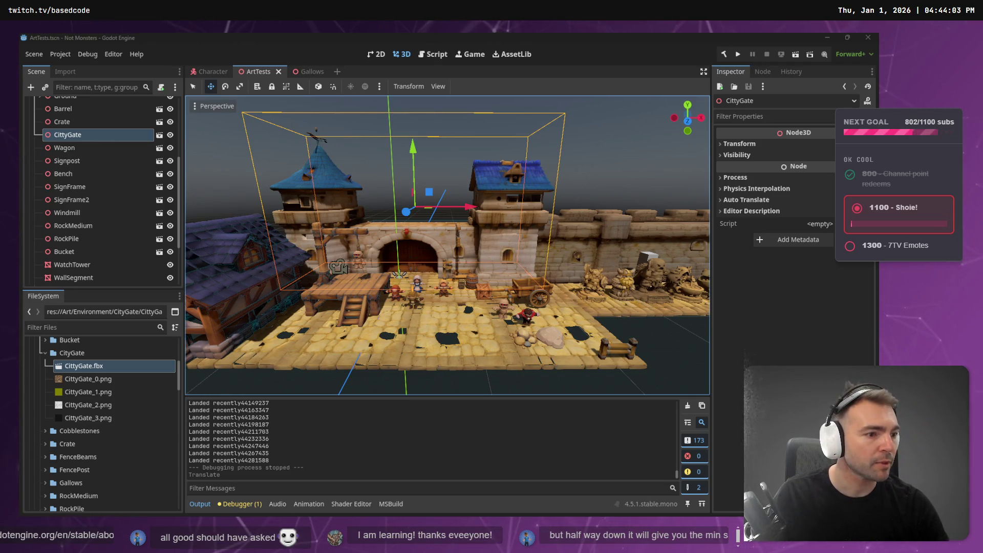
key("alt+Tab")
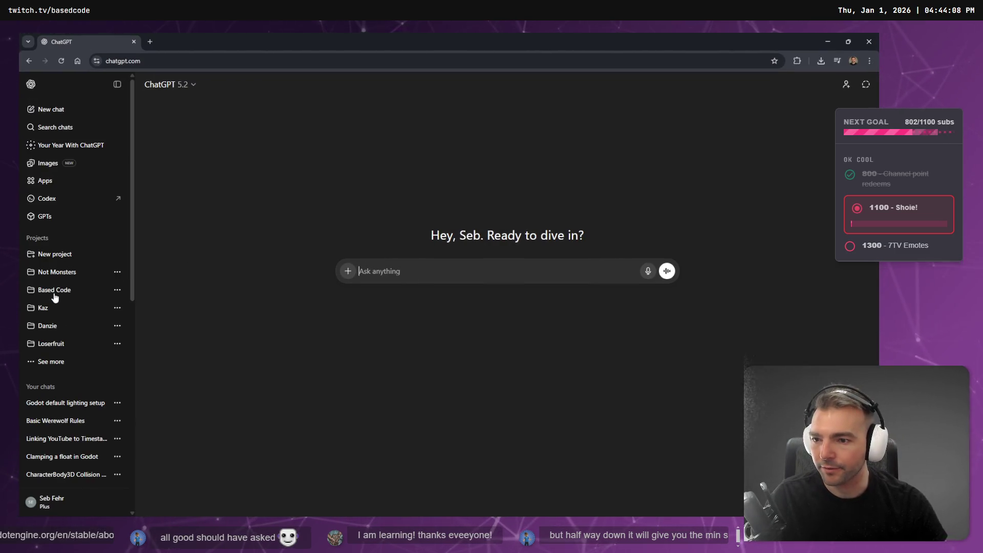
Step: Glance at the Not Monsters project chats in ChatGPT, then return to Godot
left_click(54, 277)
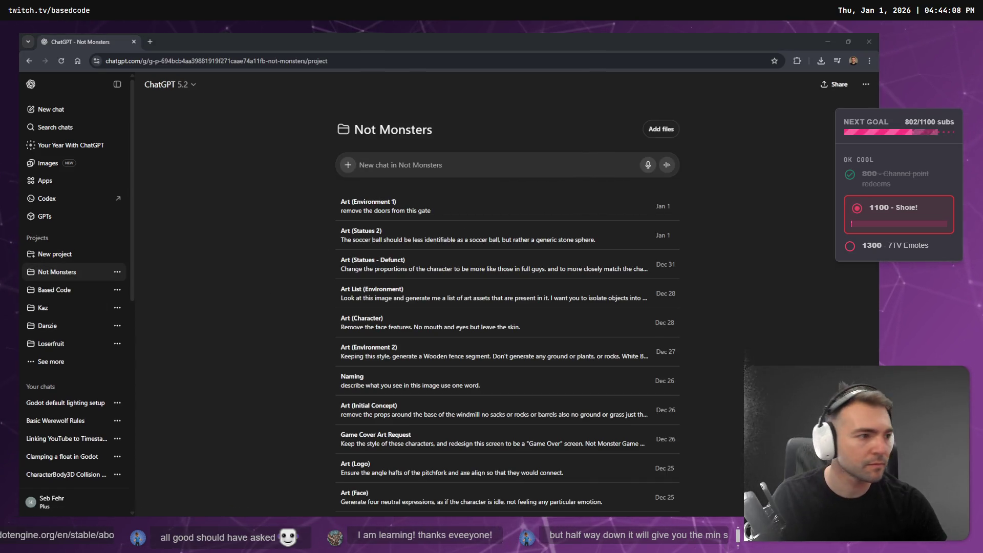
key("alt+Tab")
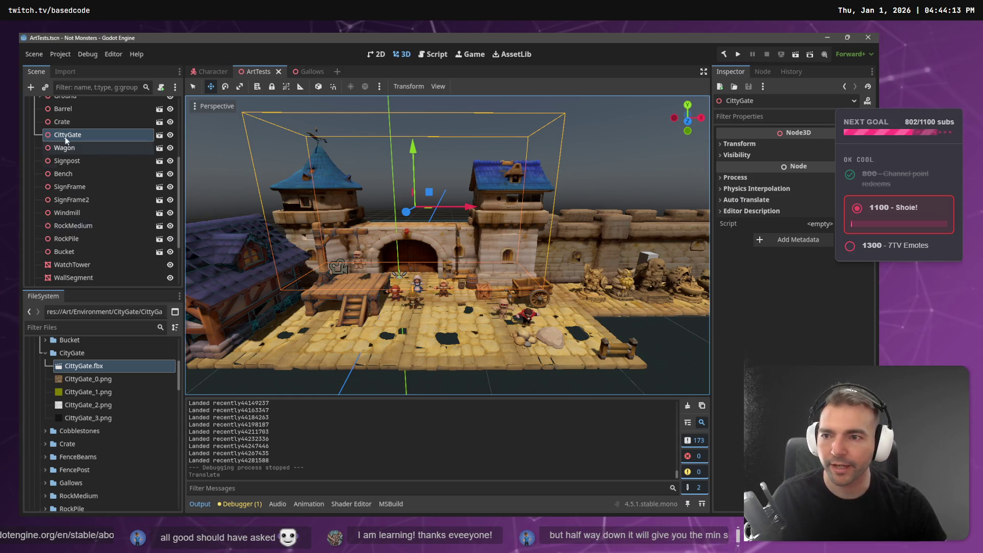
Step: In Fork, stage Character.tscn and CharacterRootLocomotion.cs together
key("alt+Tab")
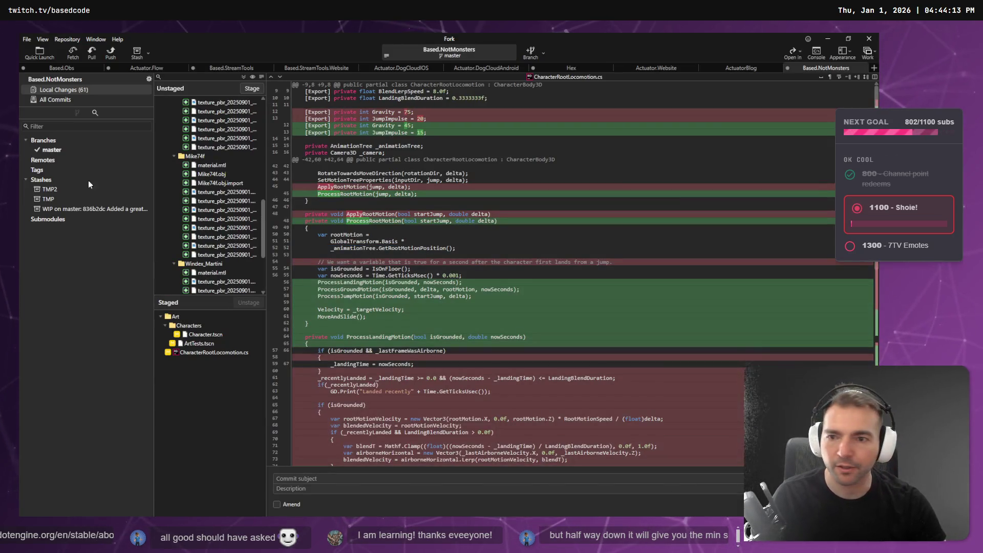
scroll(253, 117, "up", 10)
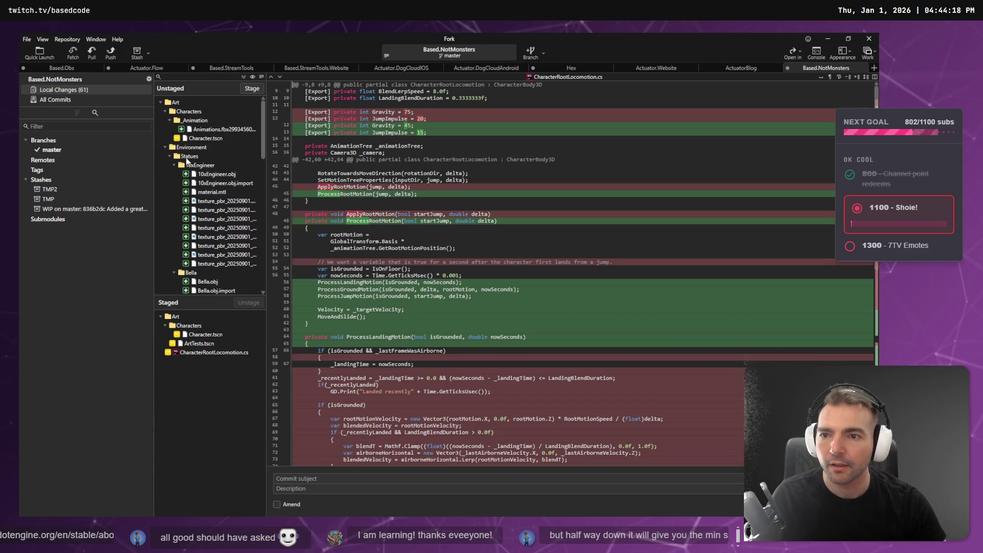
left_click(171, 147)
left_click(204, 138)
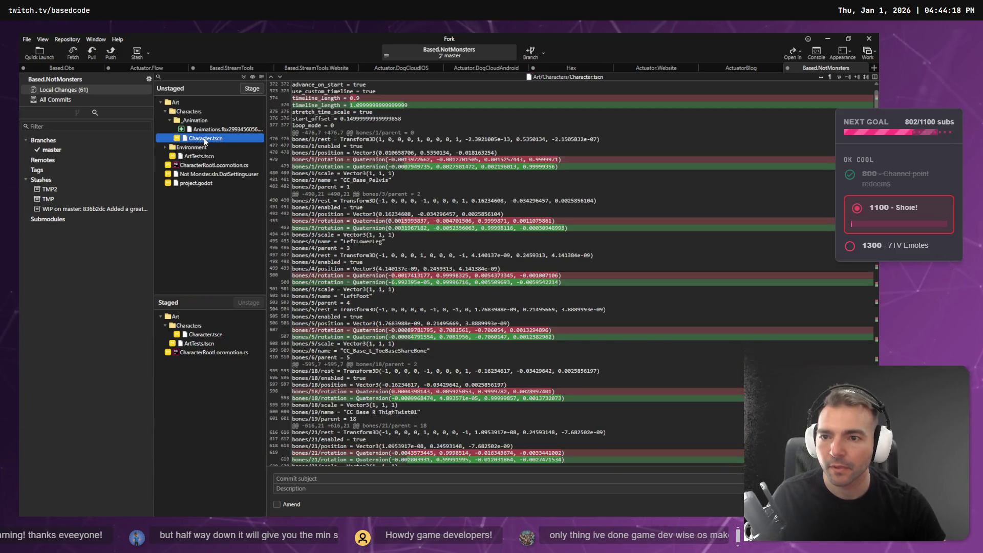
left_click(211, 166)
left_click(251, 89)
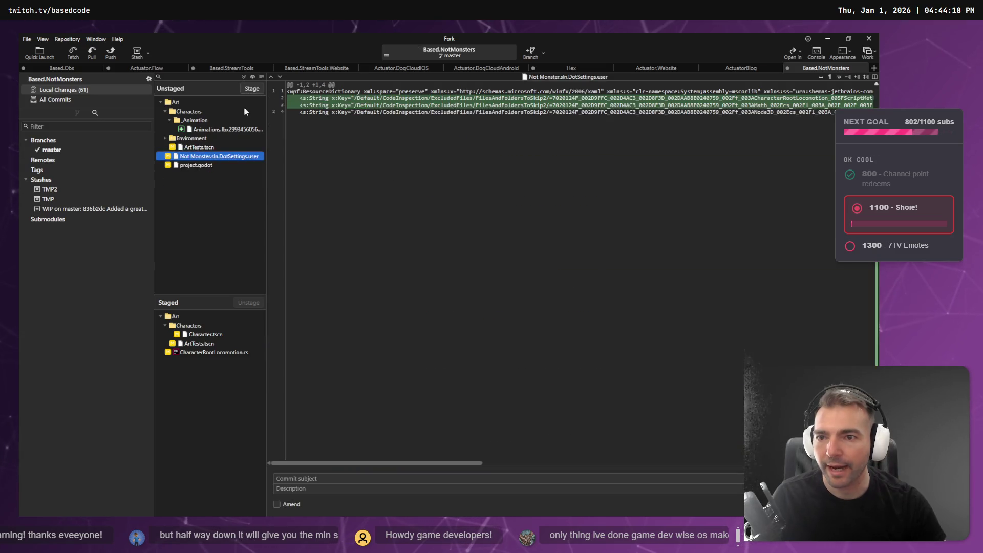
Step: Review the staged files and unstage ArtTests.tscn
left_click(200, 352)
left_click(200, 344)
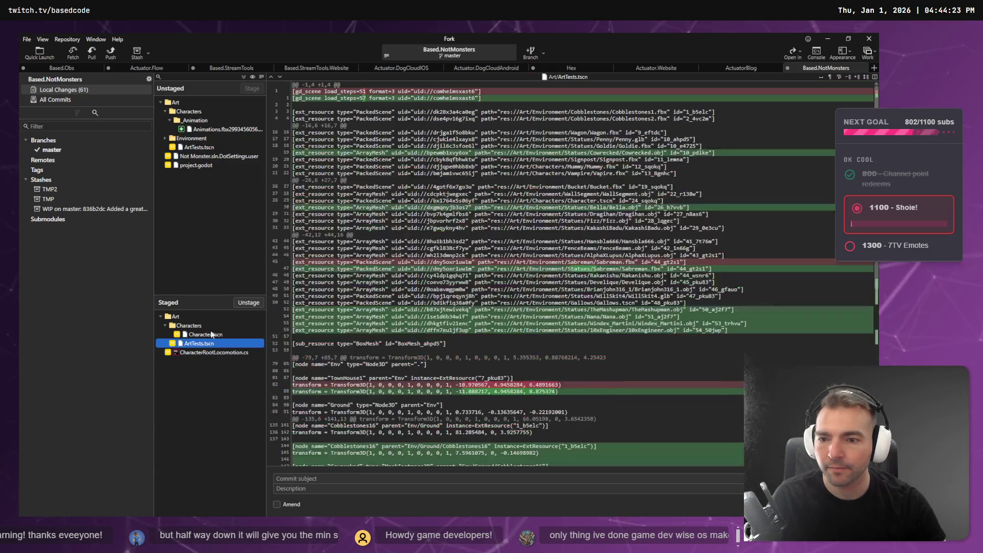
left_click(204, 147)
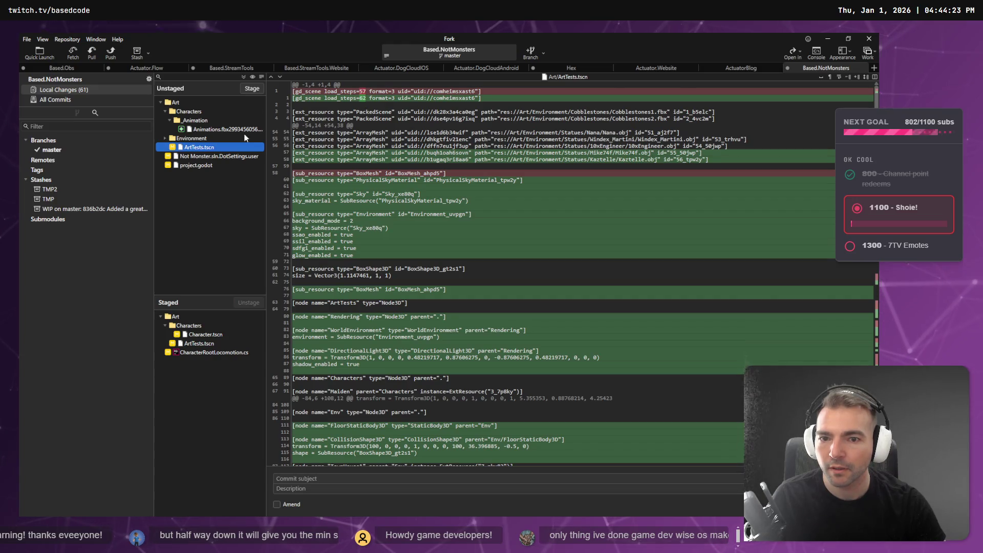
left_click(200, 345)
left_click(249, 302)
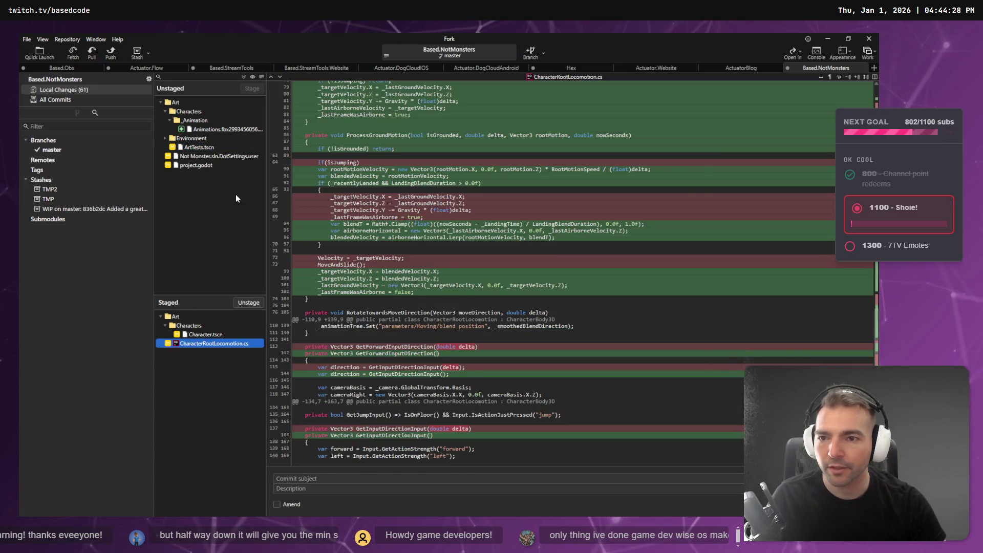
Step: Inspect the temporary Animations .tmp file, stage it briefly, then unstage it again
left_click(207, 156)
left_click(221, 129)
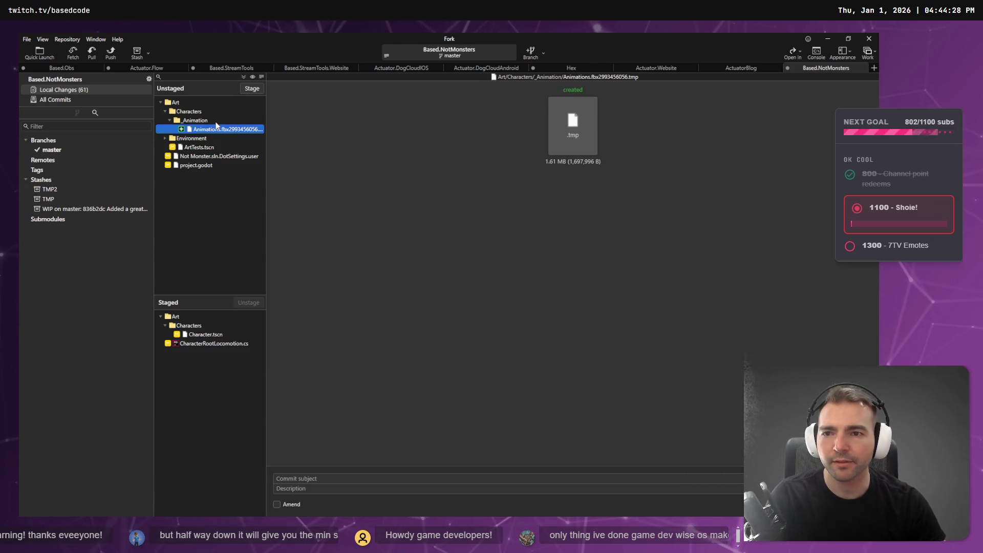
left_click(253, 89)
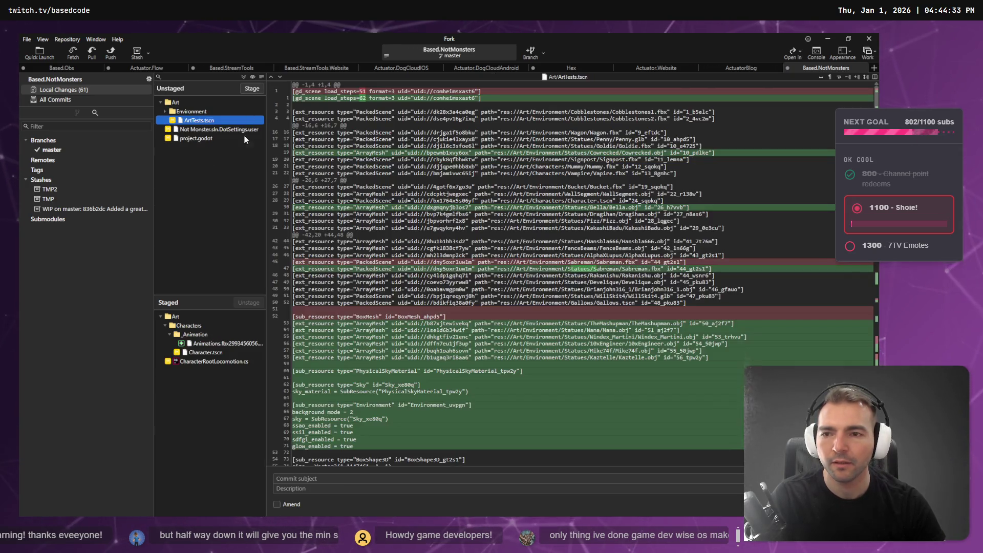
left_click(218, 345)
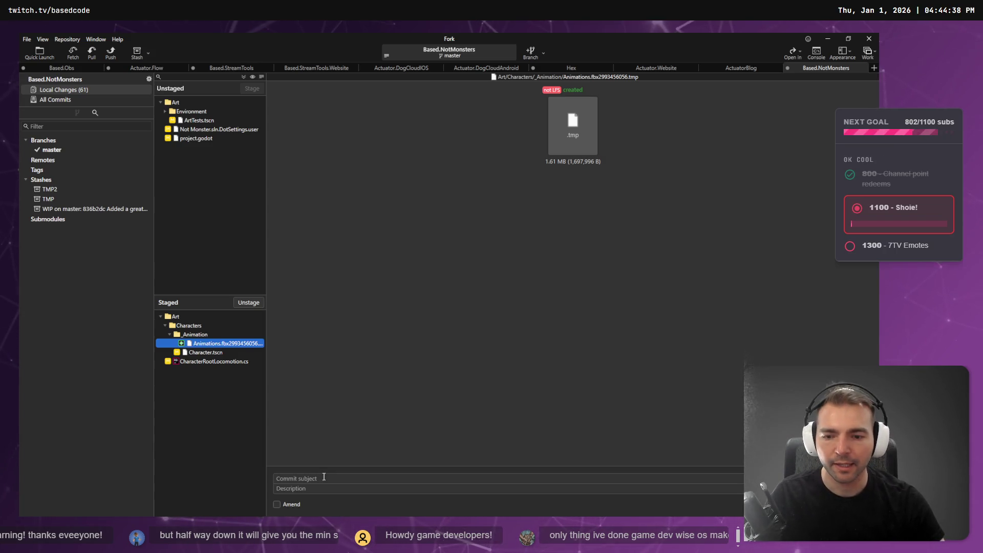
left_click(323, 476)
left_click(221, 348)
left_click(304, 477)
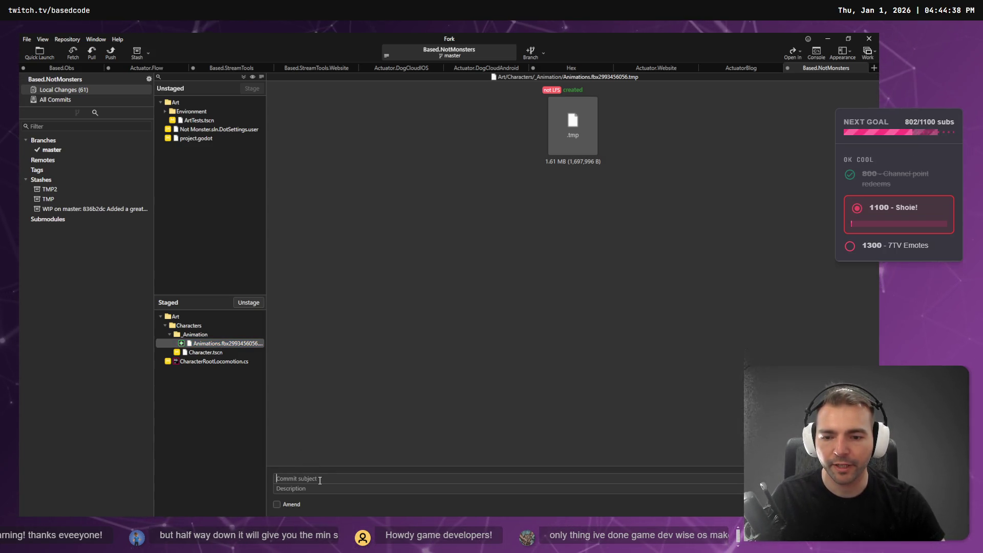
left_click(232, 343)
key("Down")
key("Up")
left_click(248, 302)
Step: Discard the temporary Animations .tmp file and confirm
left_click(217, 129)
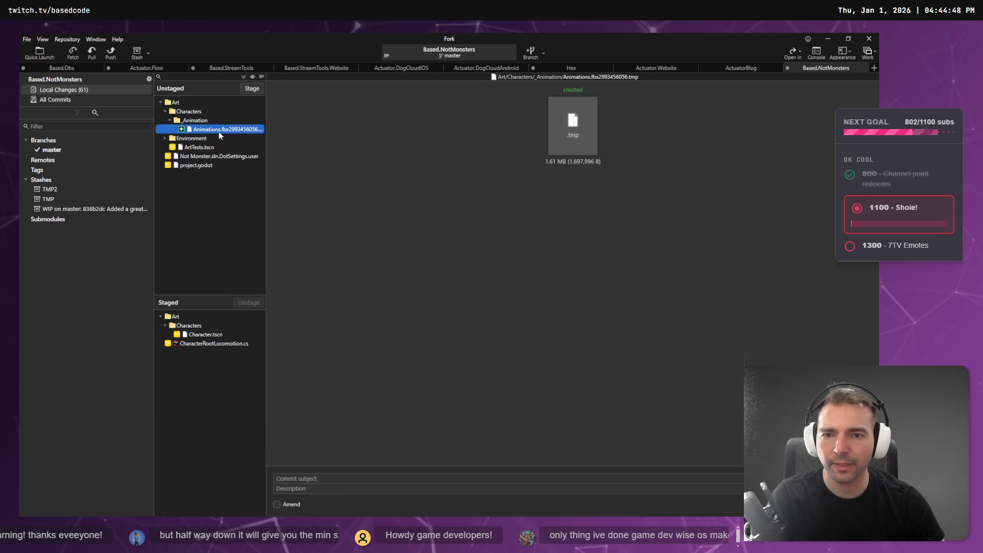
right_click(218, 131)
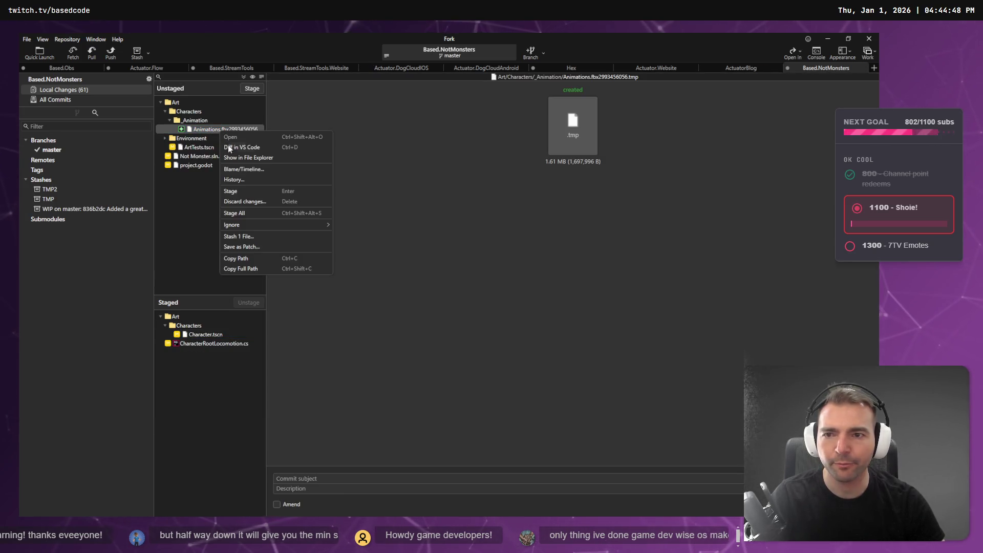
left_click(256, 202)
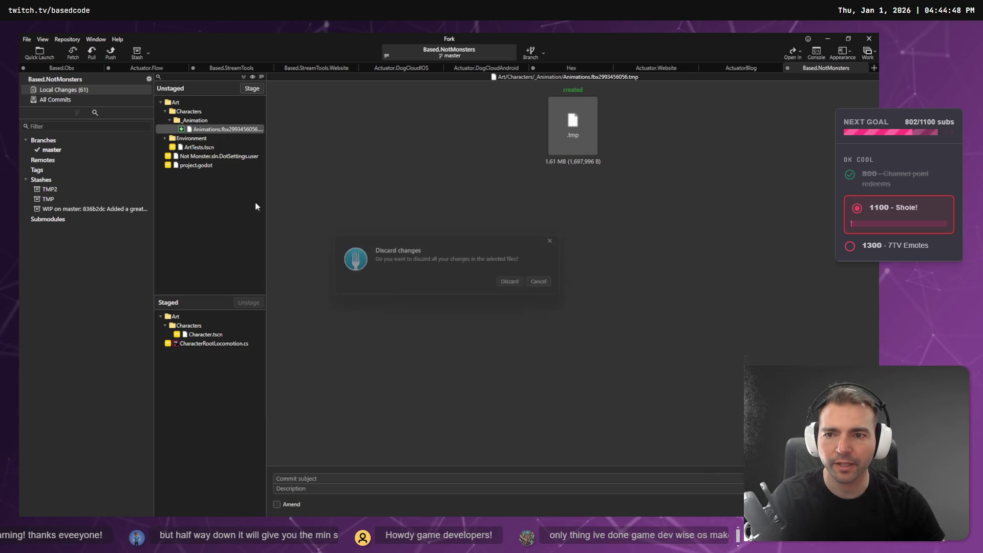
left_click(514, 287)
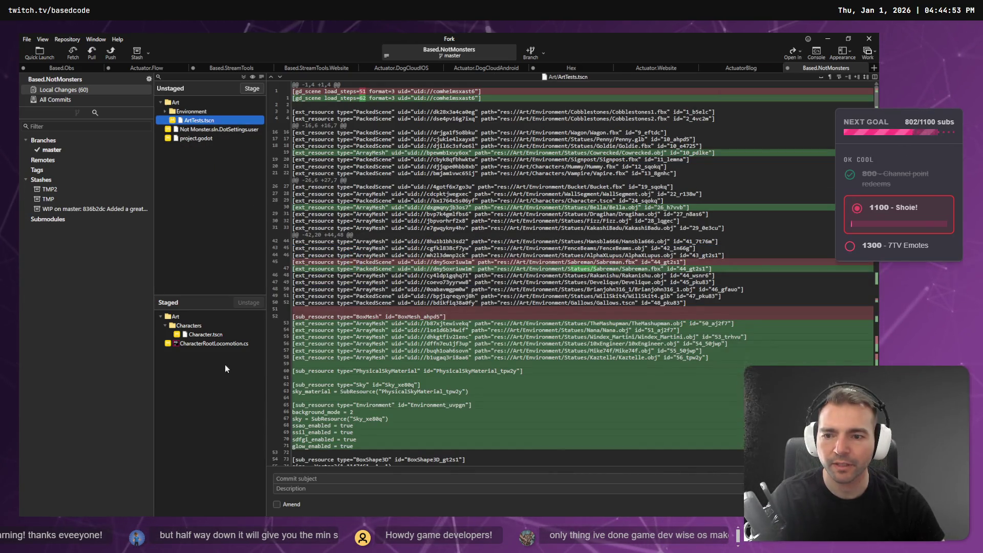
Step: Commit the character files as "Some few final tweaks to initial character movement."
left_click(305, 477)
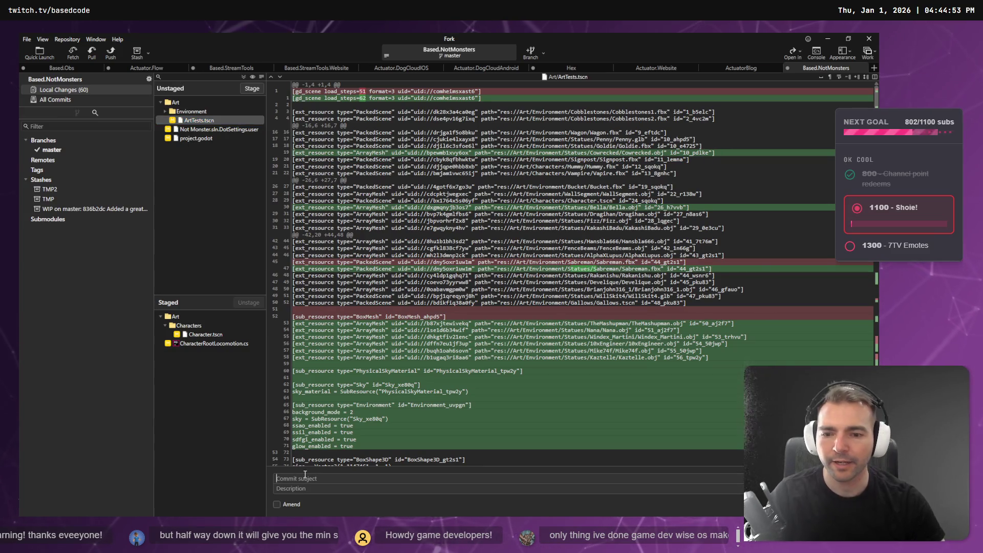
key("super+h")
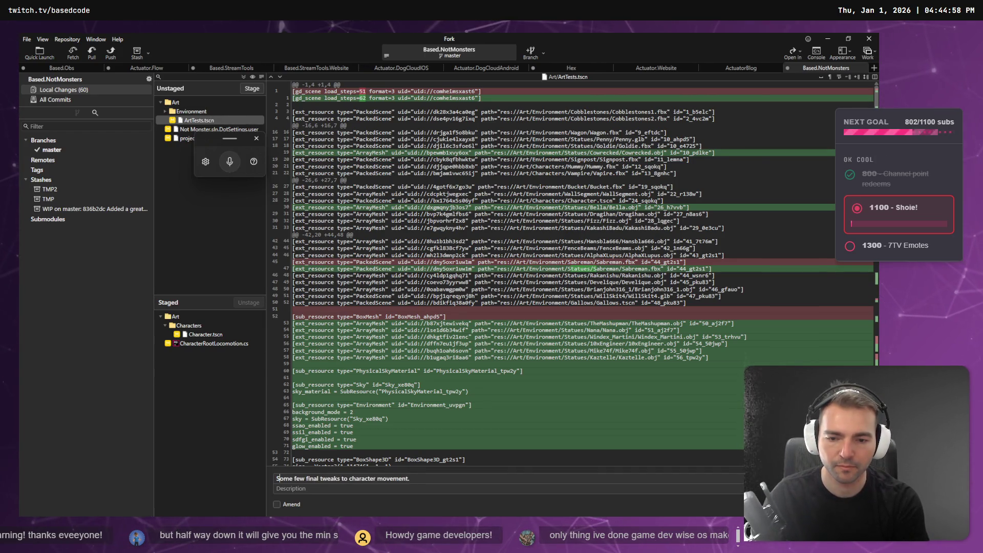
left_click(363, 479)
type("initial character")
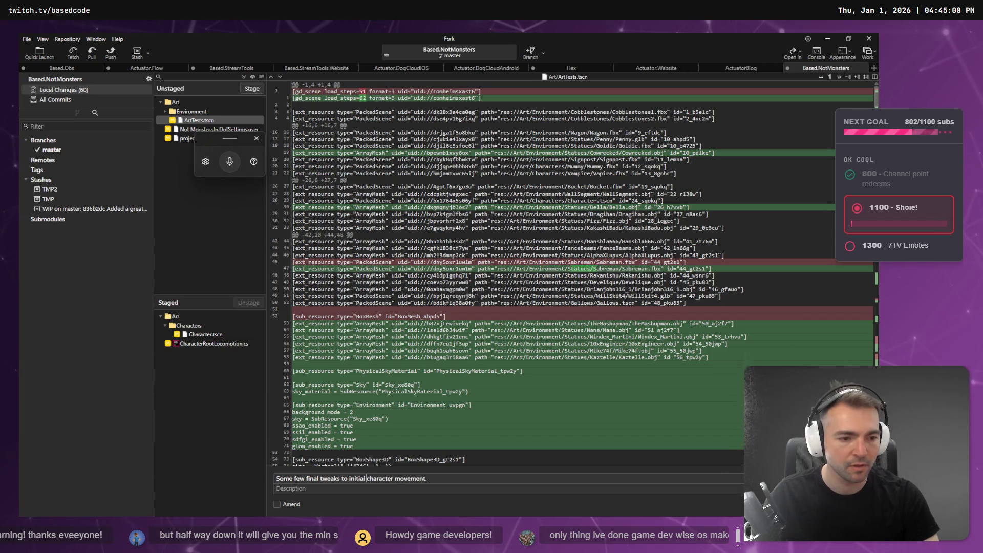
key("ctrl+Return")
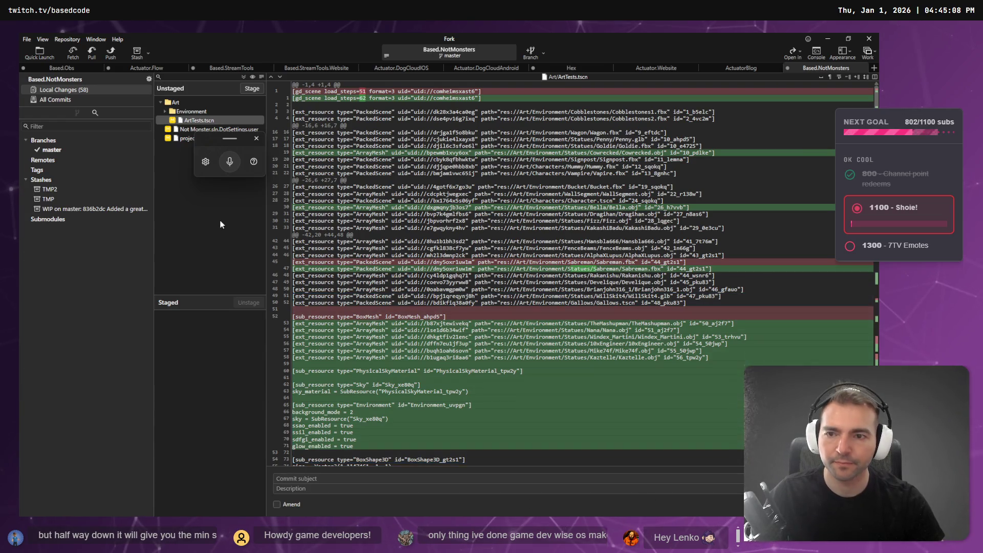
left_click(185, 121)
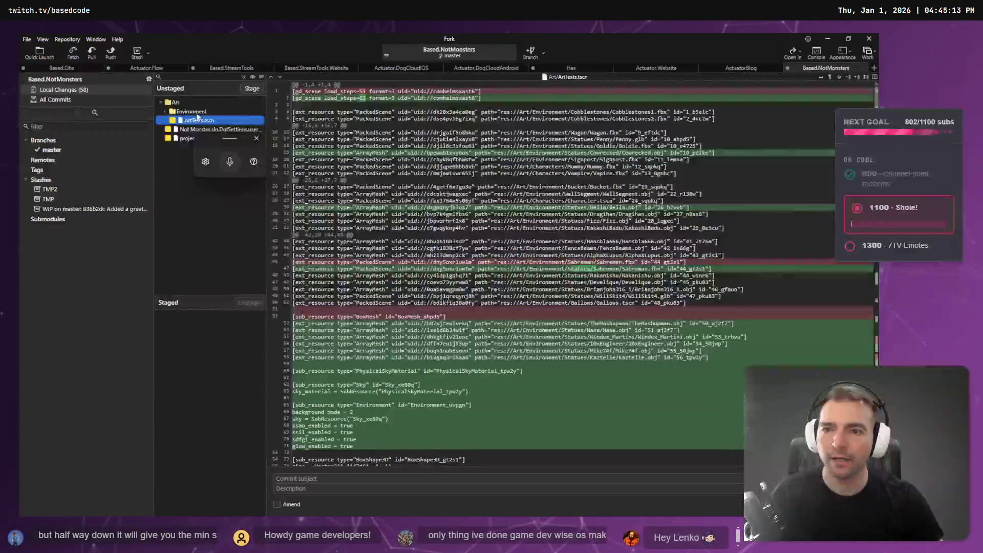
Step: Stage ArtTests.tscn and the Environment folder, reviewing the staged artist folders
left_click(176, 113, "shift")
key("Return")
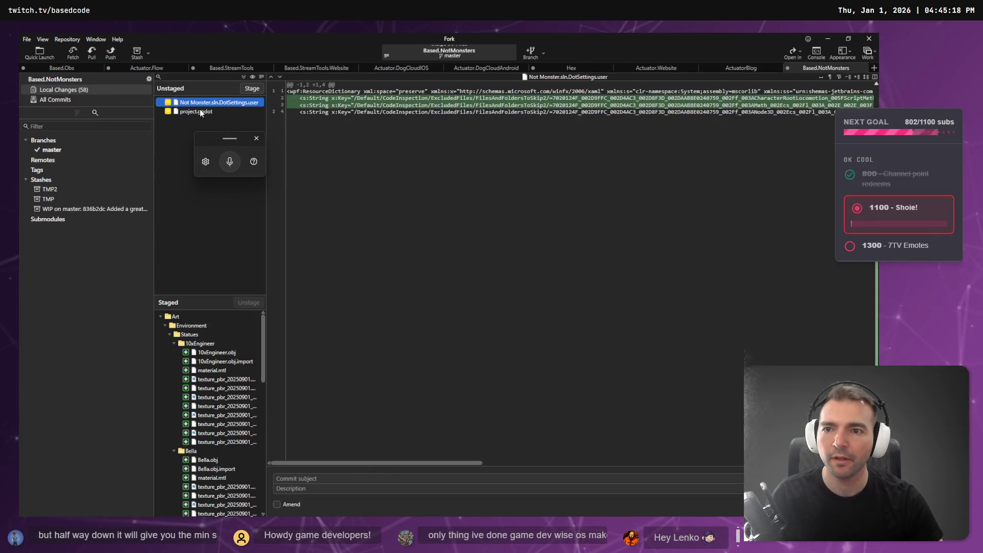
left_click(173, 344)
left_click(174, 355)
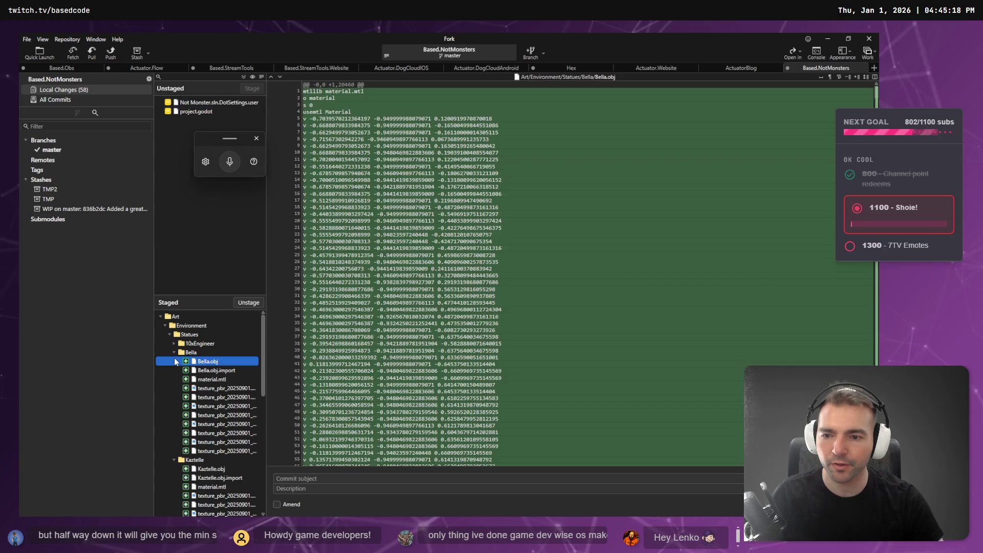
left_click(174, 358)
left_click(174, 361)
left_click(175, 370)
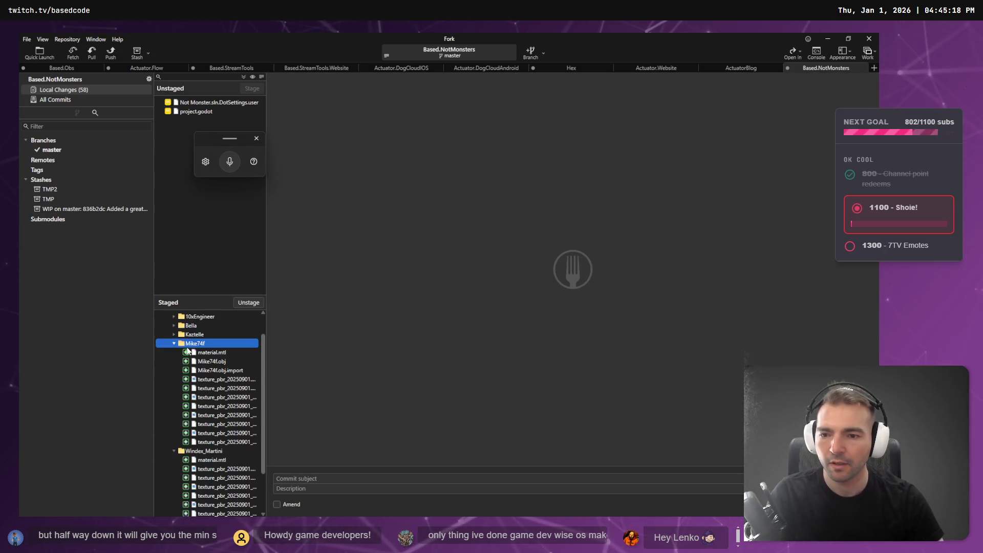
left_click(174, 379)
left_click(174, 379)
left_click(214, 389)
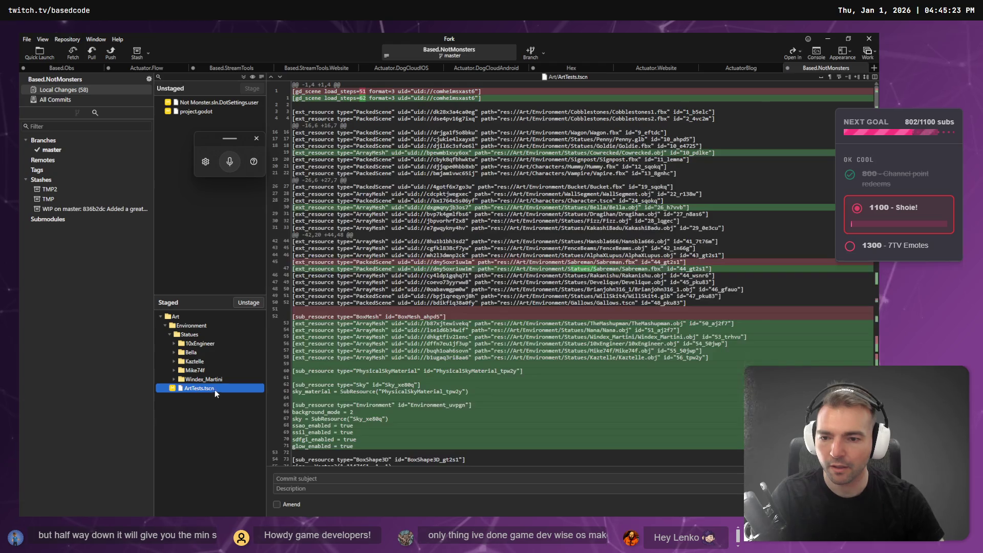
left_click(164, 324)
left_click(163, 323)
Step: Commit the 56 files as "New scene lighting and five additional statues."
left_click(314, 491)
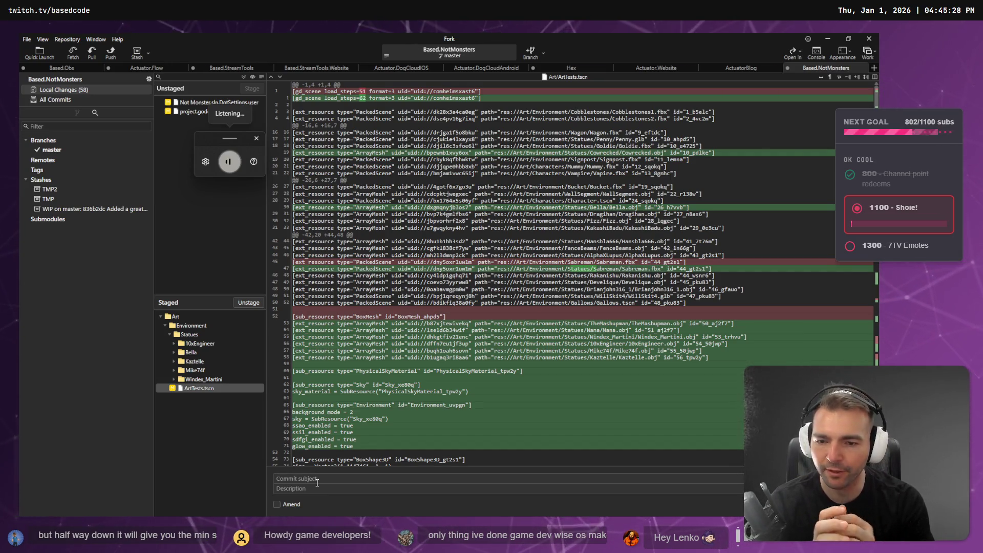
type("five additional statues and scene lighting")
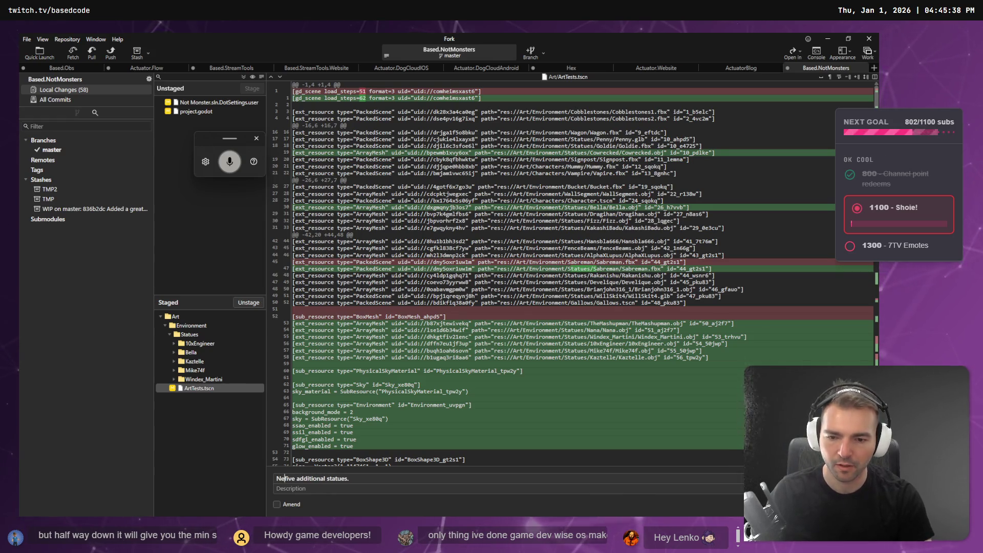
type("and")
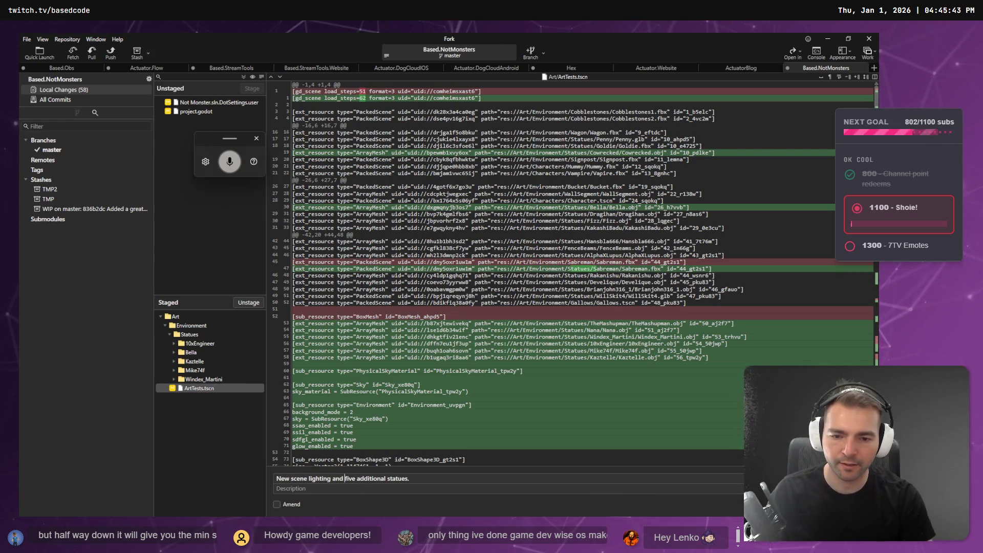
key("ctrl+Return")
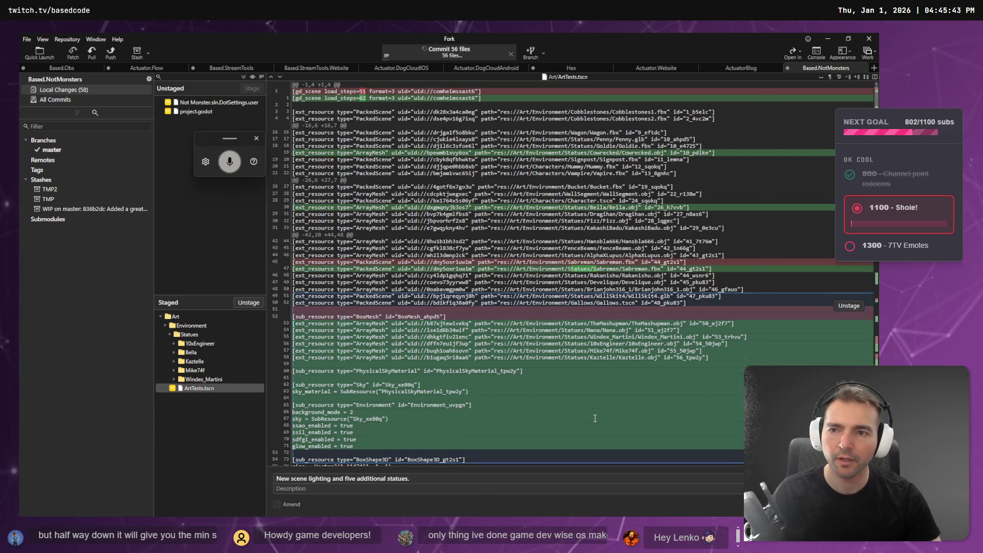
left_click(190, 113)
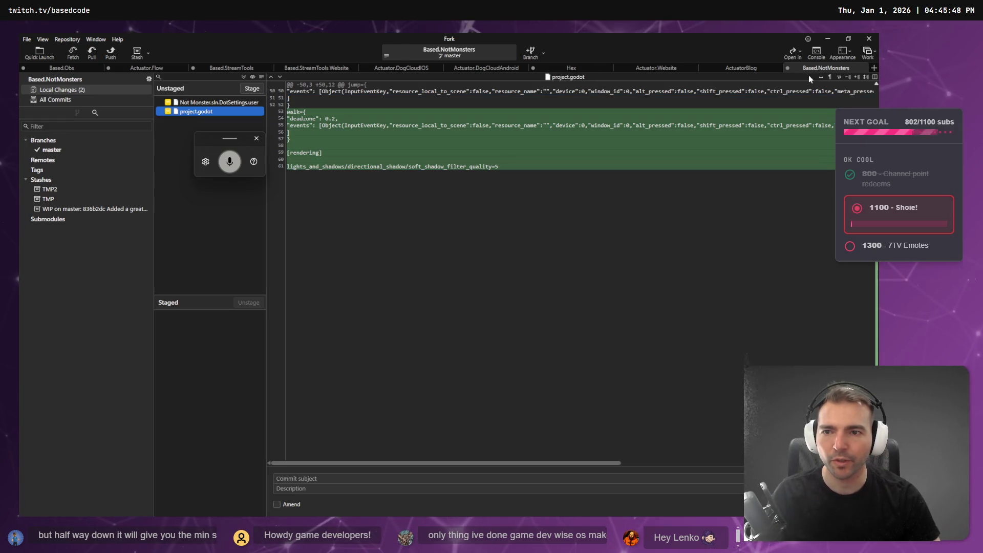
Step: Hide Fork and orbit Godot's viewport around the CityGate model and its wall
left_click(828, 39)
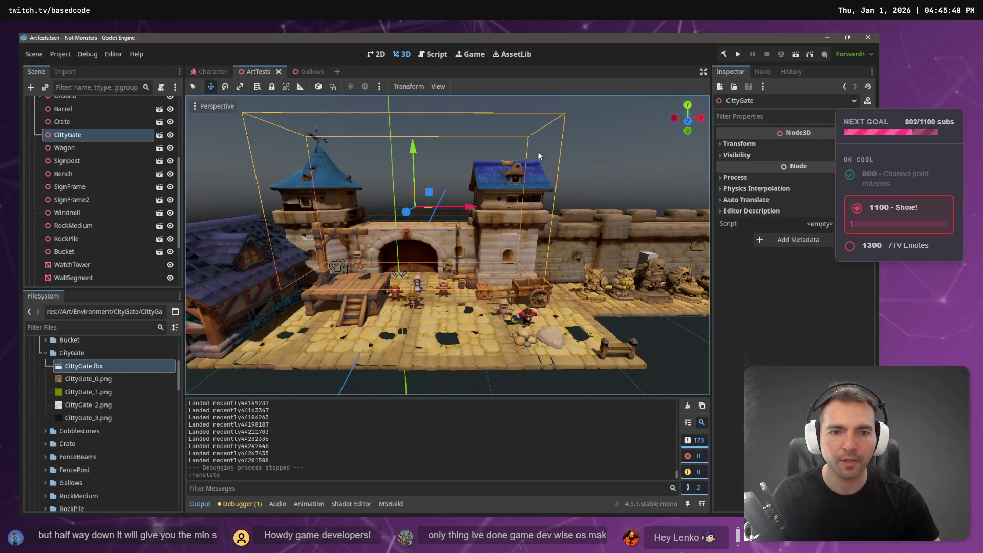
left_click_drag(461, 169, 540, 154)
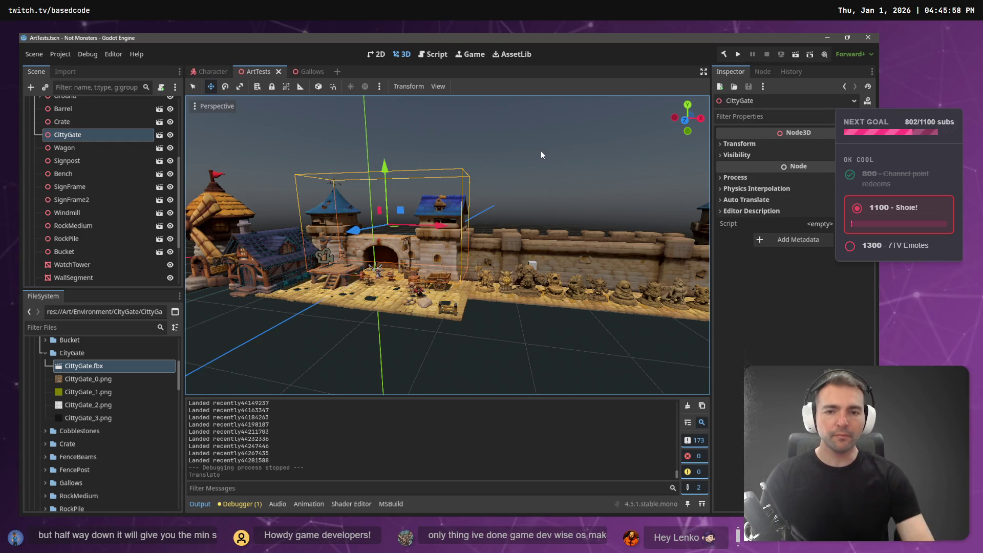
left_click(565, 34)
Step: Open the Art (Environment 2), Art List and Art (Environment 1) chats in background tabs
key("alt+Tab")
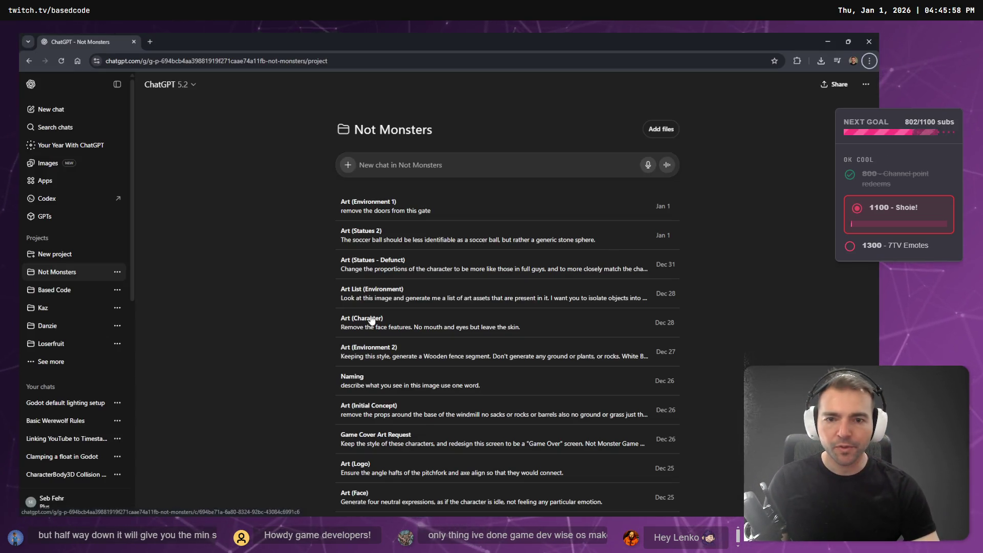
middle_click(385, 356)
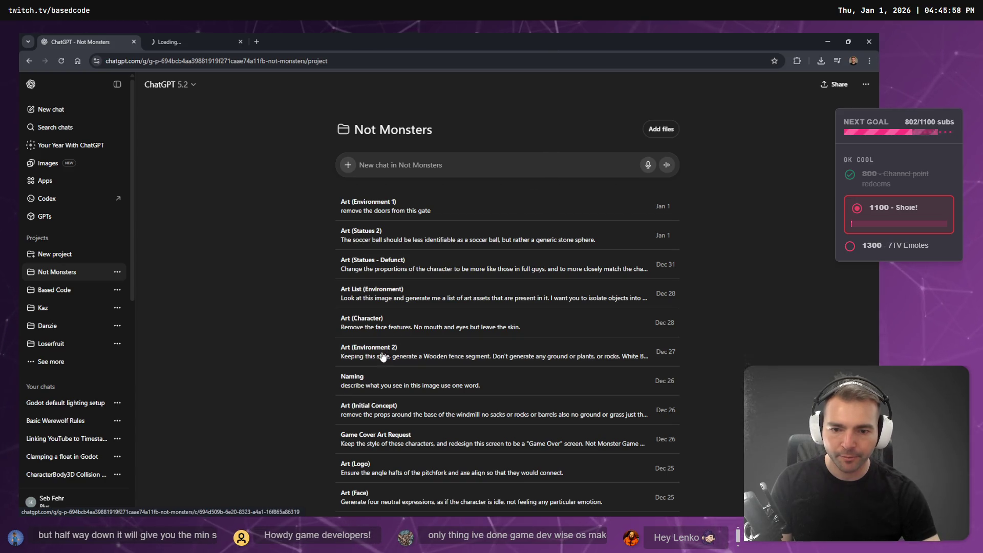
scroll(394, 410, "down", 1)
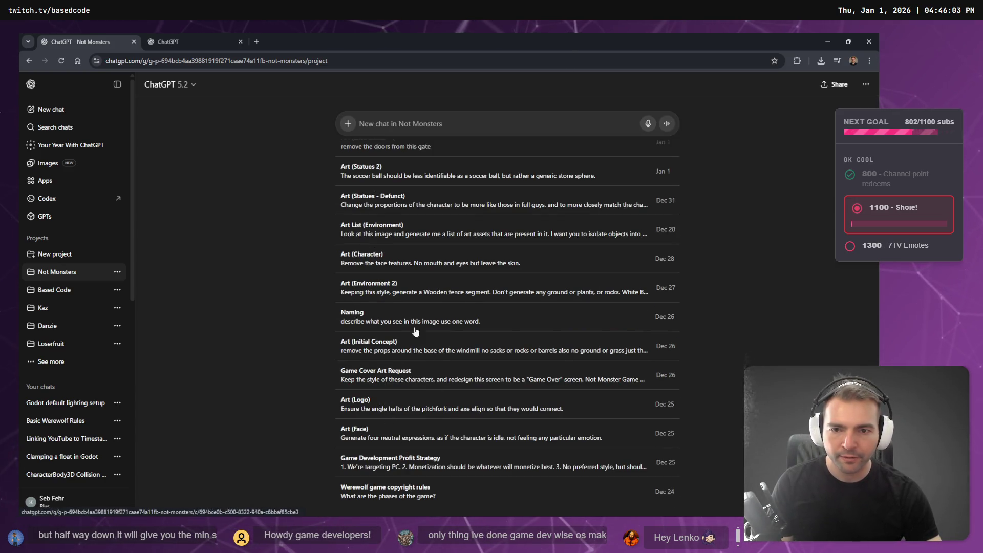
middle_click(381, 233)
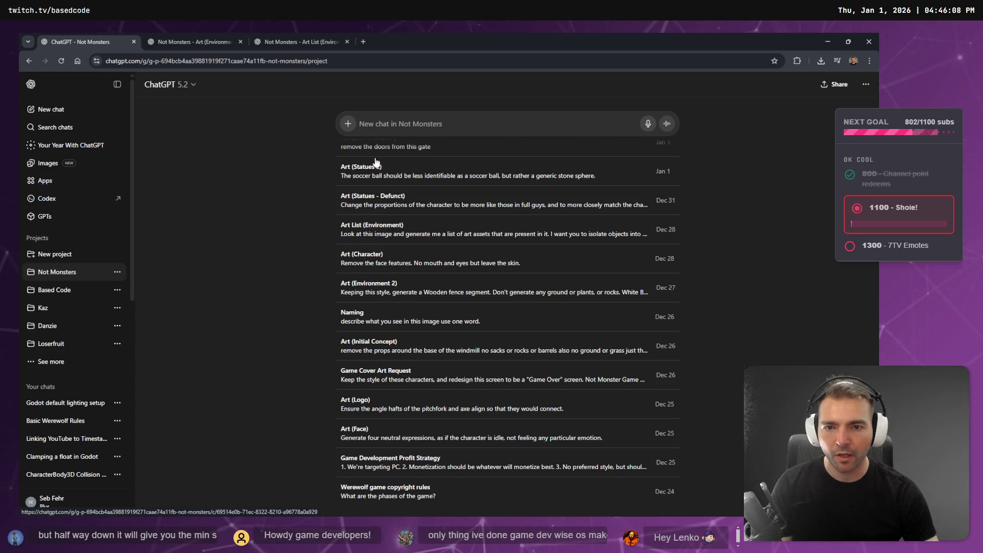
scroll(389, 174, "up", 2)
middle_click(375, 208)
Step: Flip through the new tabs to the stone gate chat and enlarge the doorless gate image
left_click(195, 42)
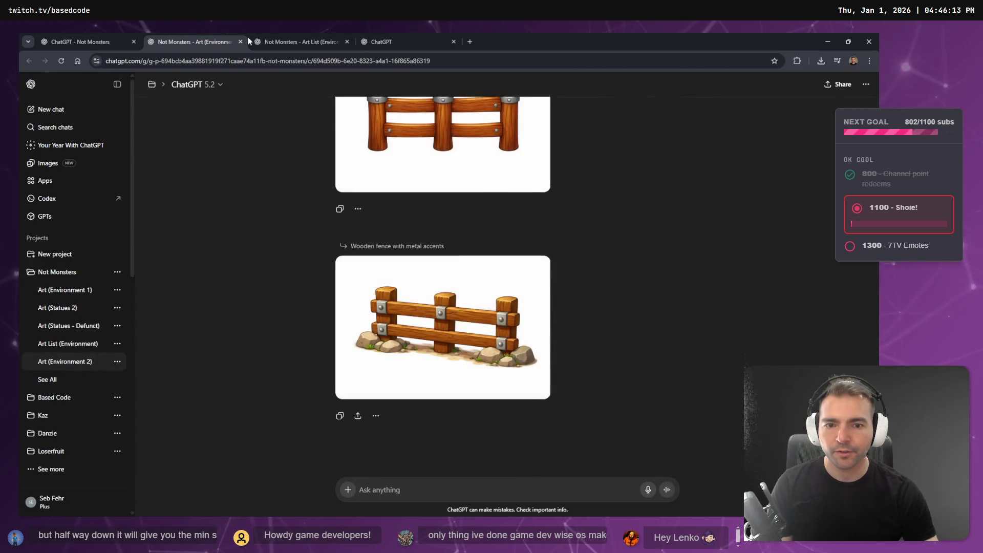
left_click(265, 37)
left_click(370, 37)
left_click(303, 41)
left_click(193, 39)
scroll(542, 352, "down", 20)
scroll(437, 300, "down", 5)
scroll(436, 300, "up", 8)
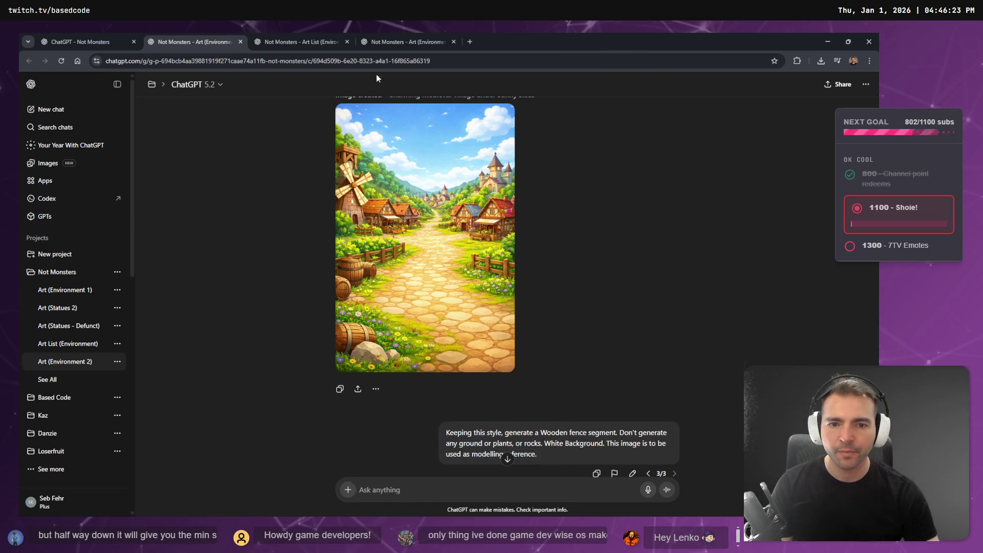
left_click(302, 42)
left_click(408, 41)
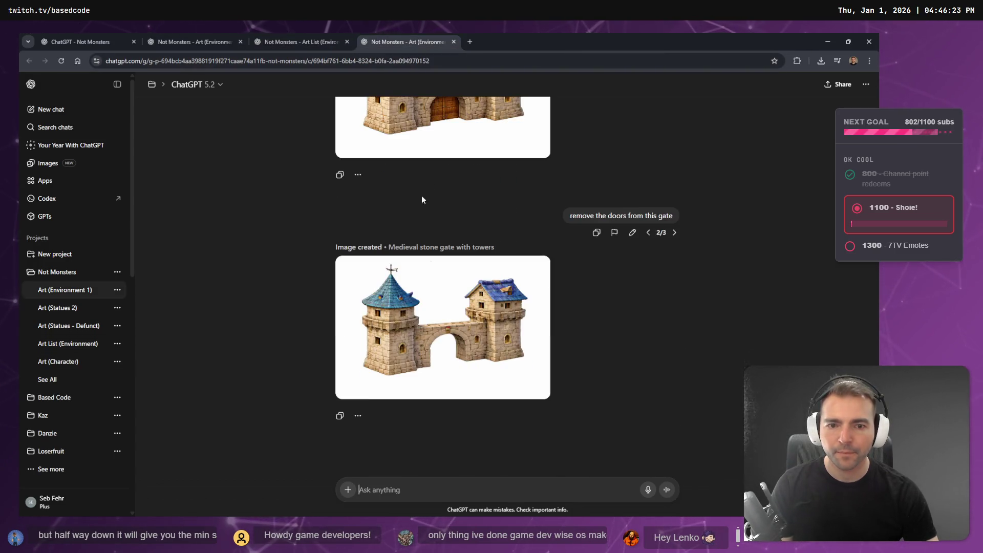
left_click(453, 324)
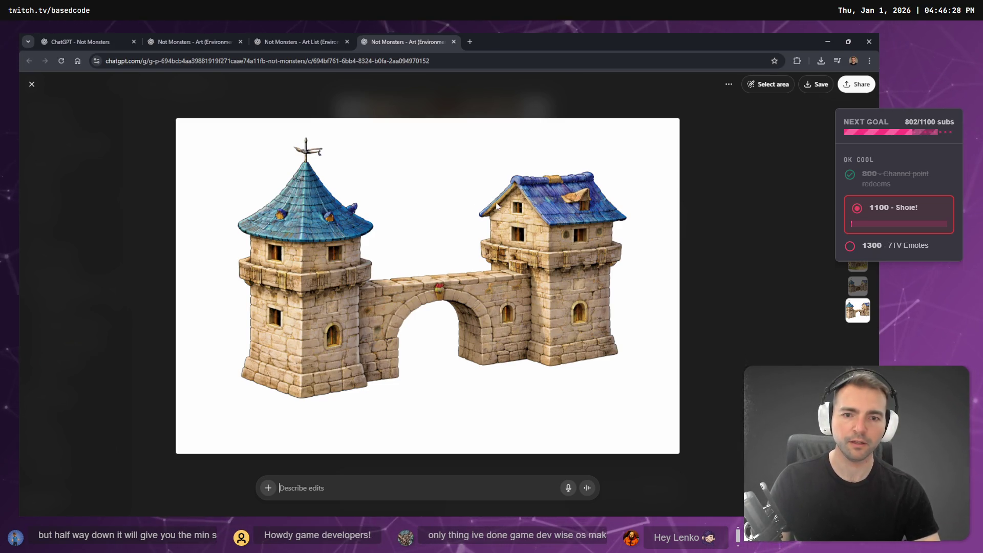
Step: Ask ChatGPT: "In the same style as this generate the next section of city wall."
key("Escape")
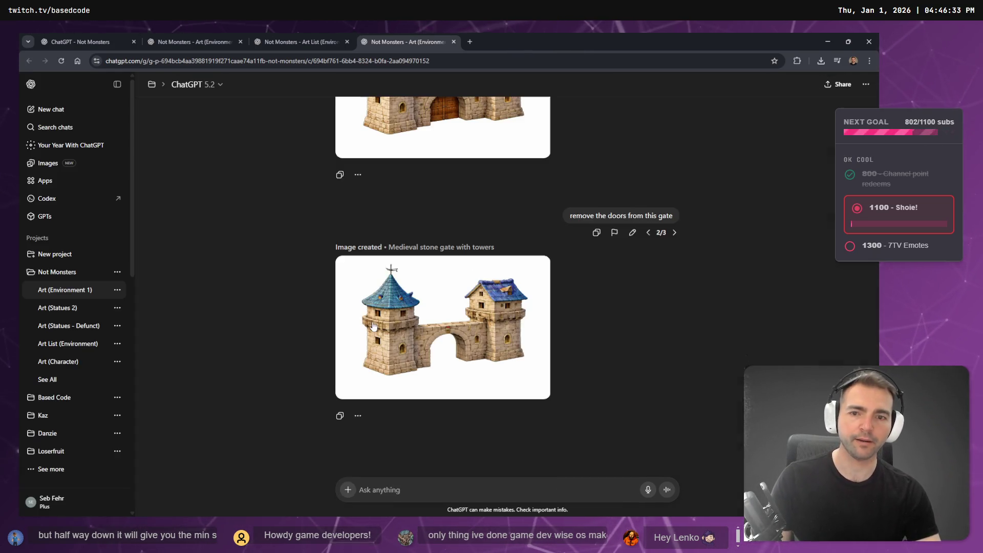
key("super+h")
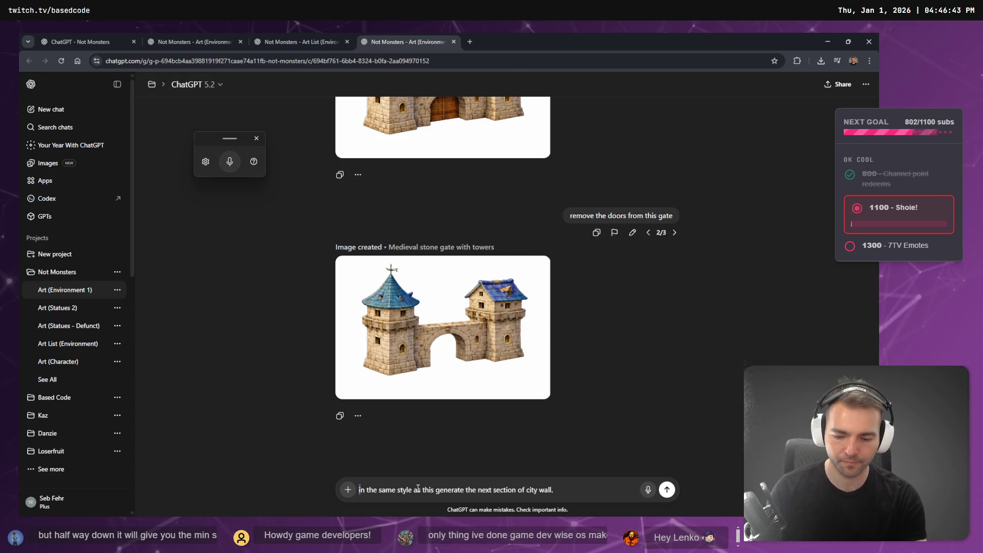
key("Return")
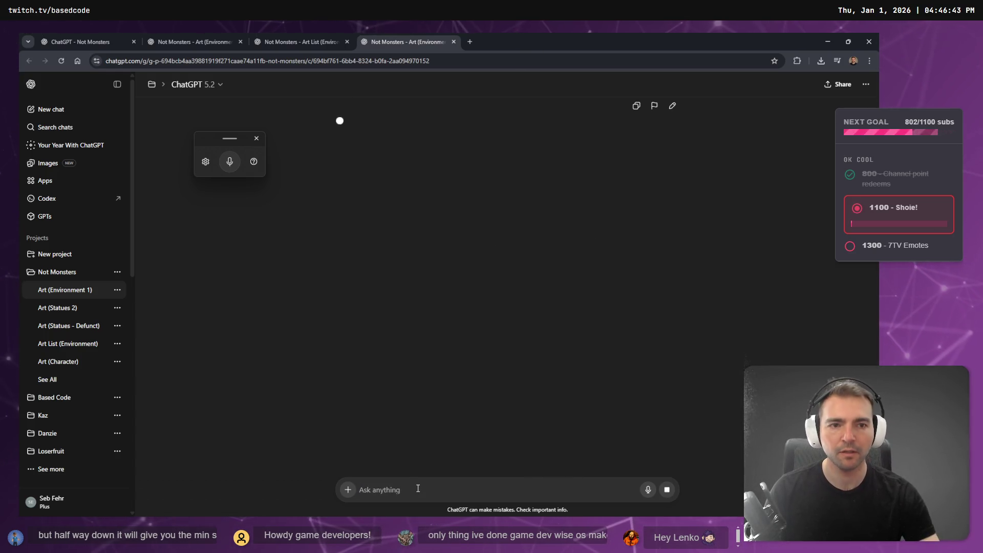
Step: Compare versions 1/2 and 2/2 of the earlier cottage prompt, ending on the latest
scroll(275, 411, "up", 15)
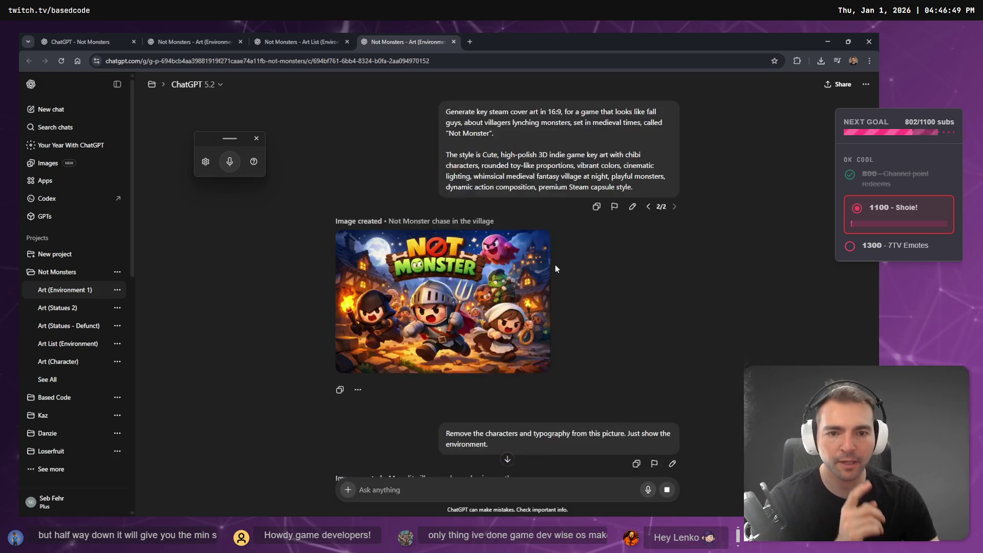
scroll(555, 266, "down", 5)
scroll(553, 277, "down", 5)
scroll(553, 276, "up", 12)
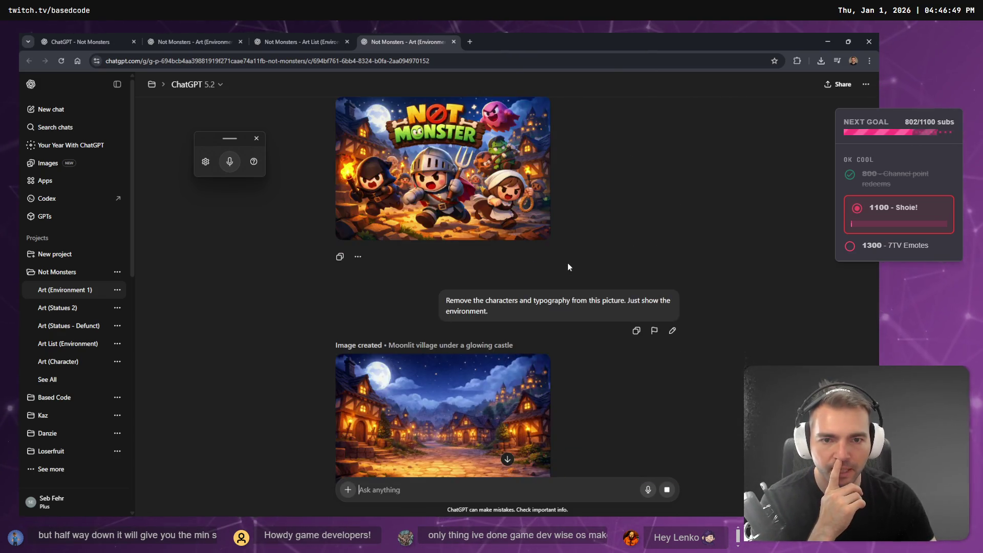
scroll(554, 281, "down", 4)
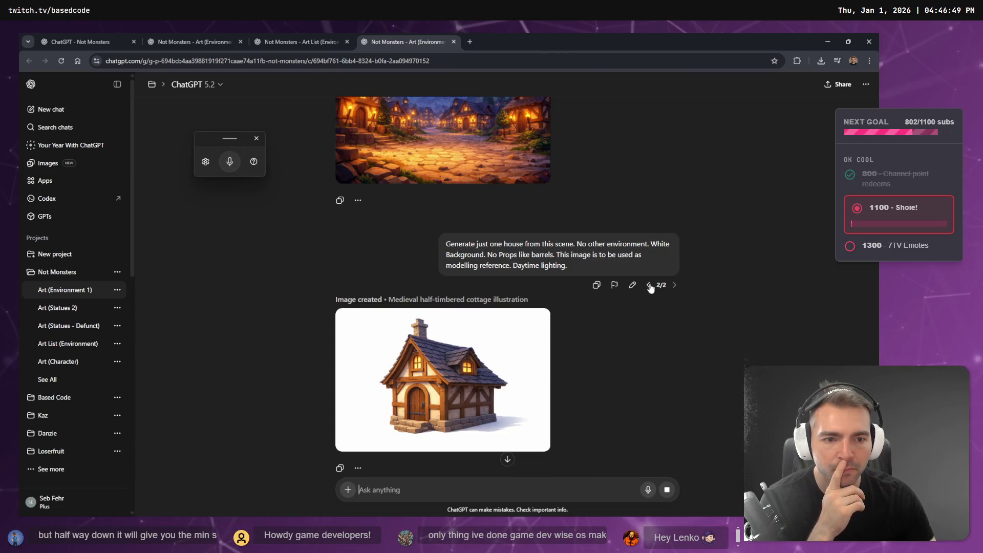
left_click(649, 285)
scroll(538, 288, "down", 4)
scroll(678, 335, "up", 4)
left_click(675, 327)
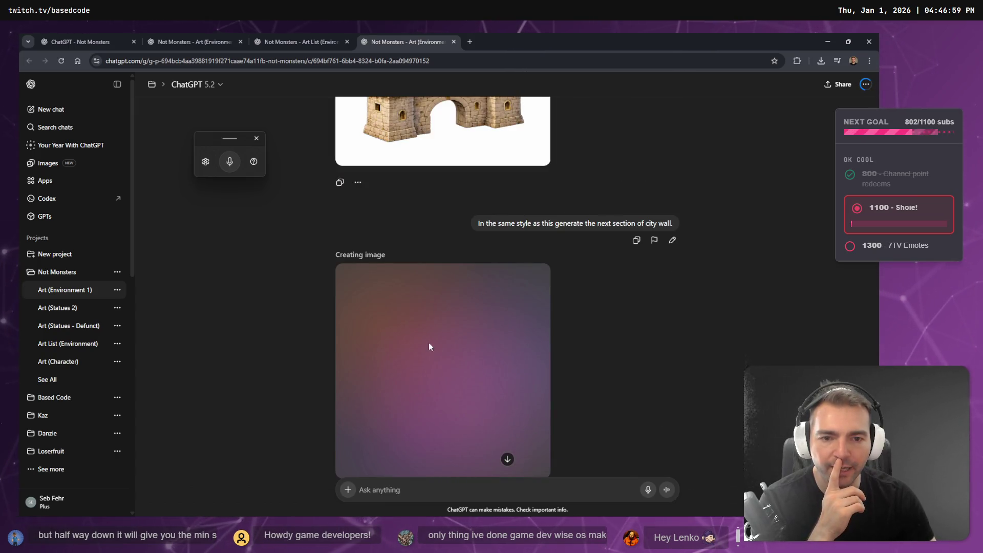
Step: Take a closer look at the stone gate image, then close it
scroll(511, 263, "up", 15)
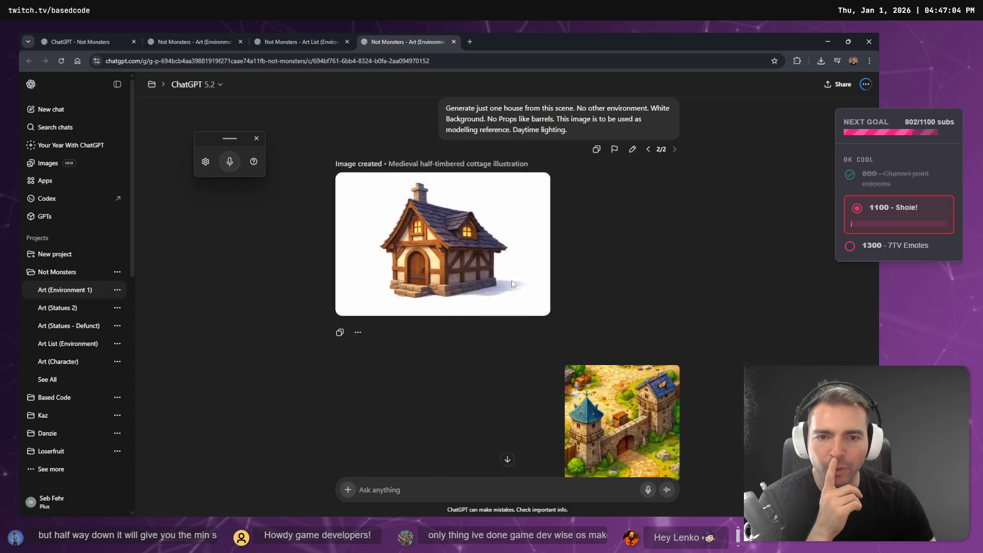
scroll(573, 287, "down", 10)
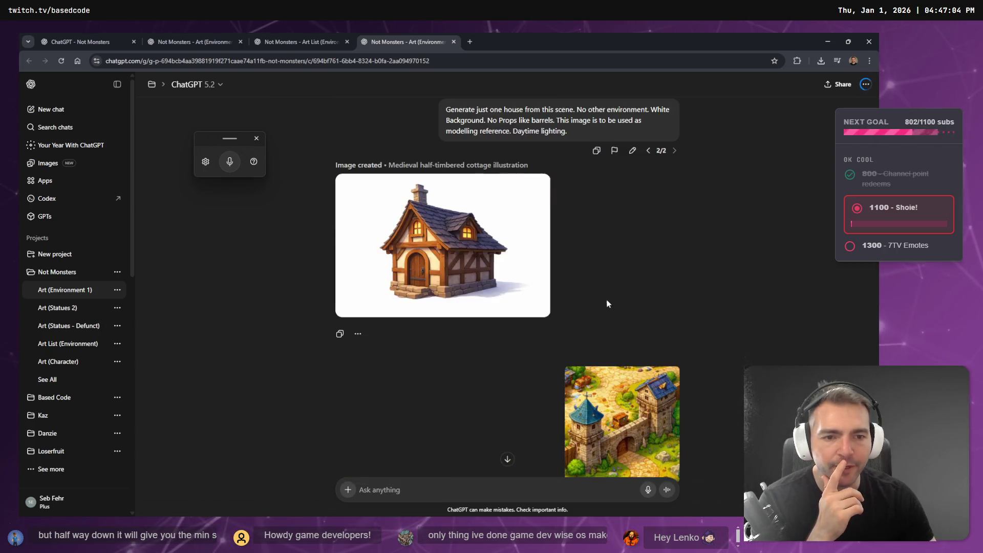
scroll(631, 375, "down", 2)
left_click(625, 340)
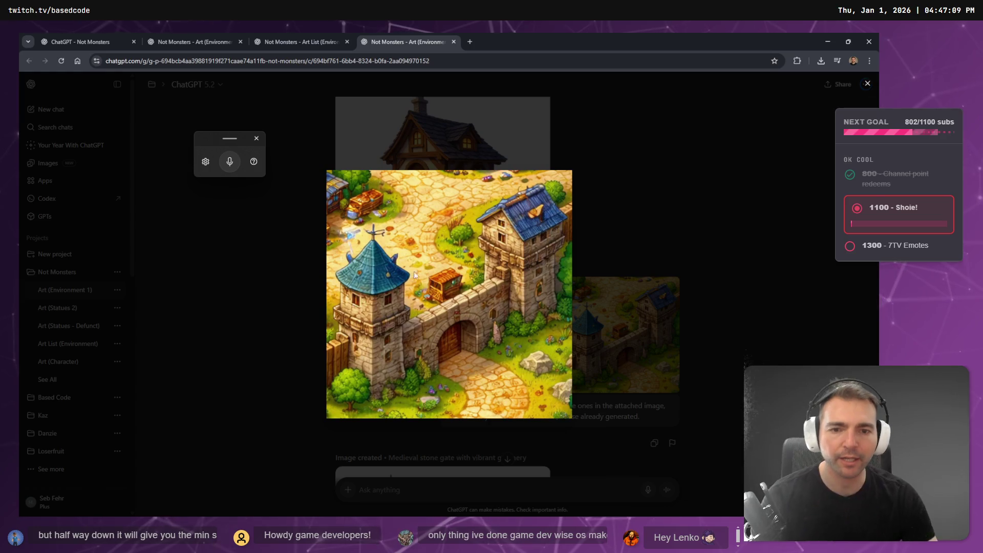
key("Escape")
Step: Check the Art List and Art (Environment 2) tabs, then open the Not Monsters full chat list
left_click(299, 42)
scroll(607, 206, "up", 20)
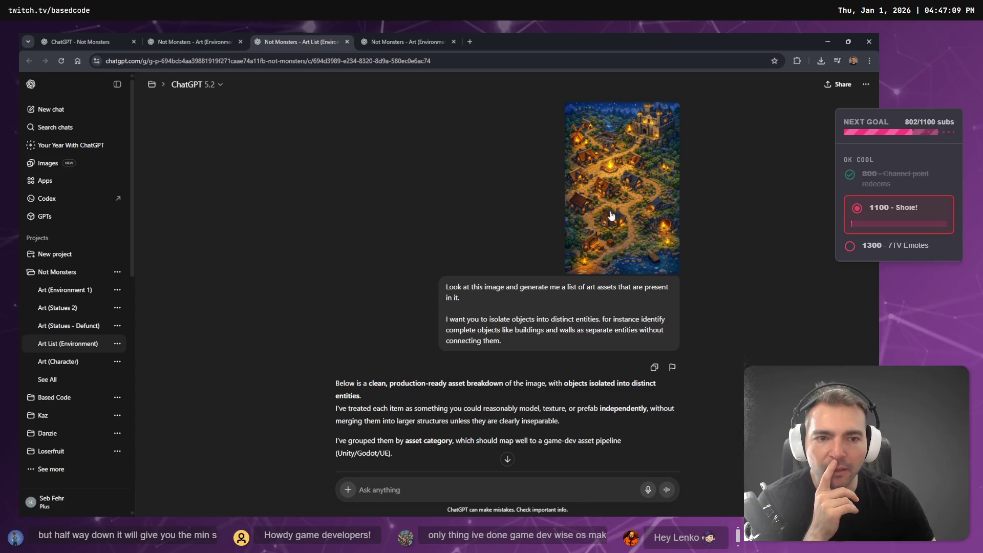
key("ctrl+shift+Tab")
scroll(546, 309, "up", 10)
scroll(625, 316, "down", 4)
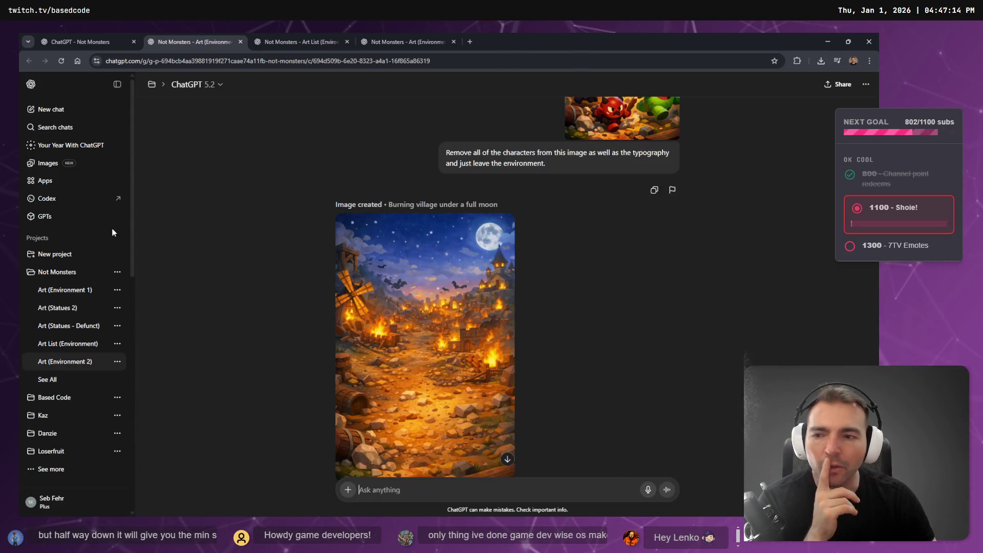
left_click(41, 379)
Step: Scroll through the Not Monsters chat history and back up
scroll(67, 358, "down", 8)
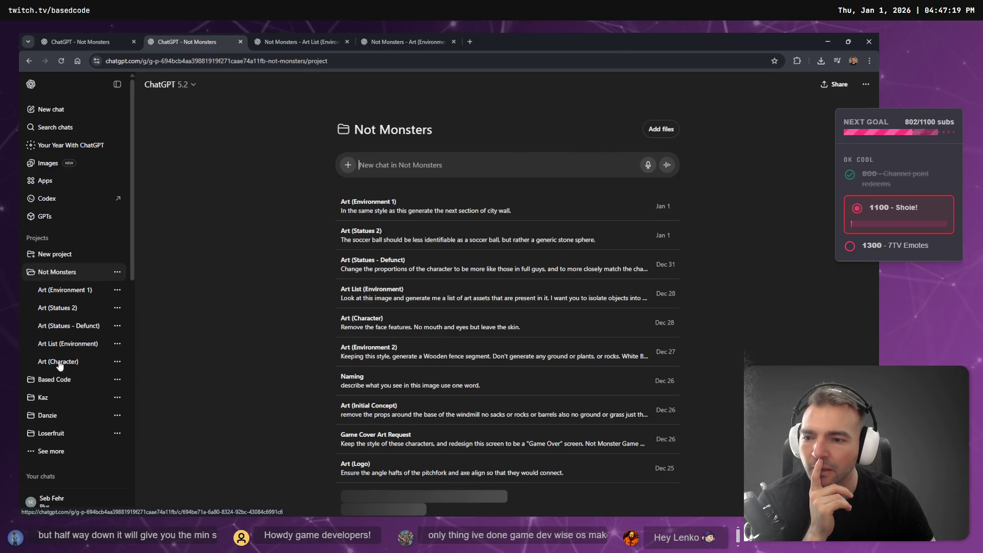
scroll(72, 225, "down", 3)
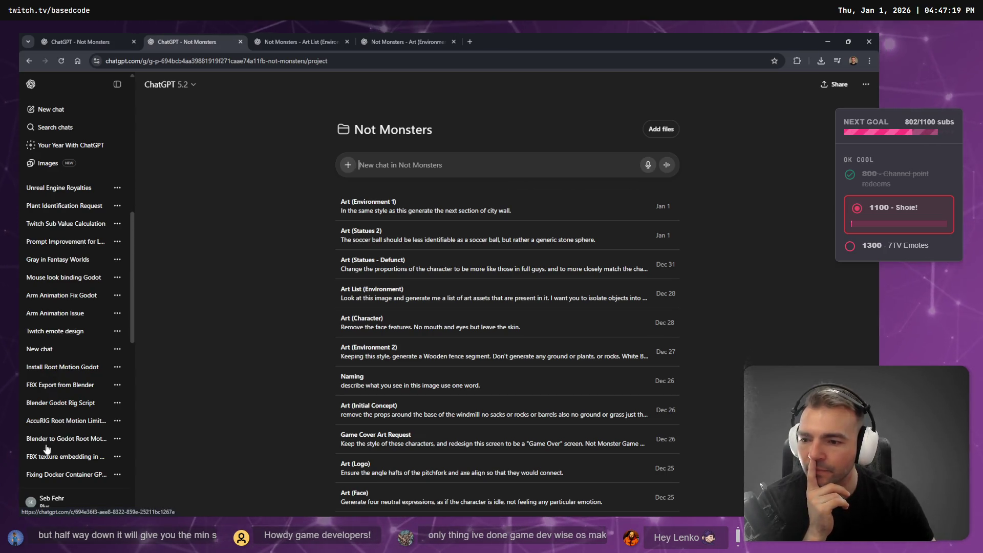
scroll(61, 256, "down", 3)
scroll(70, 292, "down", 3)
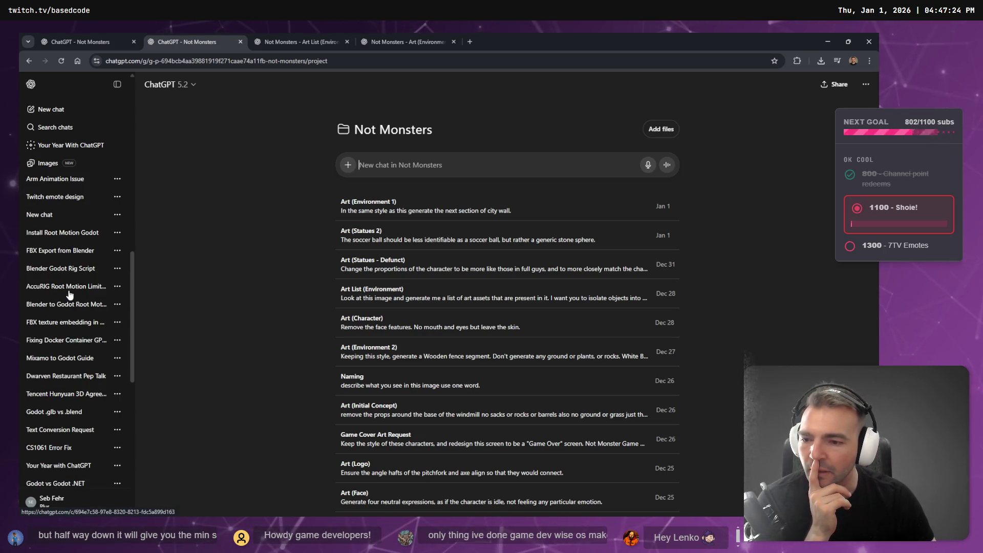
scroll(70, 292, "down", 3)
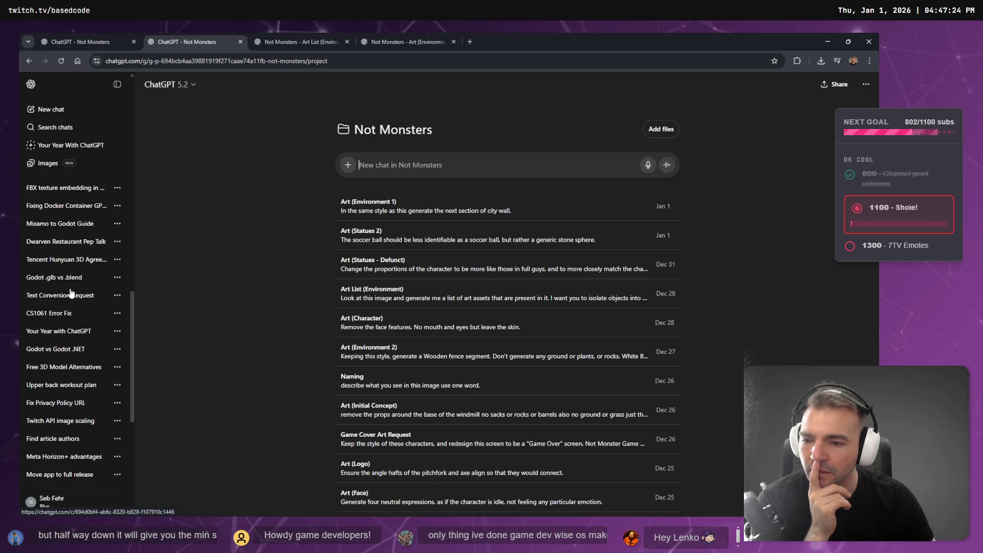
scroll(71, 293, "down", 2)
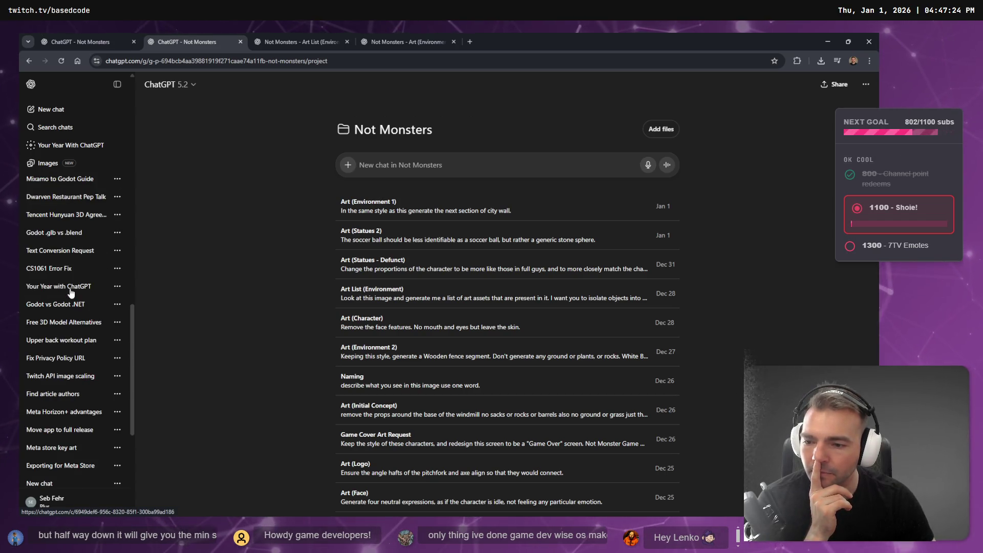
scroll(71, 292, "down", 2)
scroll(70, 293, "down", 2)
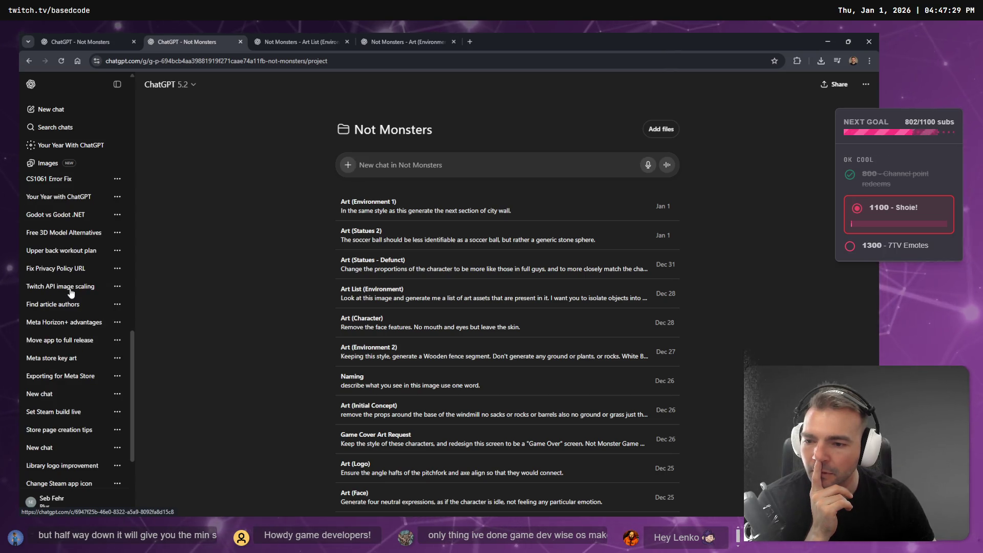
scroll(71, 292, "down", 2)
scroll(71, 301, "down", 2)
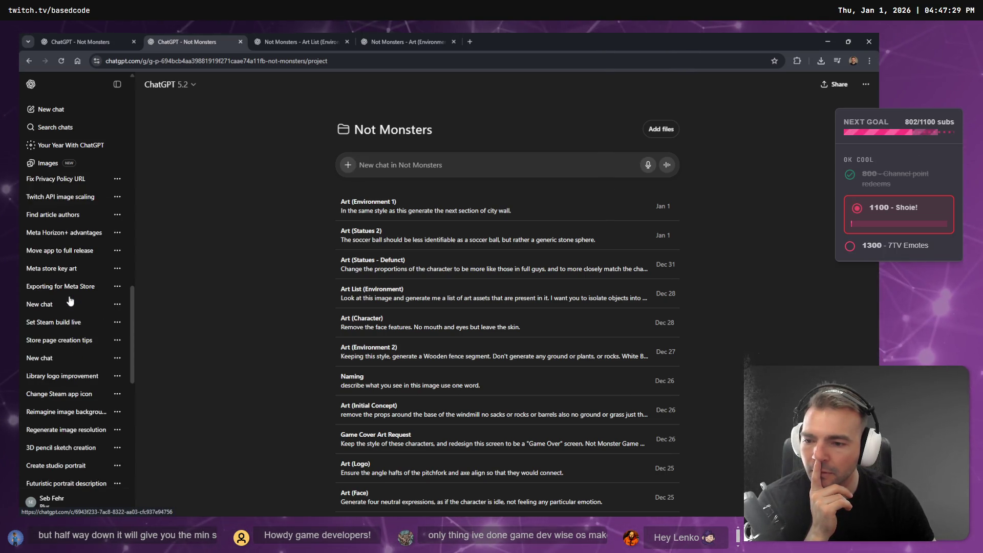
scroll(72, 417, "up", 2)
scroll(57, 286, "up", 2)
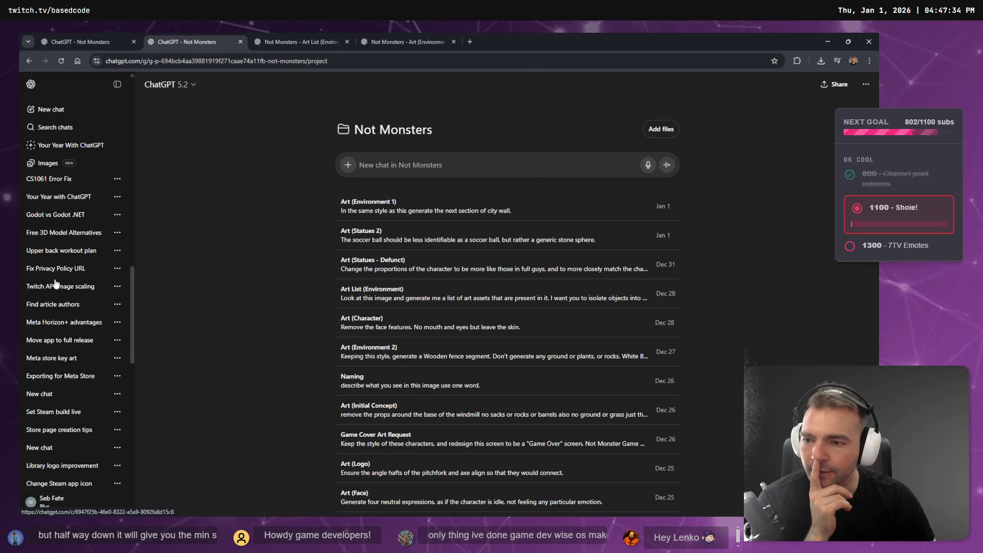
scroll(78, 304, "up", 2)
scroll(69, 276, "up", 2)
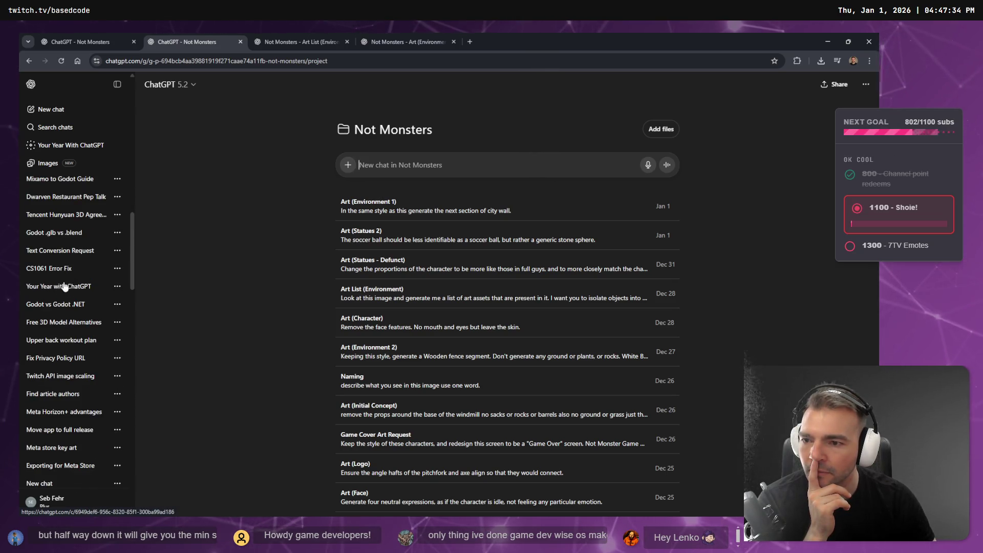
scroll(67, 284, "up", 2)
scroll(62, 306, "up", 10)
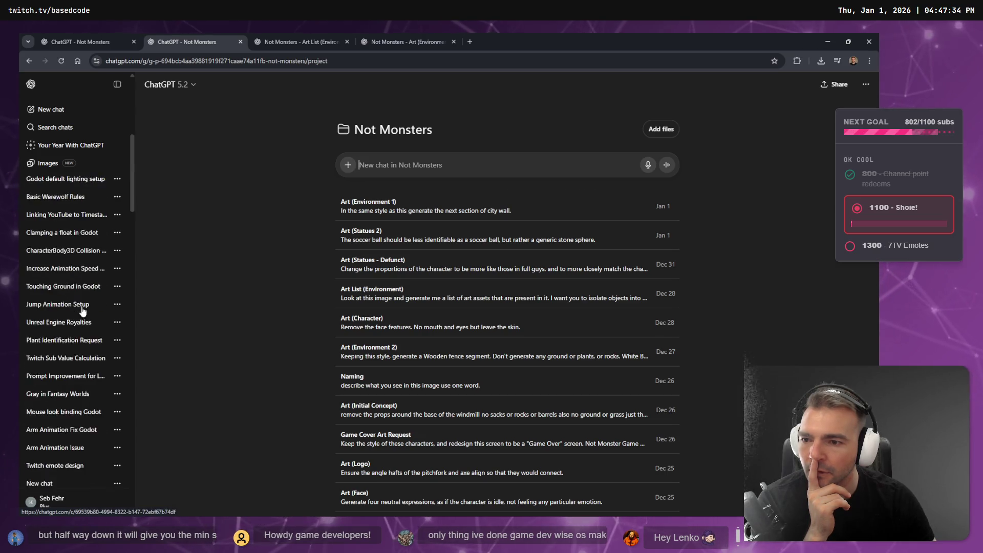
Step: Enlarge and close the night village reference image in the Art List chat
left_click(290, 39)
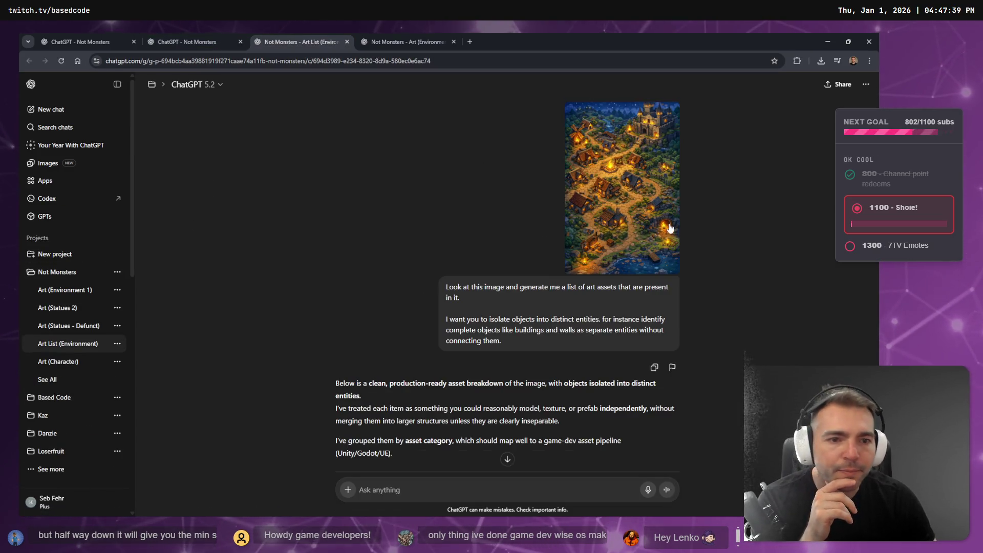
left_click(648, 218)
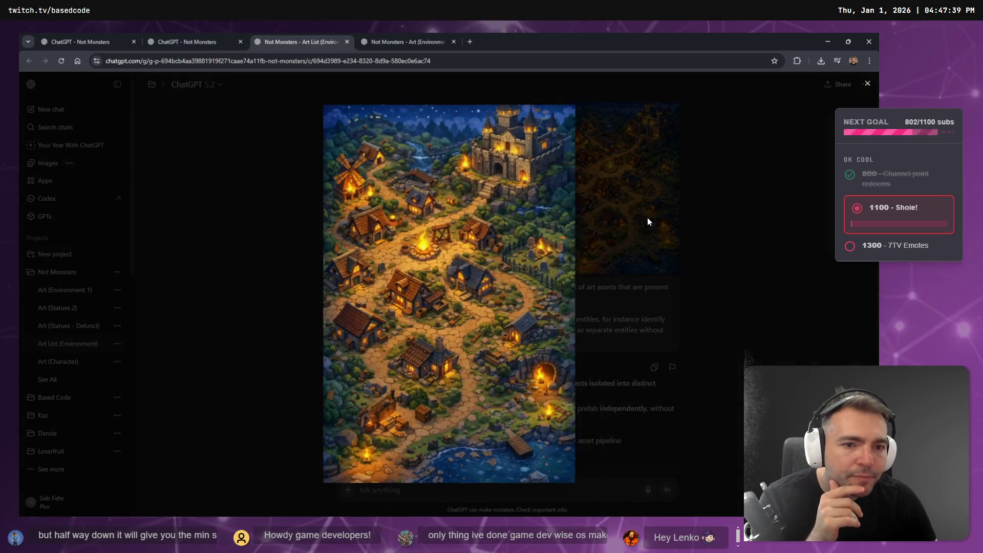
left_click(267, 281)
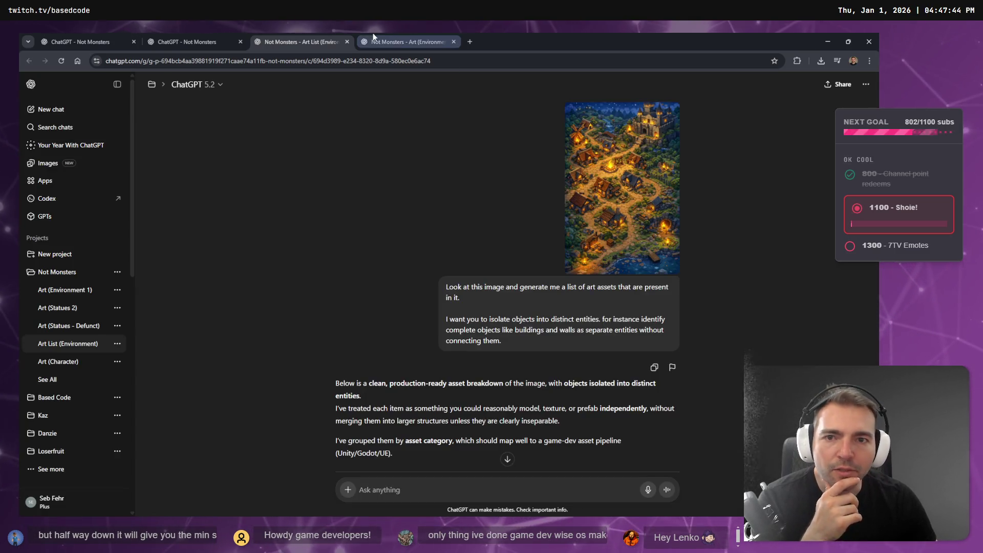
Step: Start a new empty chat from the Art (Environment 1) tab
left_click(405, 42)
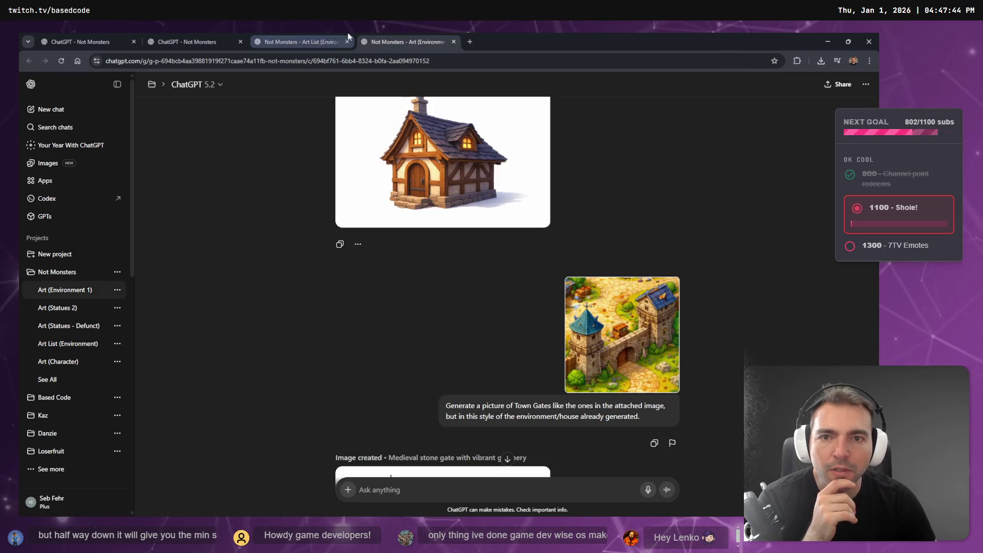
scroll(506, 318, "up", 5)
scroll(506, 317, "up", 3)
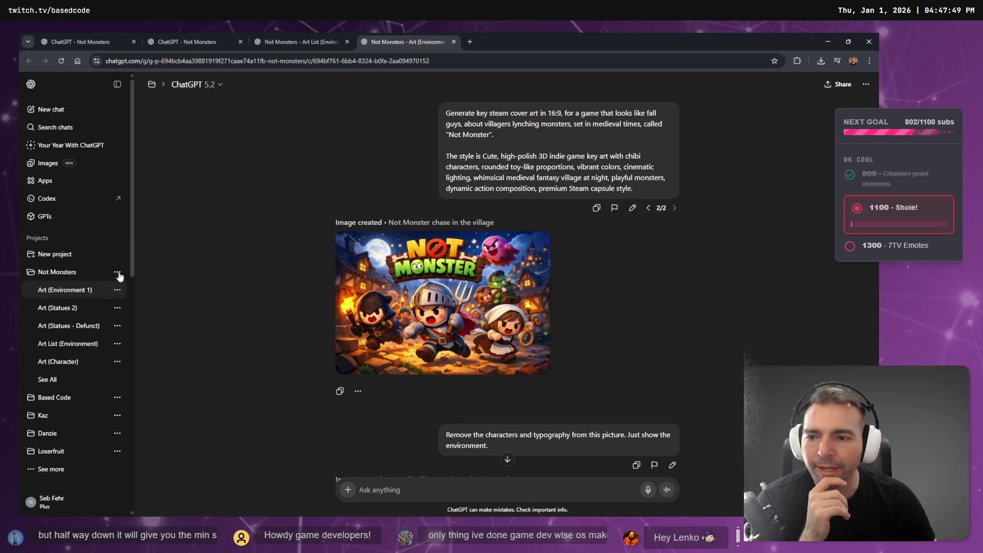
left_click(54, 116)
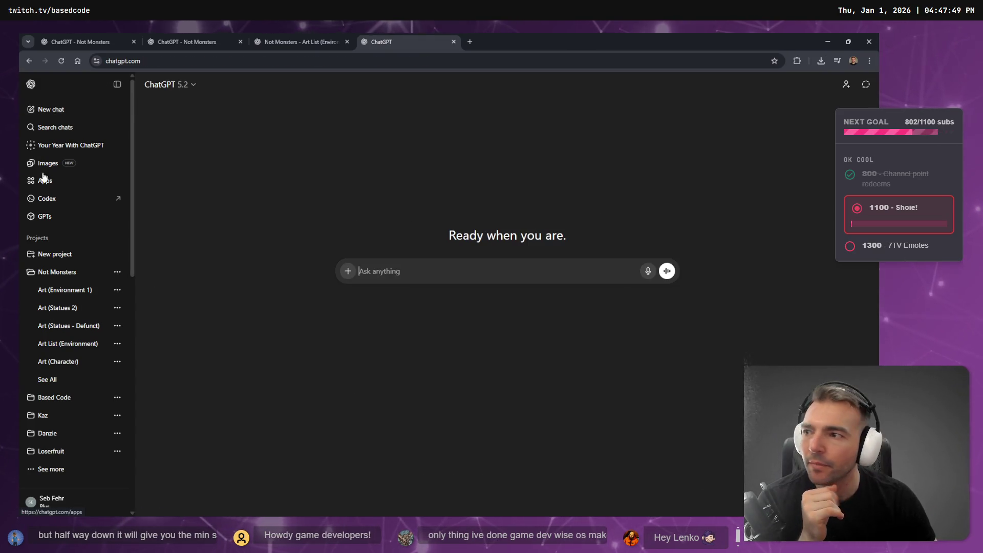
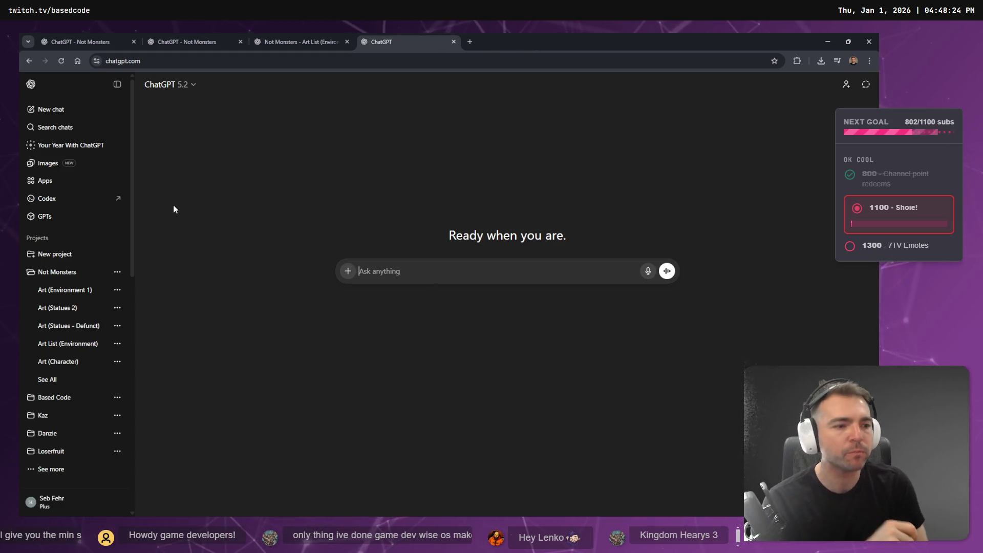
Step: Look over the Art List (Environment) chat and the Not Monsters project page, then return to the blank chat
left_click(261, 41)
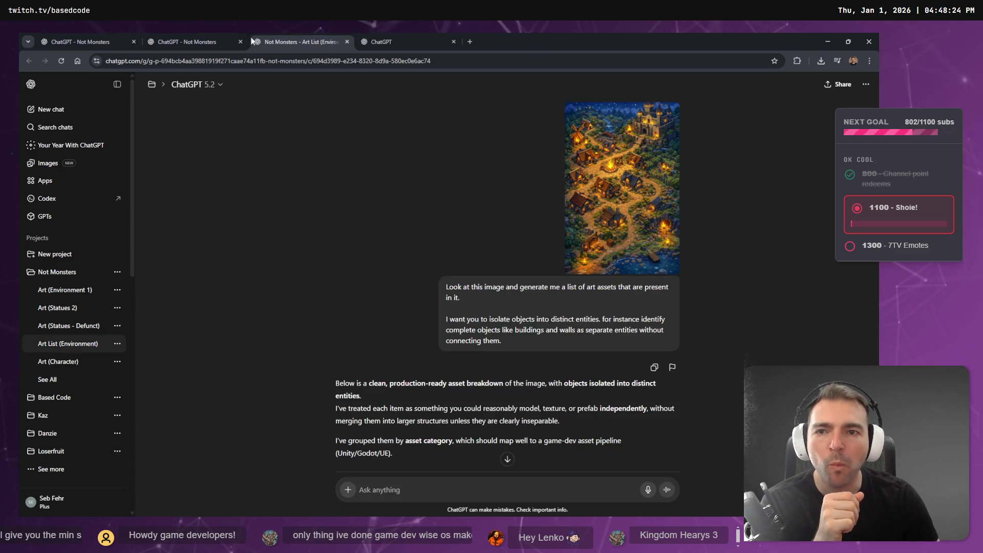
left_click(201, 40)
left_click(384, 43)
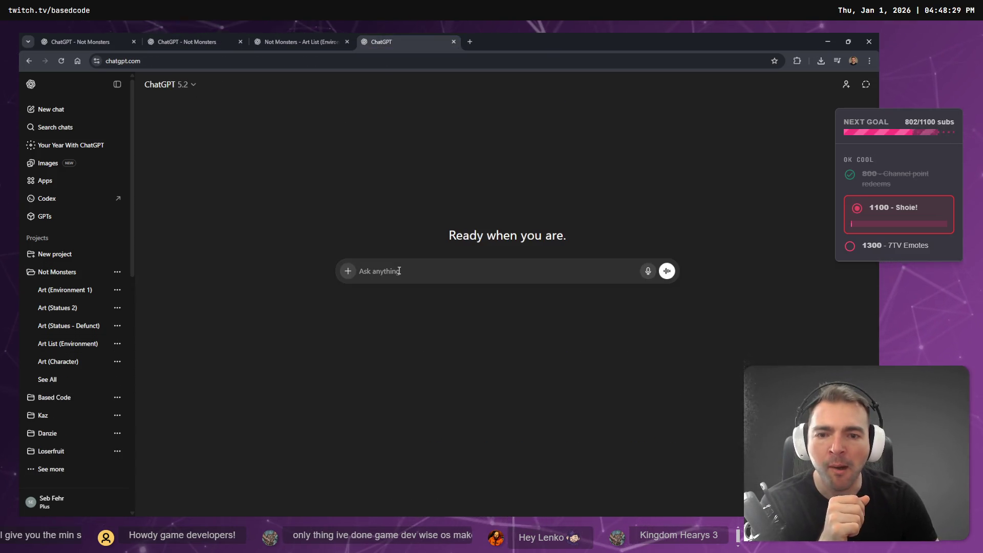
left_click(77, 41)
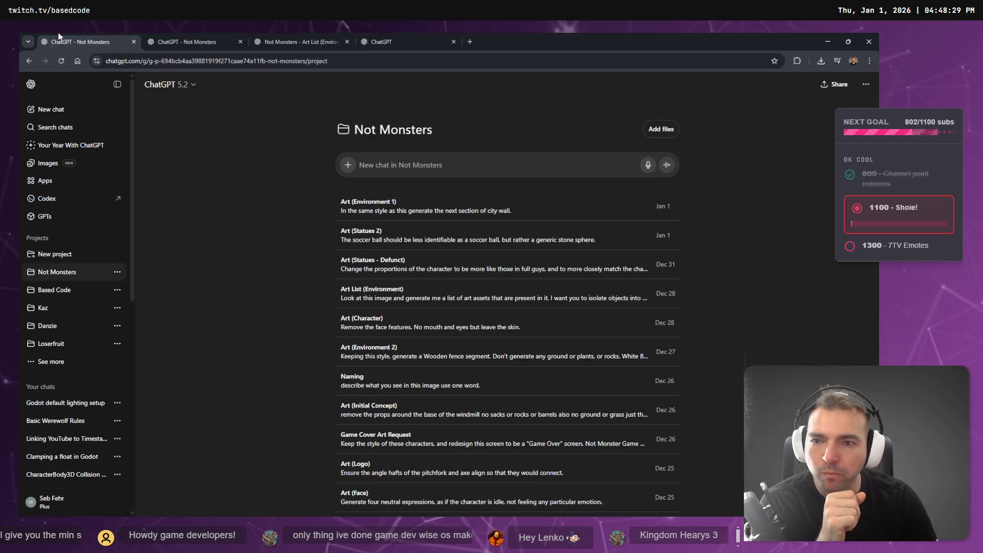
left_click(302, 42)
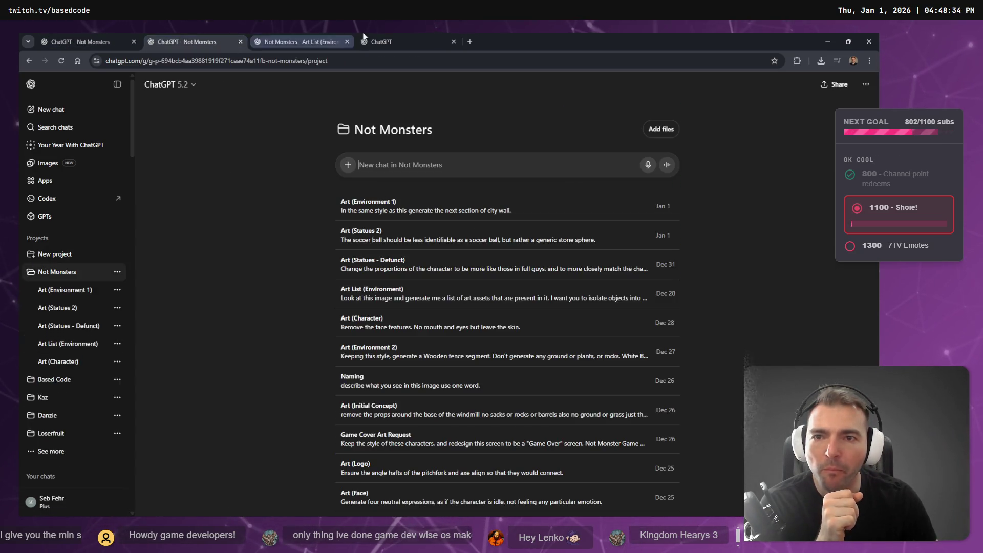
left_click(384, 42)
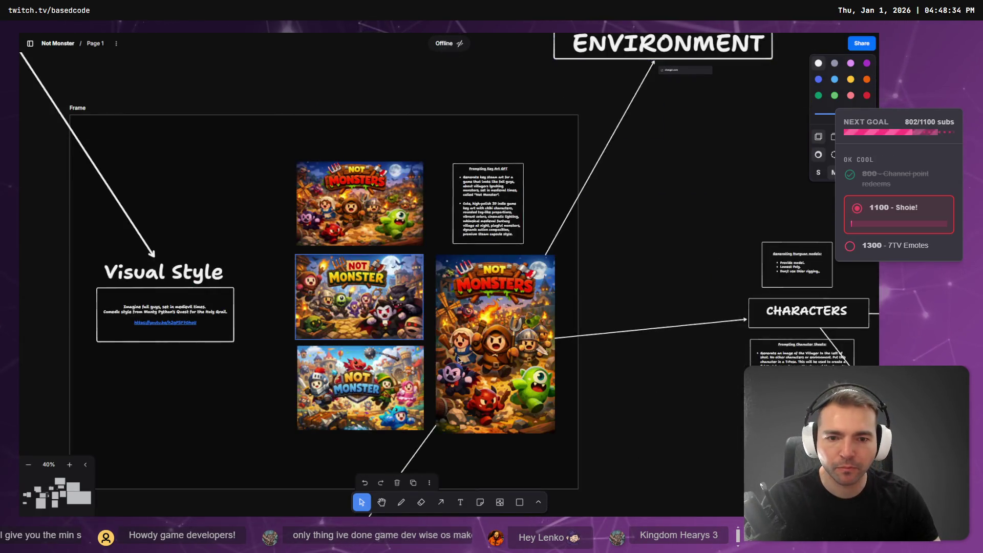
Step: Copy the large Not Monsters key-art image from the tldraw board
left_click(502, 373)
right_click(511, 352)
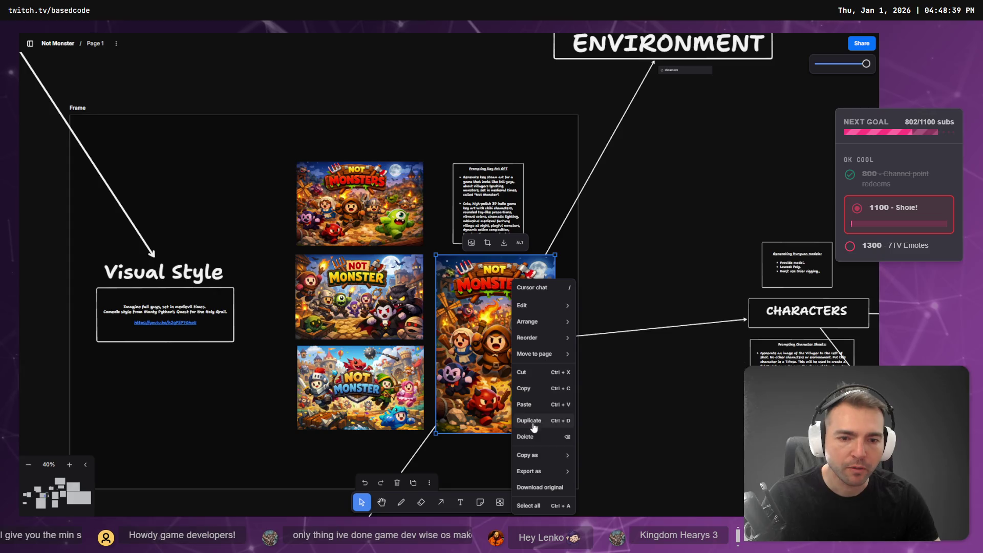
left_click(528, 382)
scroll(514, 246, "right", 5)
scroll(514, 245, "up", 4)
scroll(514, 245, "up", 5)
key("alt+Tab")
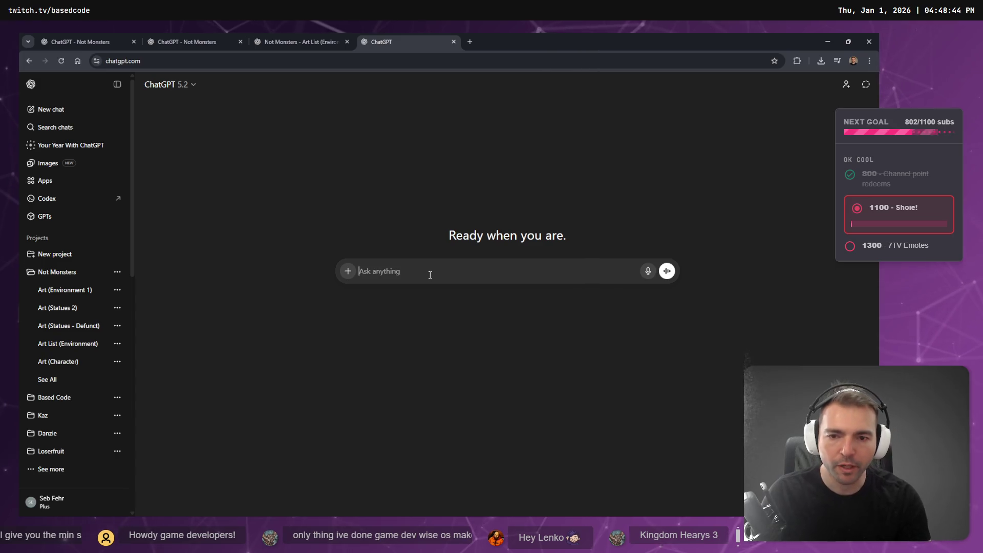
key("alt+Tab")
Step: Download the original file of the Not Monsters key-art image
left_click(351, 330)
right_click(351, 329)
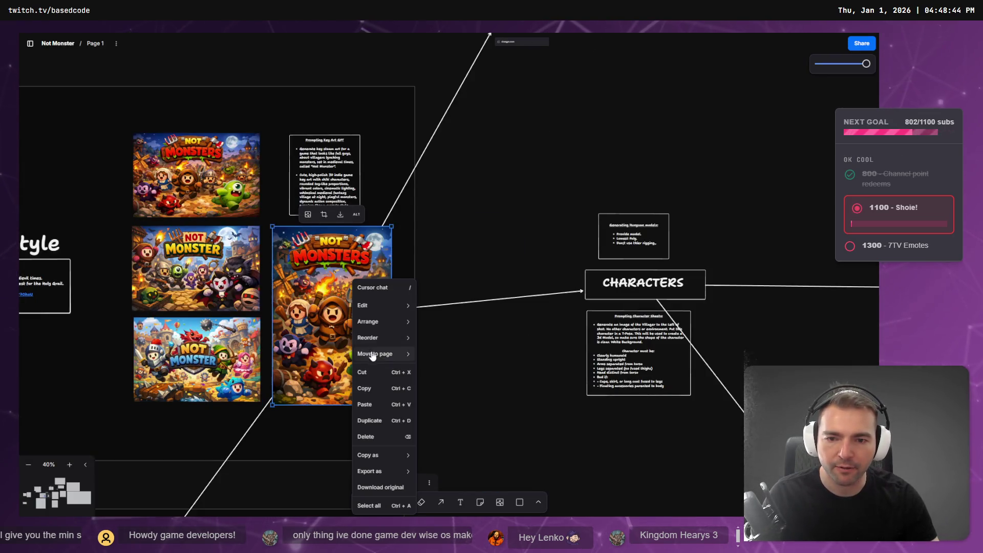
left_click(416, 380)
scroll(416, 380, "down", 5)
scroll(417, 380, "up", 1)
key("alt+Tab")
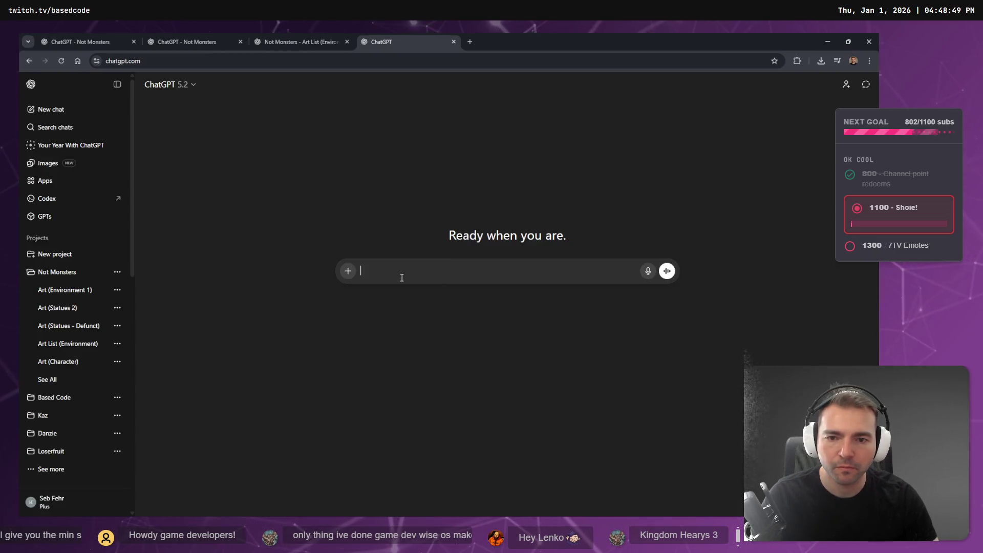
key("alt+Tab")
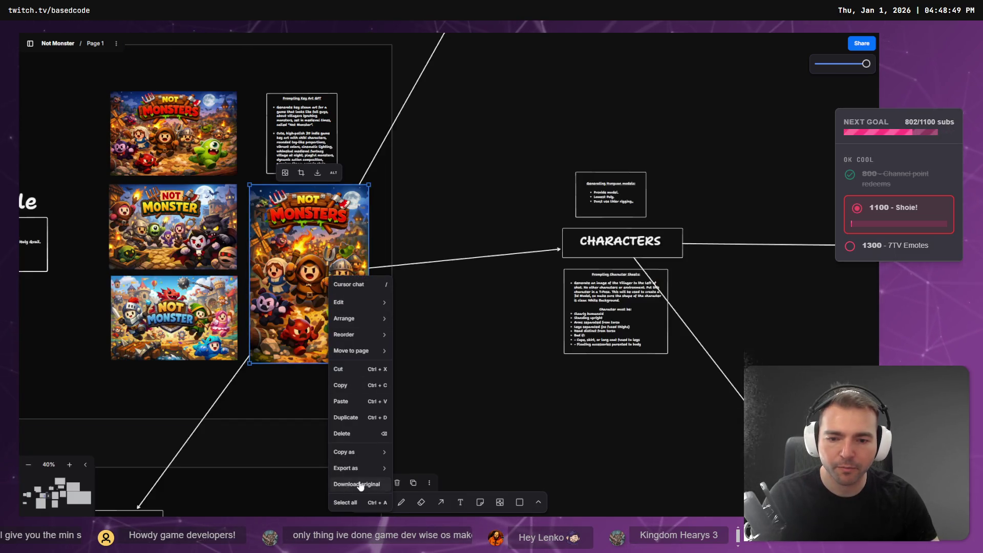
left_click(357, 484)
key("alt+Tab")
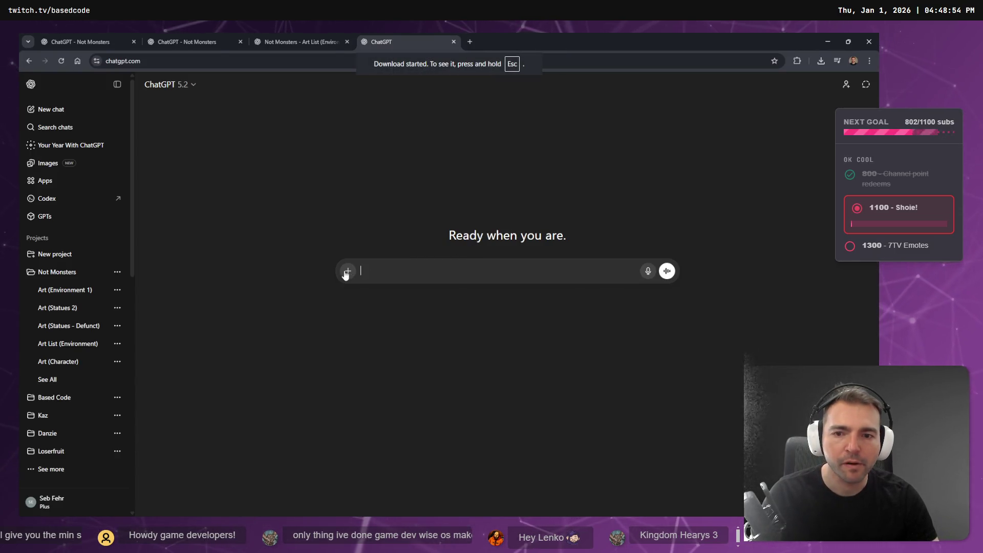
Step: Switch the prompt to image creation and attach the downloaded key-art image
left_click(347, 272)
left_click(385, 291)
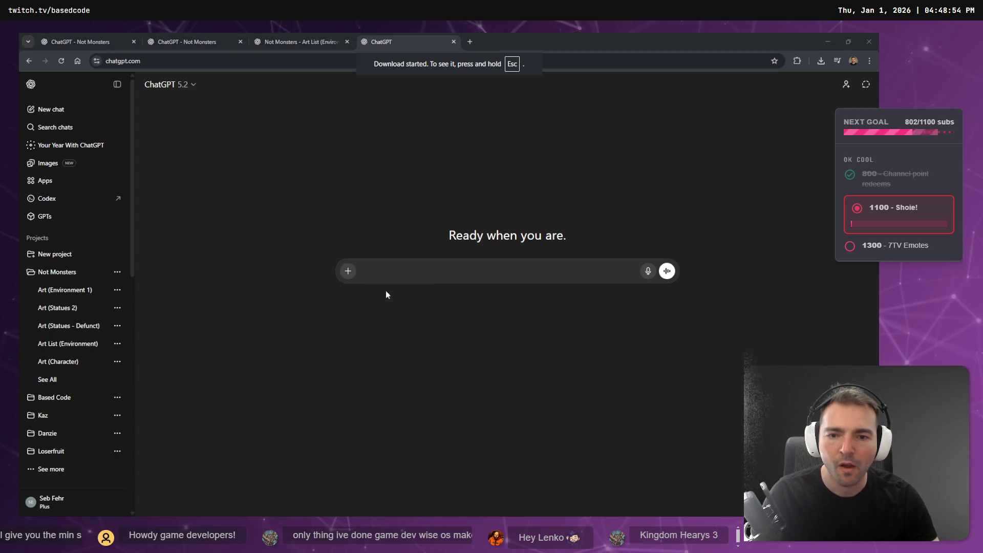
double_click(152, 107)
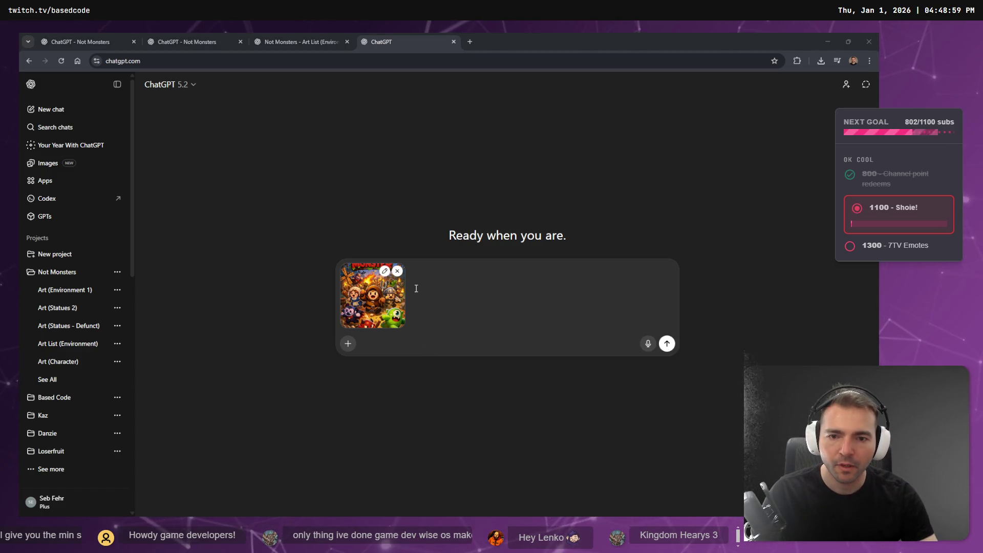
left_click(397, 271)
left_click(347, 271)
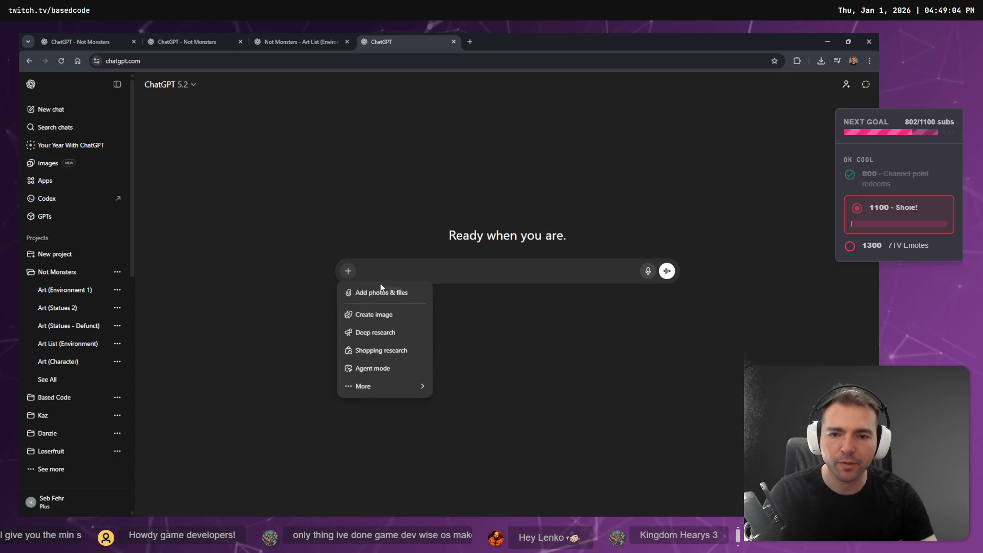
left_click(393, 313)
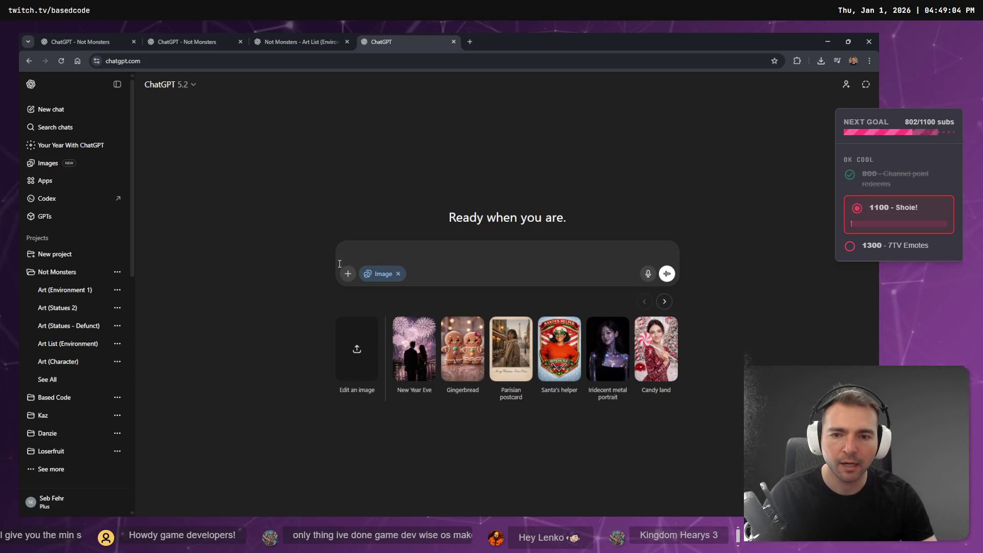
left_click(347, 274)
left_click(385, 295)
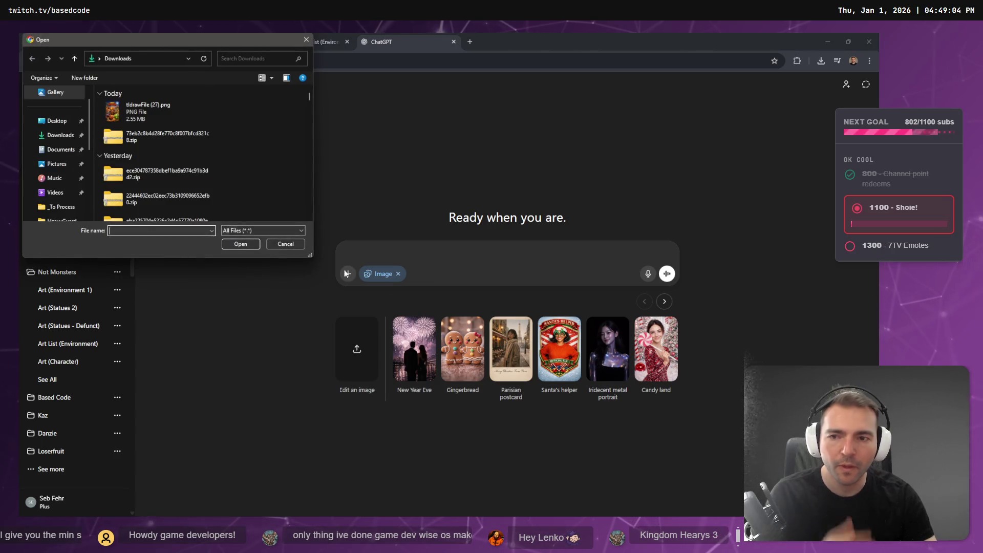
double_click(148, 122)
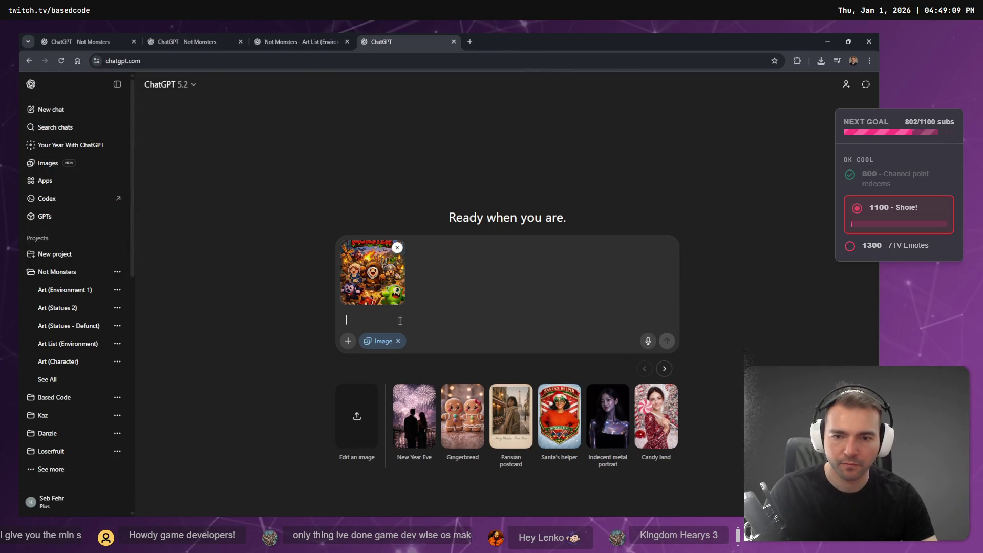
Step: Dictate and send the request to remove characters, text and rubble, keeping only the environment
key("super+h")
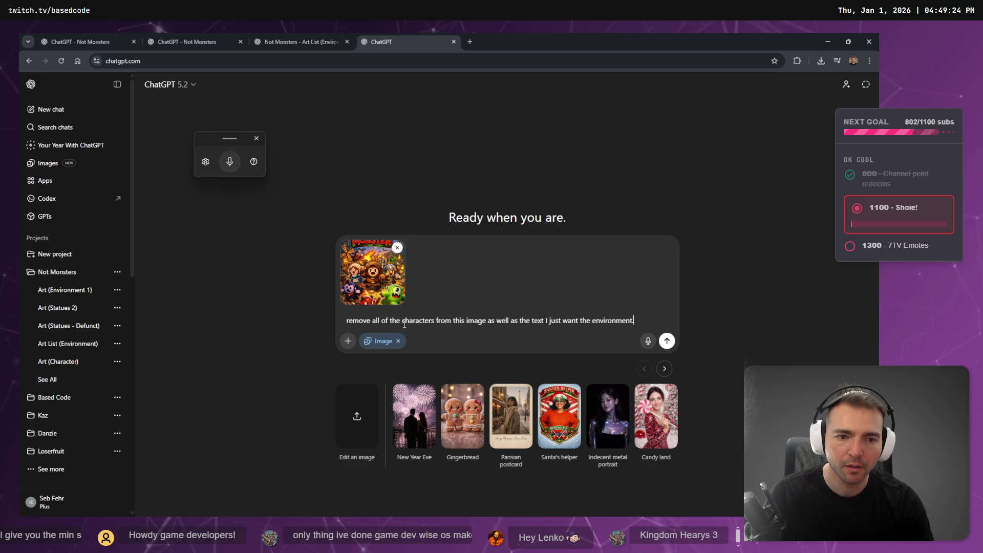
key("Delete")
type("R")
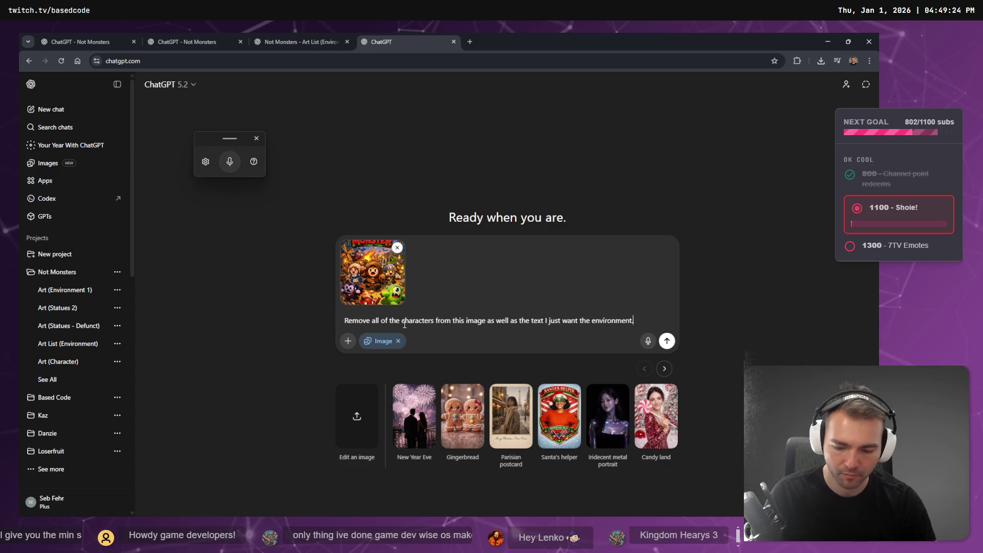
key("super+h")
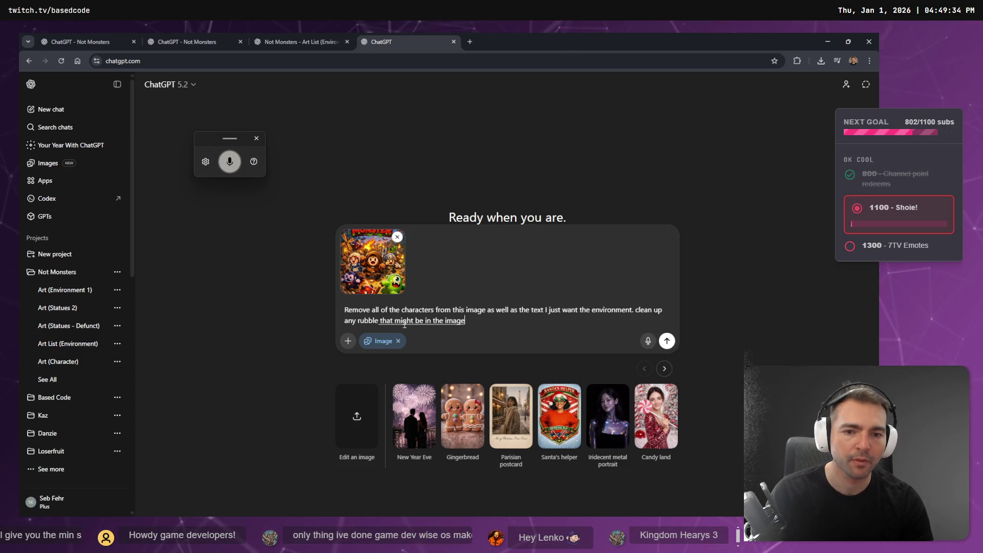
key("Return")
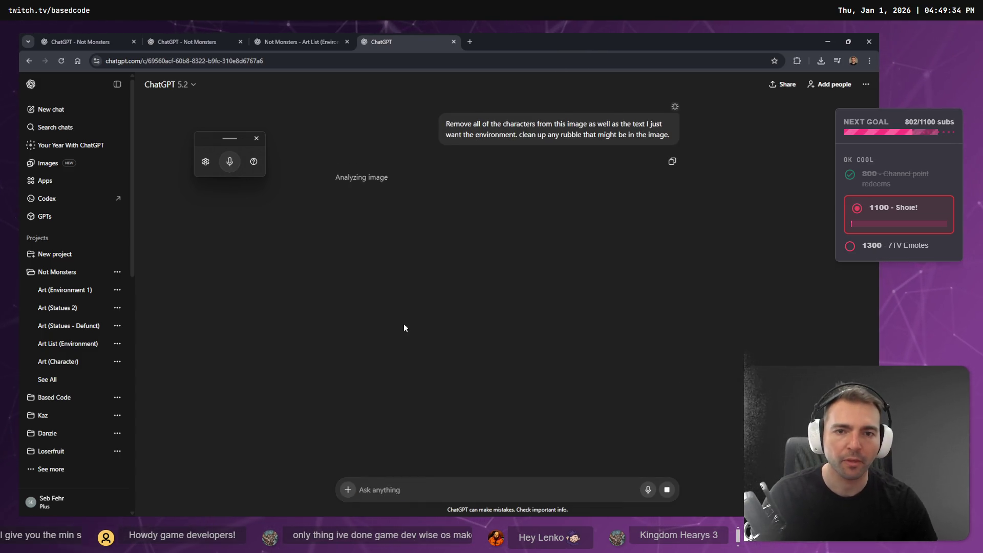
Step: Close the voice-typing panel, make the browser full screen and collapse the chat sidebar
left_click(257, 140)
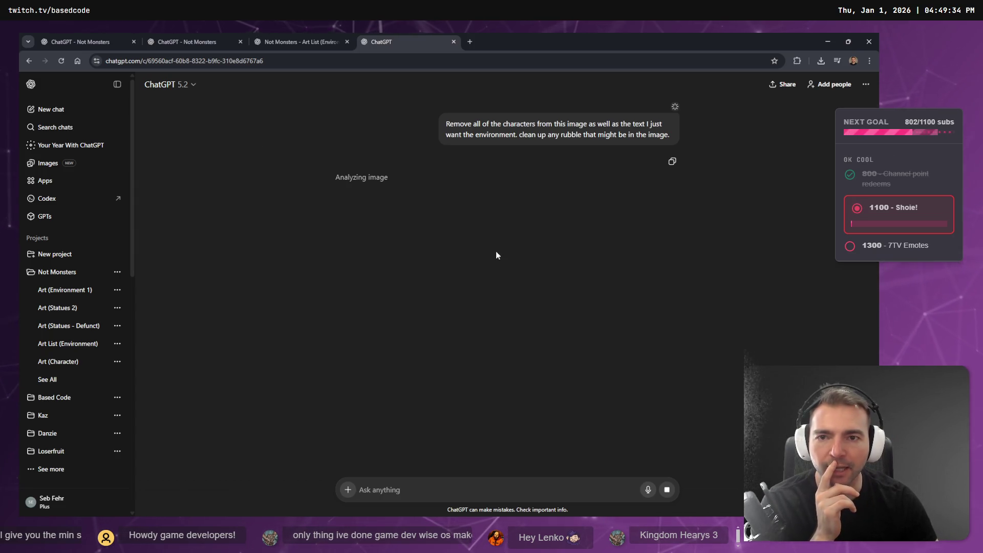
key("F11")
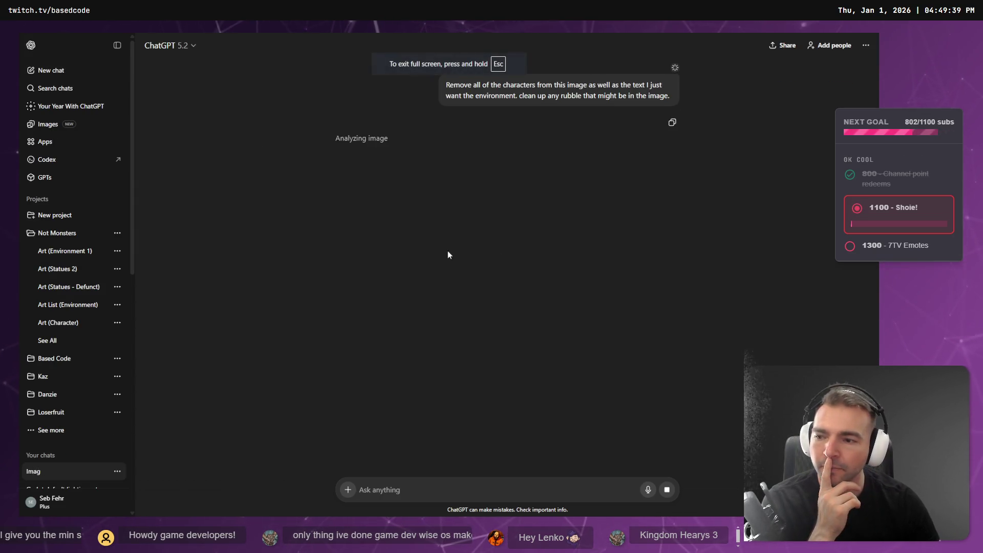
left_click(117, 45)
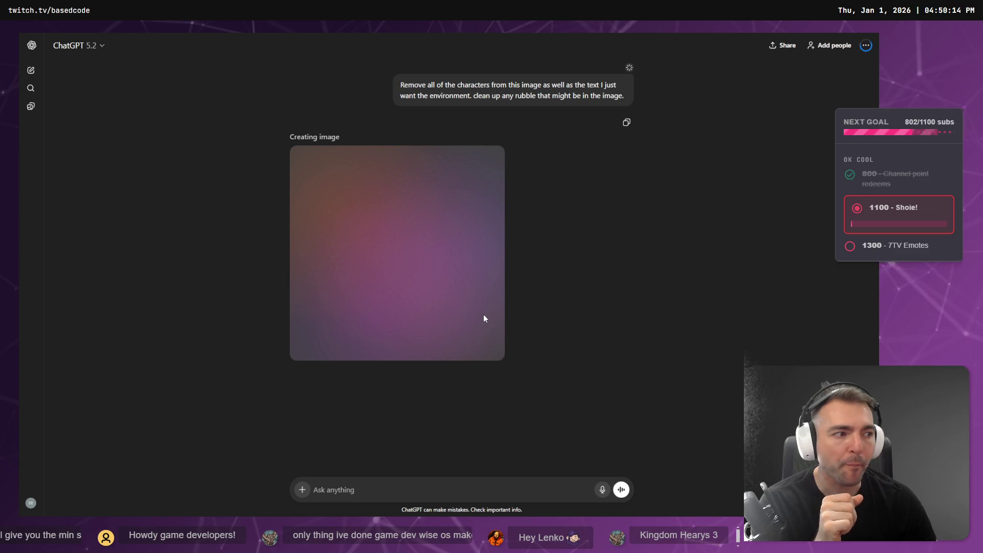
key("alt+Tab")
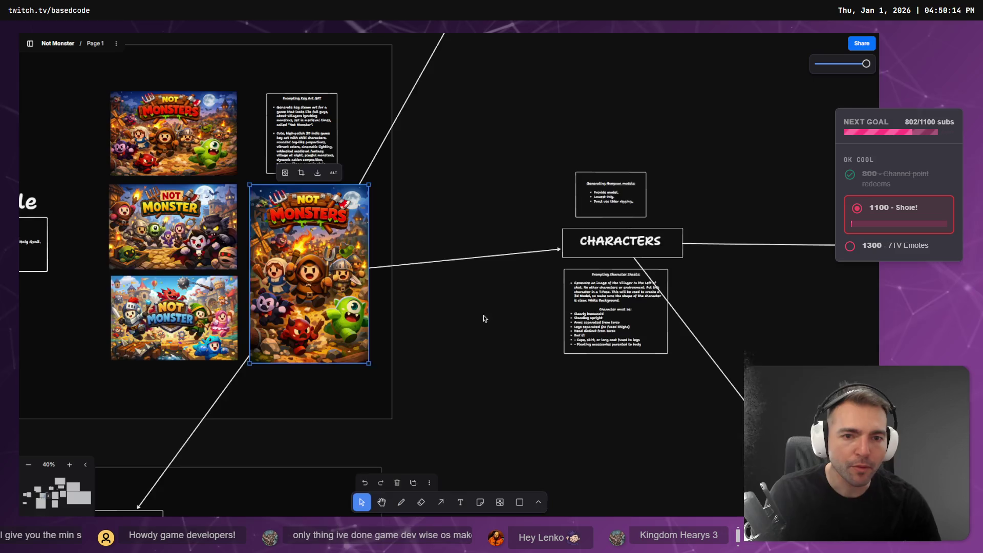
Step: Check on the image generation, then scroll the tldraw board over to the VILLAGERS frame
scroll(480, 310, "down", 15)
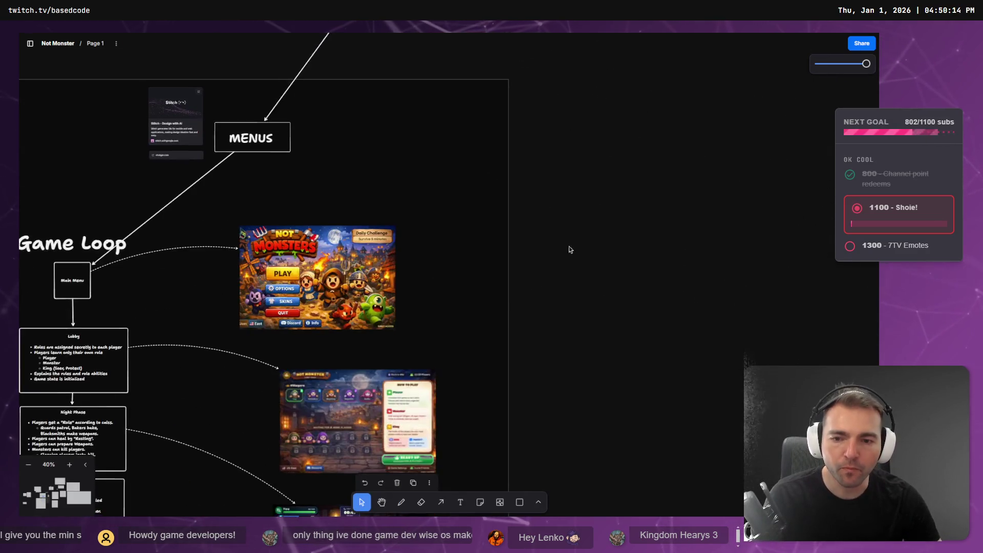
scroll(654, 194, "up", 15)
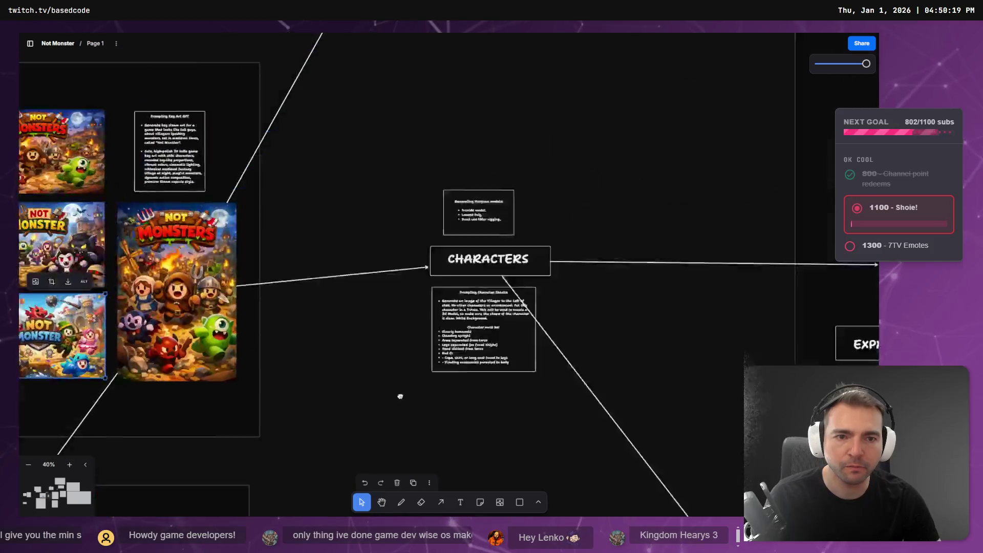
scroll(384, 208, "up", 5)
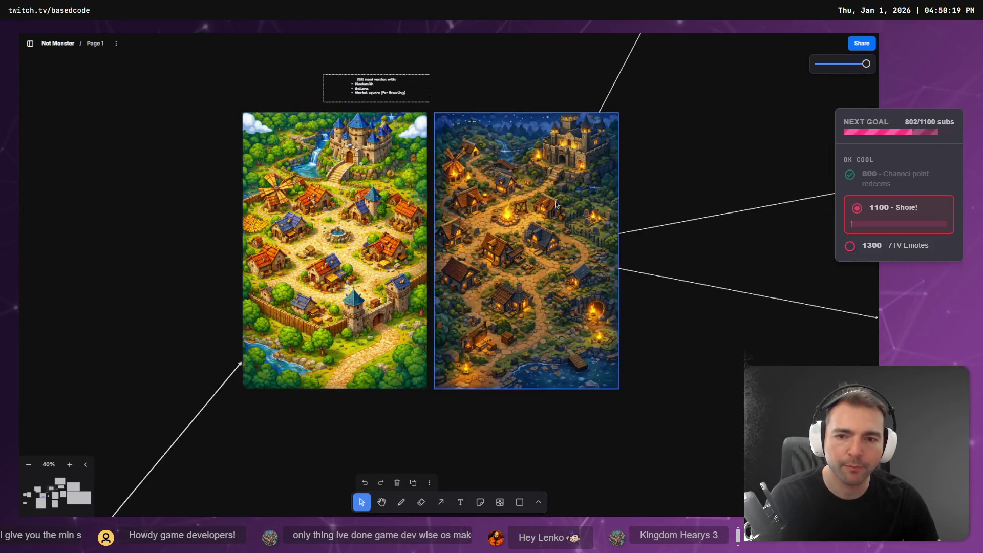
key("ctrl+Tab")
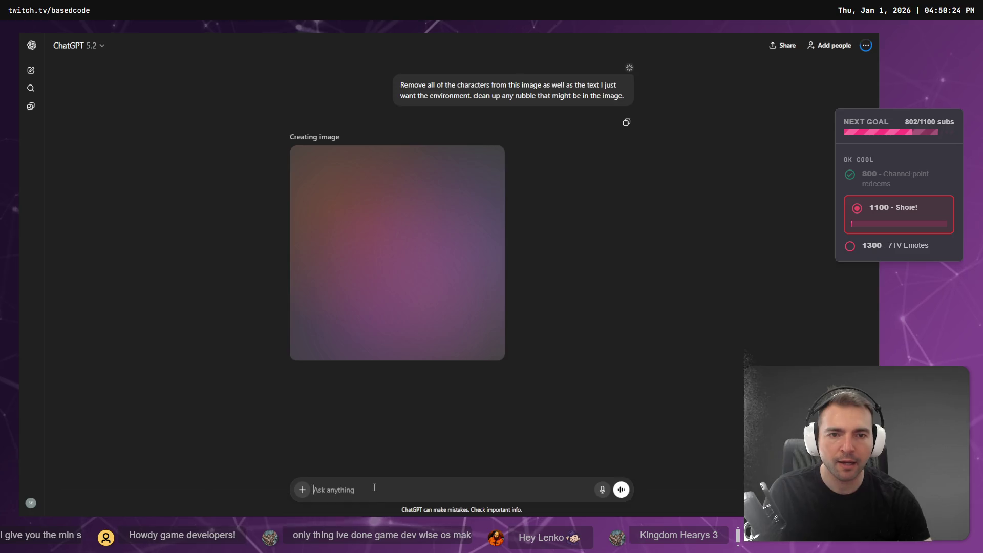
key("ctrl+Tab")
scroll(476, 307, "right", 8)
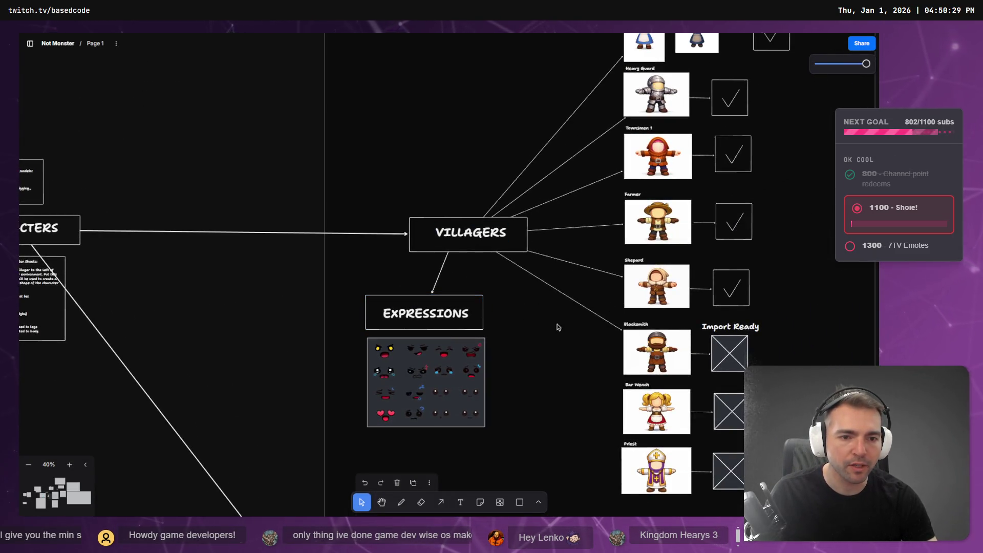
scroll(642, 389, "right", 4)
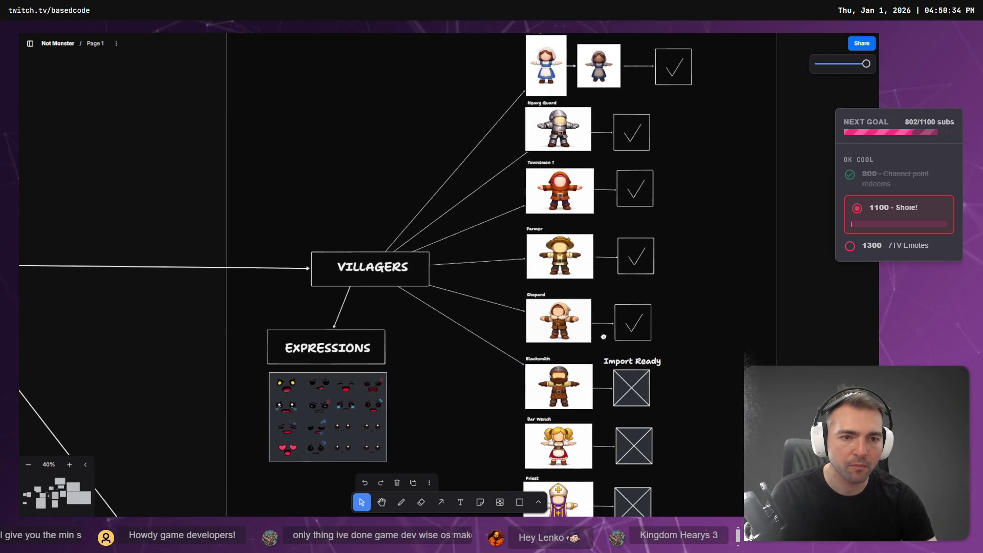
scroll(609, 332, "down", 3)
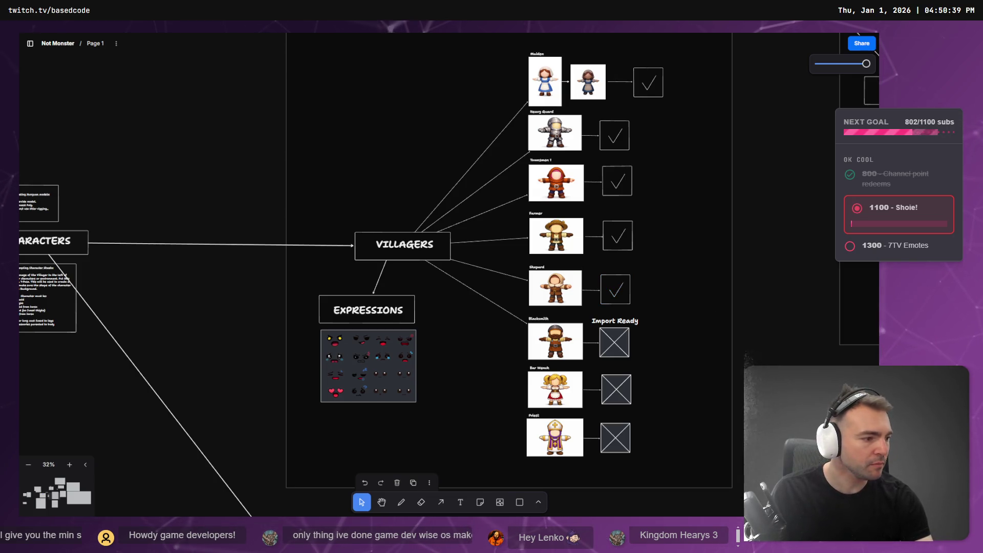
key("alt+Tab")
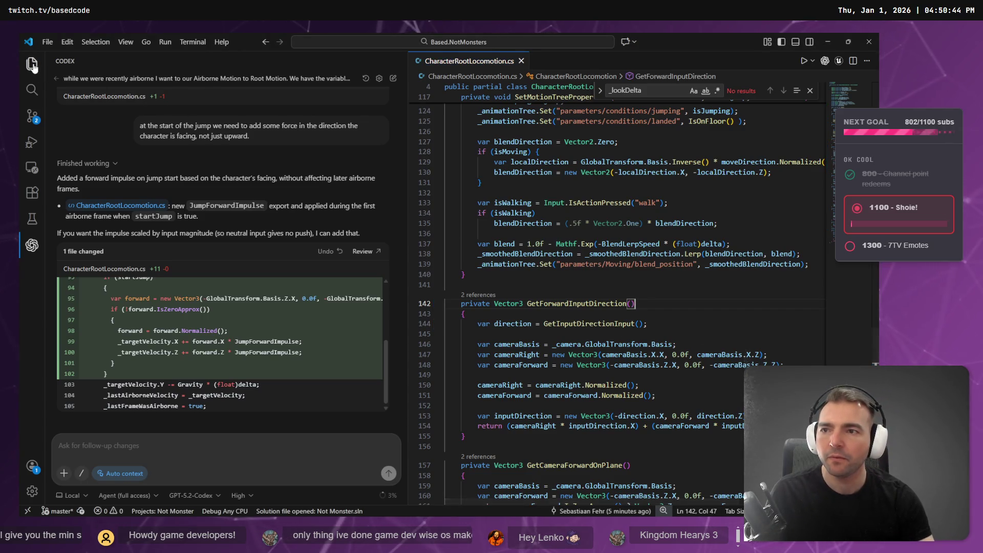
Step: Show the Explorer and collapse and re-expand the project folder tree
key("ctrl+shift+e")
left_click(52, 76)
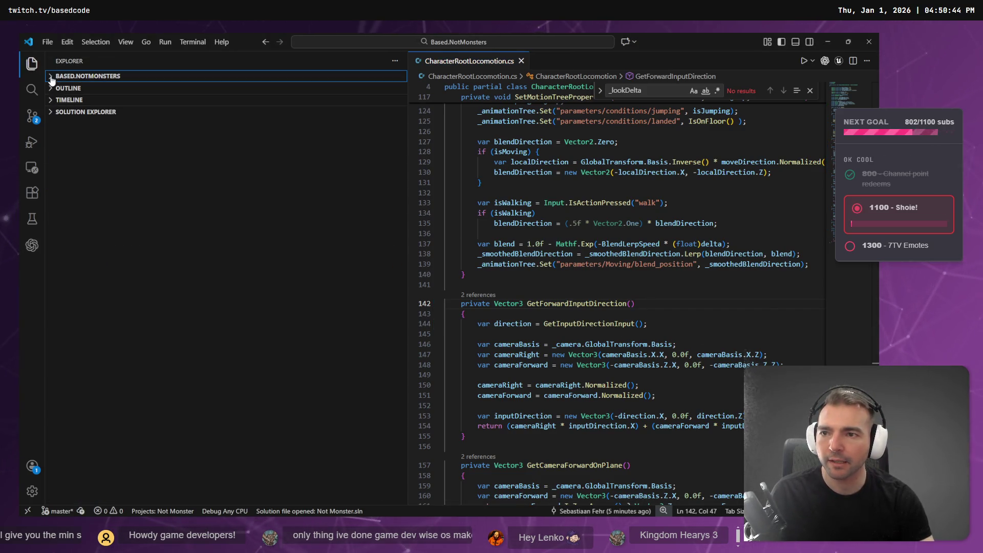
left_click(52, 76)
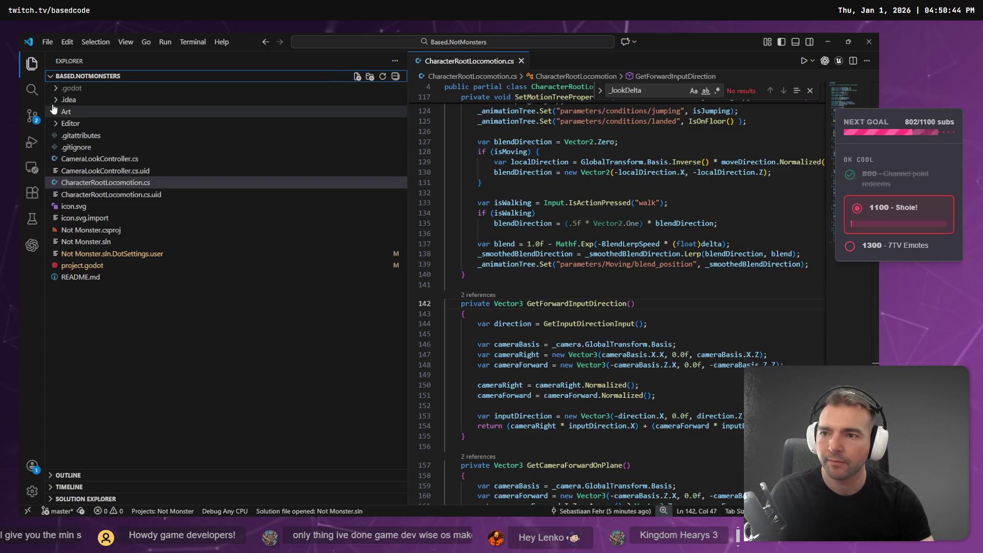
right_click(66, 77)
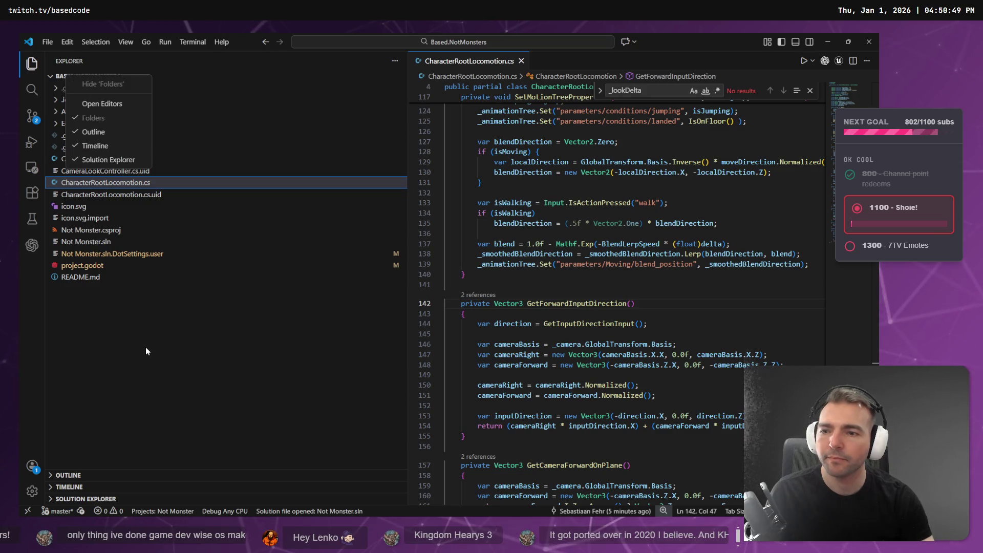
left_click(655, 182)
Step: In a new untitled file, start a dash list with Church and Tavern
key("ctrl+n")
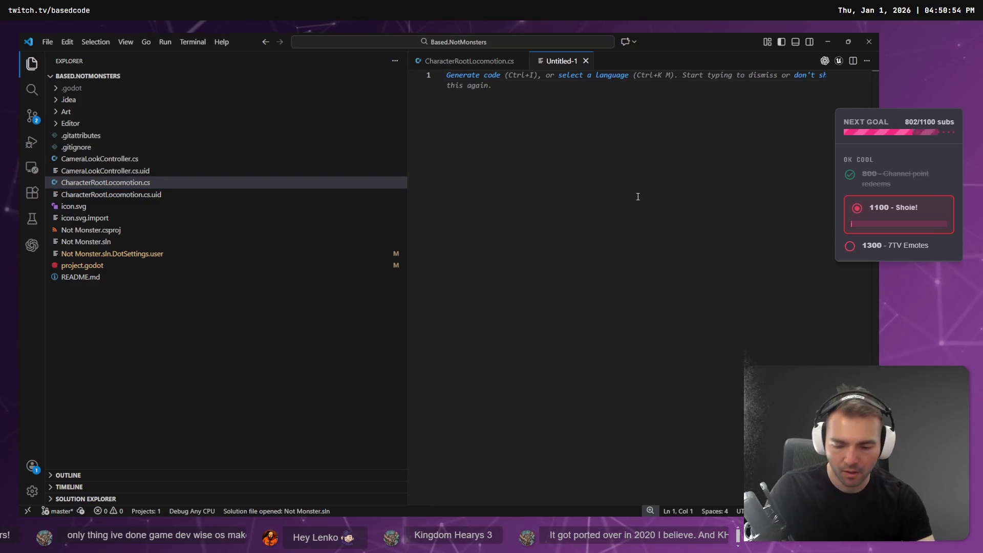
type("- Thurch")
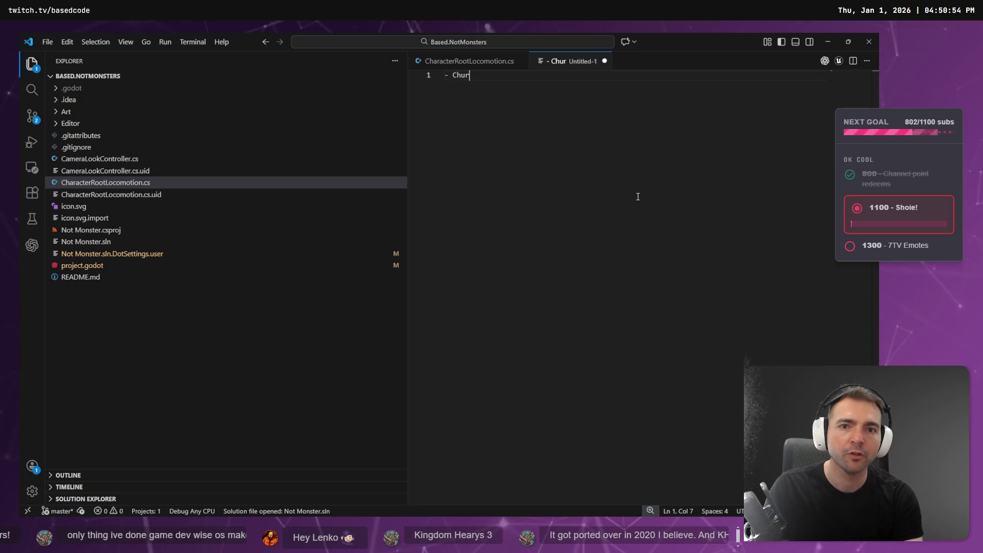
key("Return")
type("- Tar")
key("BackSpace")
type("n")
Step: Insert '- Town Square with Gallows.' as the top entry, punctuate Church and begin the Farm entry
key("ctrl+Home")
key("Return")
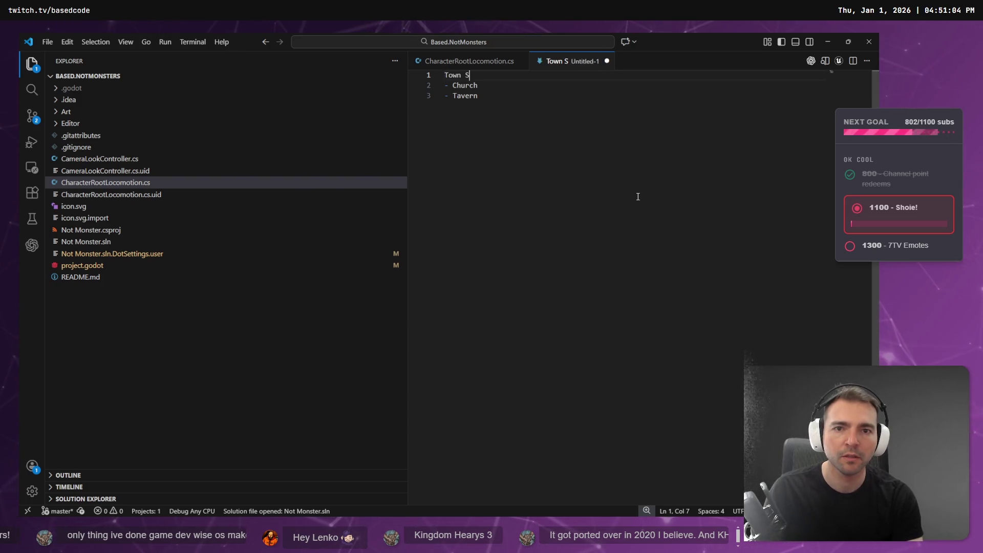
type("qith")
key("BackSpace")
key("BackSpace")
key("BackSpace")
type("with Gallows.")
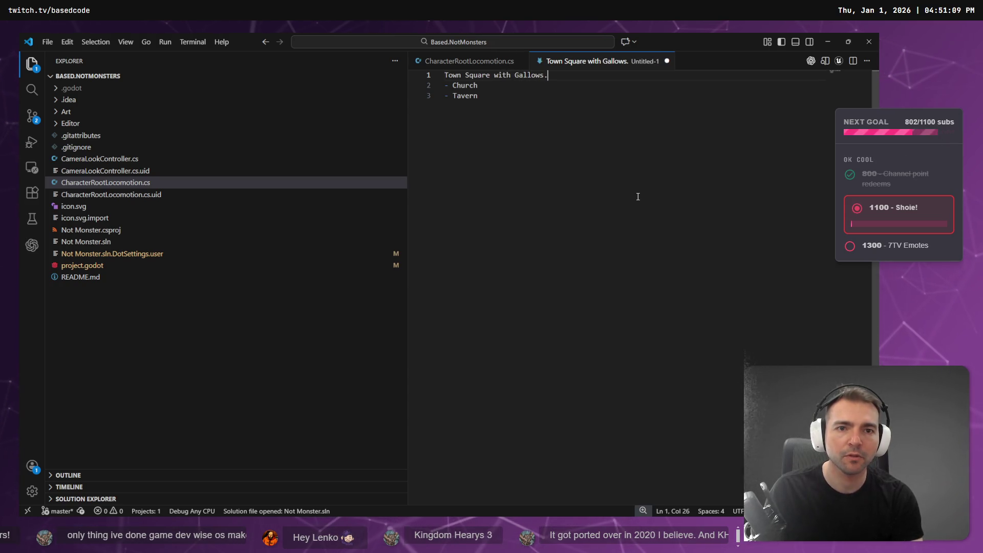
key("Home")
key("Delete")
type("T")
key("Home")
type("-")
key("Down")
key("End")
type(".")
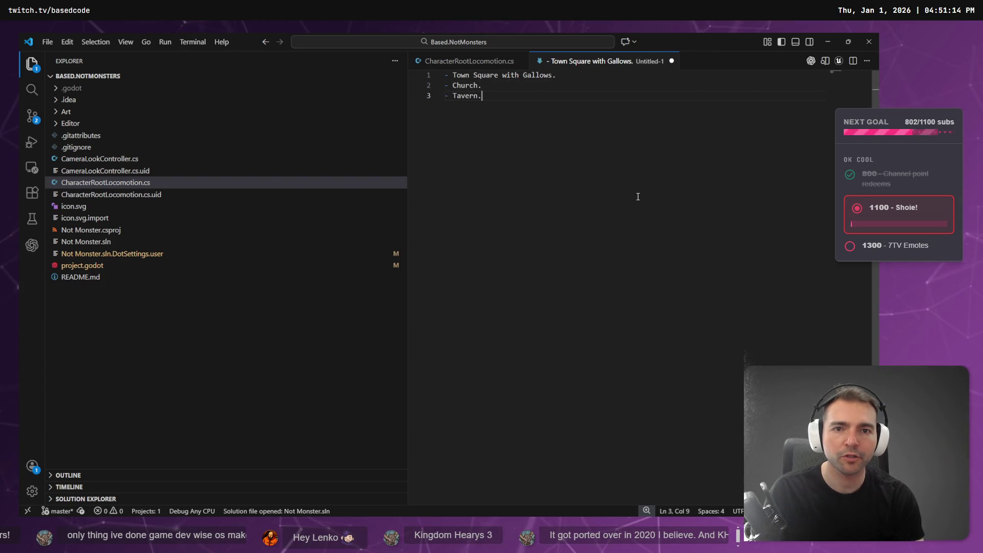
type(" - Farm (windmill).")
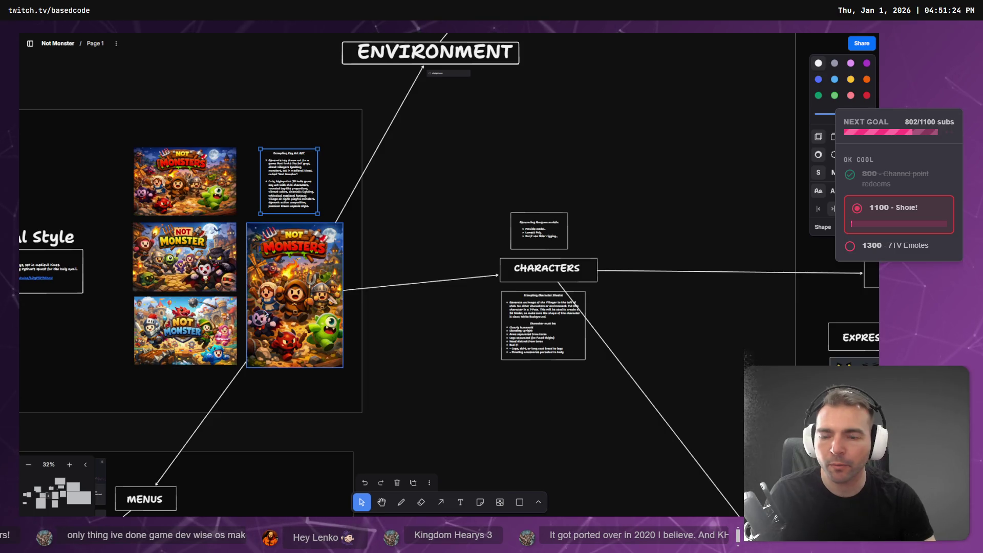
Step: Browse the key art and villager images on the tldraw board for location ideas, briefly selecting the Maiden
scroll(281, 299, "down", 5)
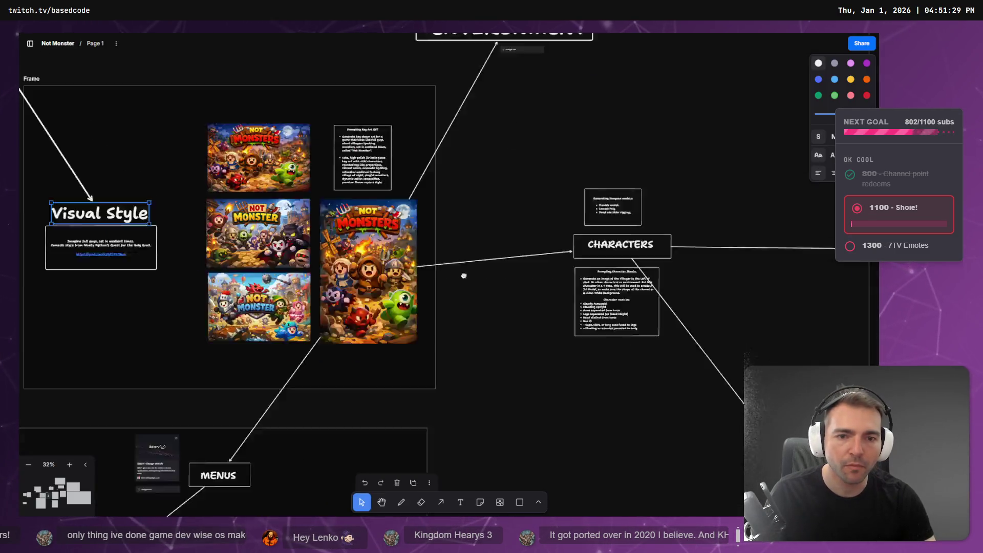
scroll(466, 353, "up", 5)
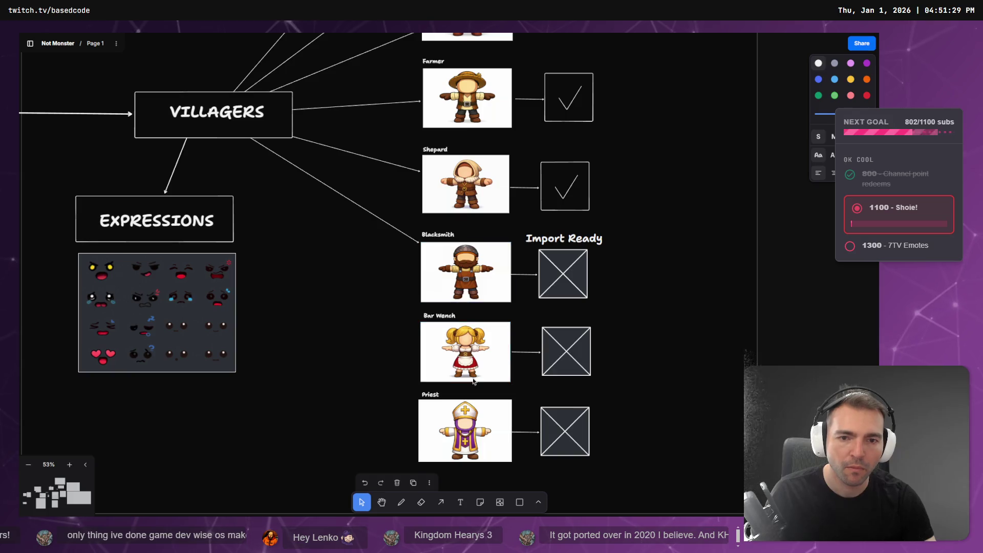
key("alt+Tab")
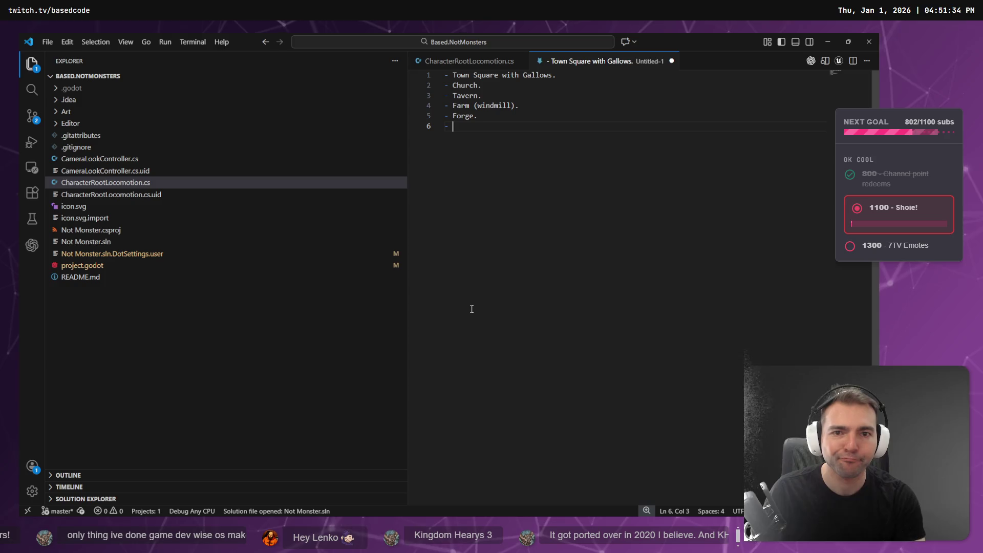
key("alt+Tab")
scroll(563, 246, "up", 5)
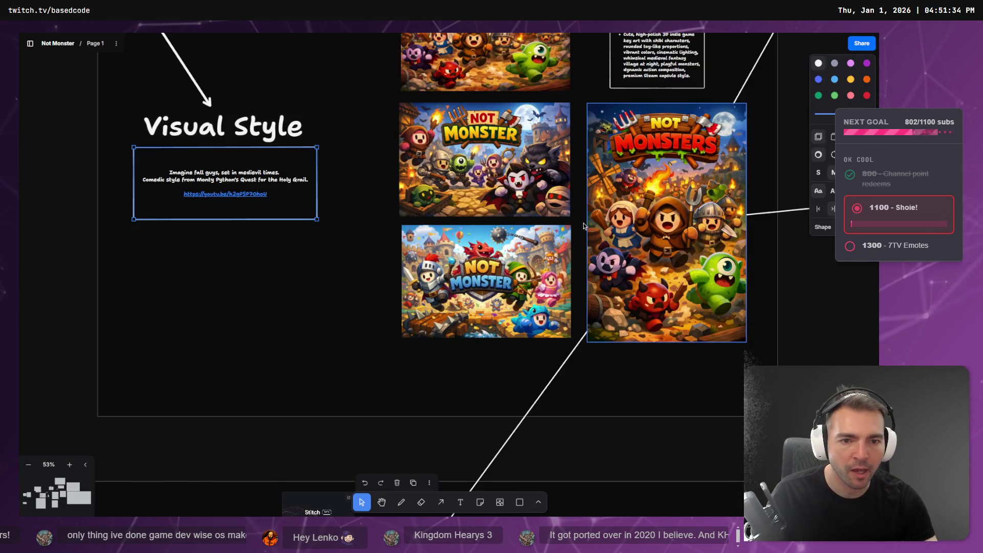
scroll(587, 226, "right", 5)
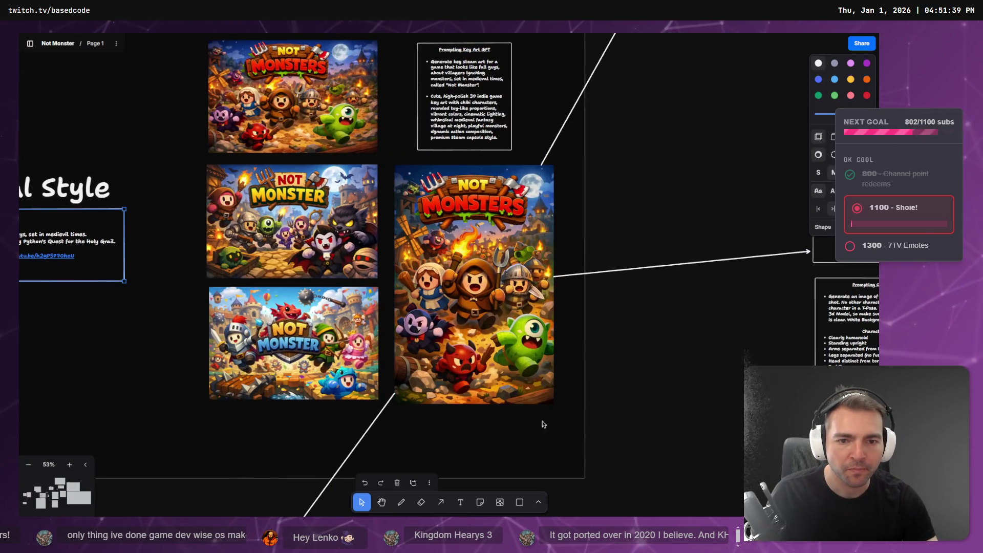
scroll(525, 434, "down", 5)
scroll(385, 263, "down", 5)
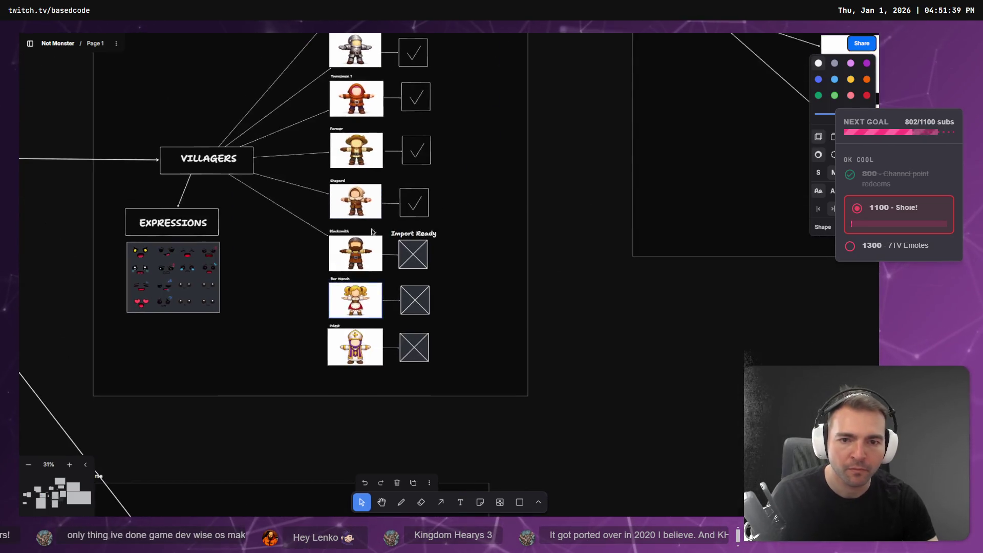
scroll(371, 236, "up", 3)
scroll(405, 271, "left", 3)
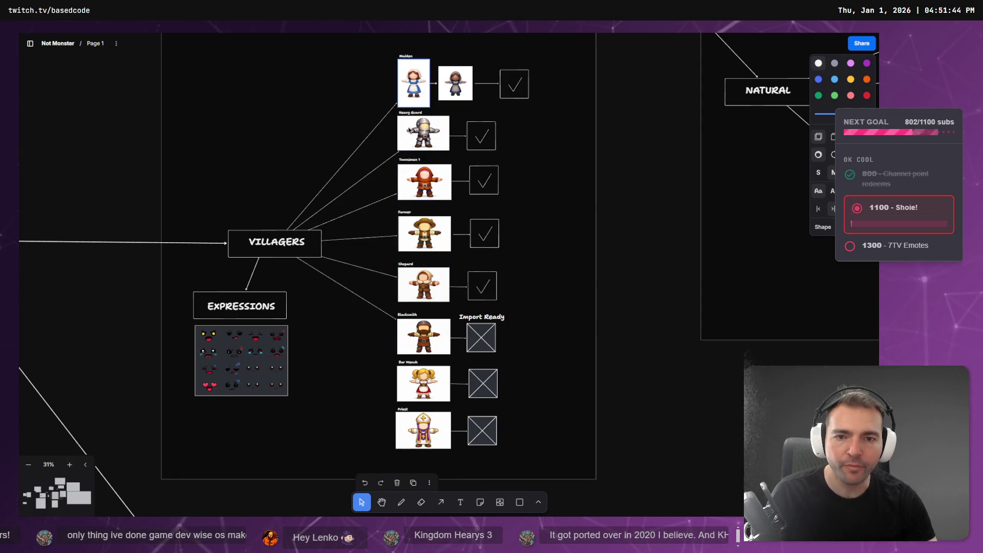
left_click(410, 77)
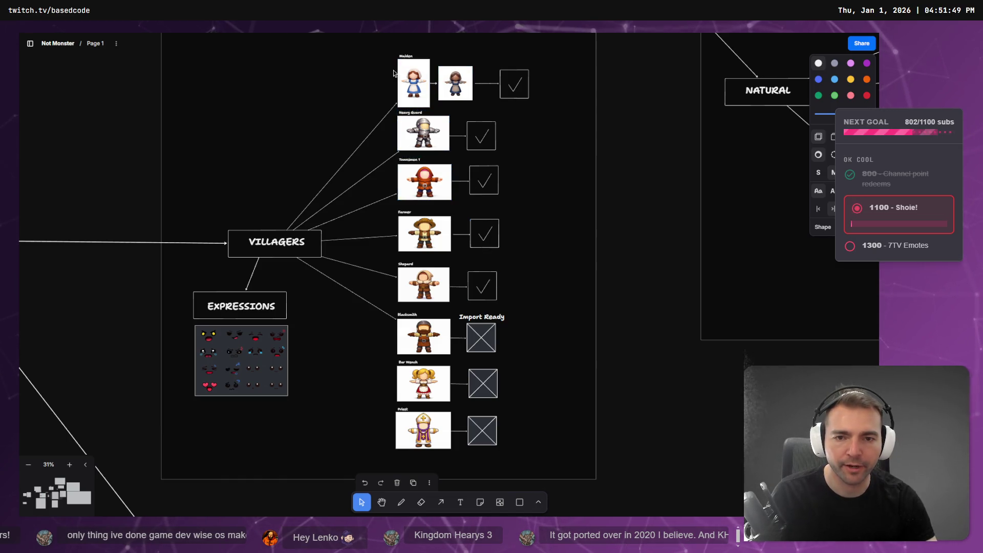
left_click(443, 155)
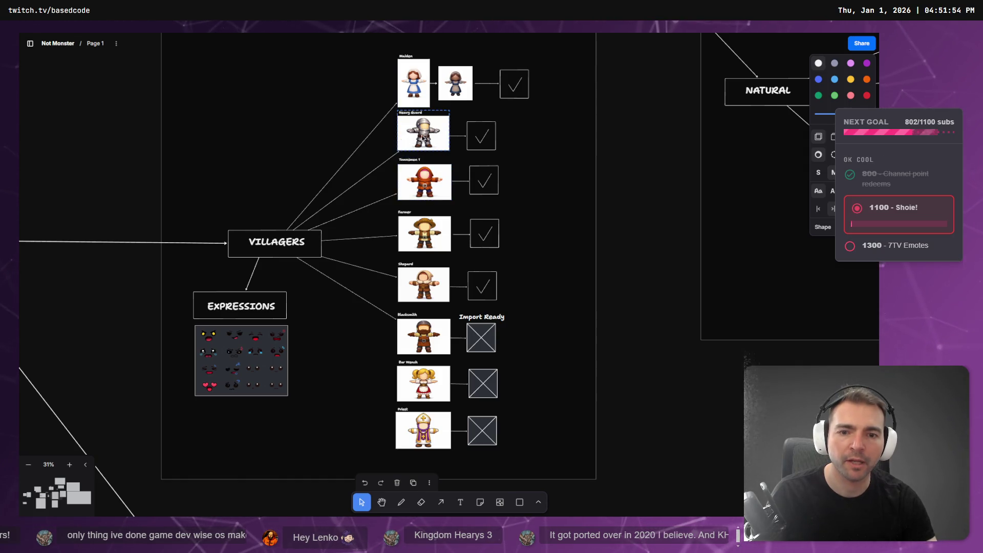
key("alt+Tab")
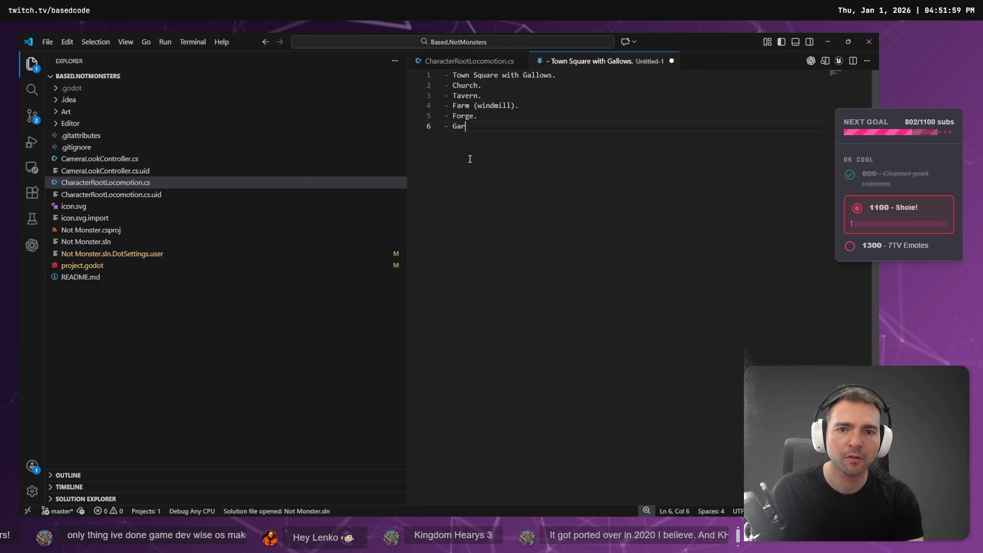
Step: Finish the Guardpost entry and start a '- Tow' line, then move on to ChatGPT
type("uardpost.")
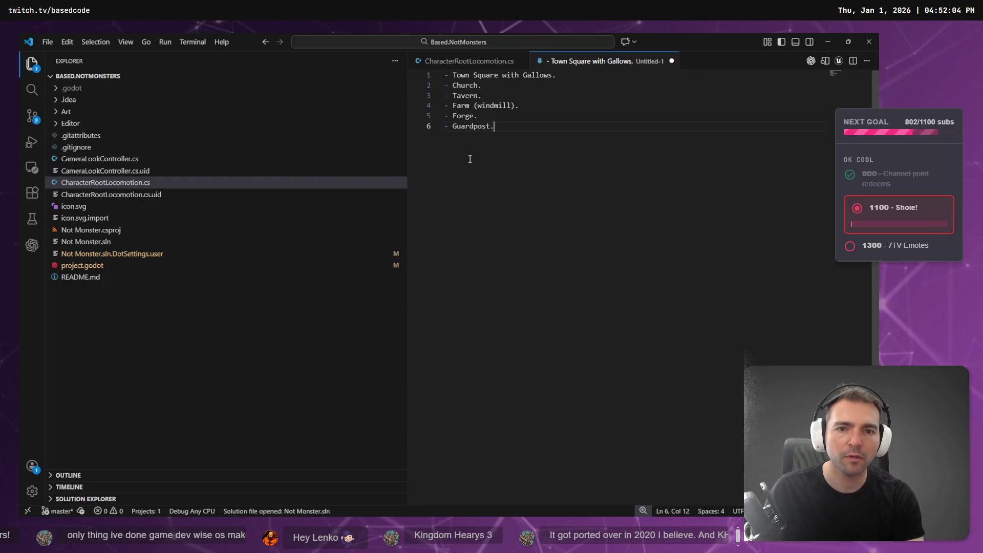
key("Return")
type("- Tow")
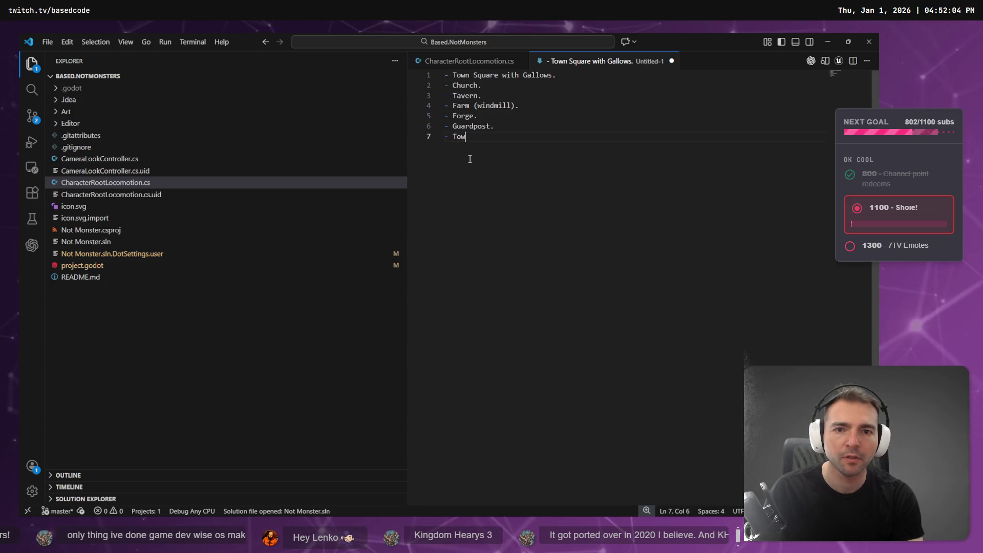
key("shift+Up")
key("shift+Up")
key("shift+Up")
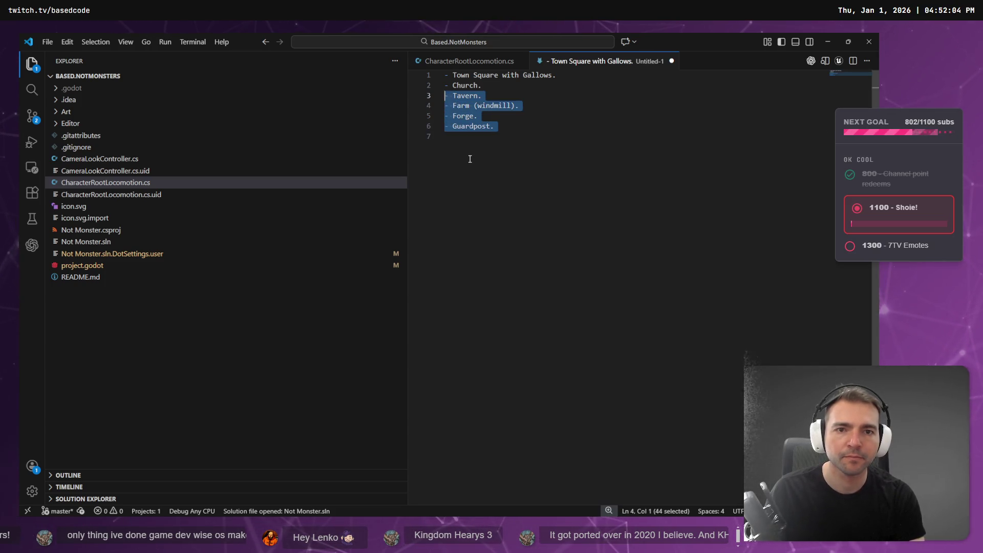
key("alt+Tab")
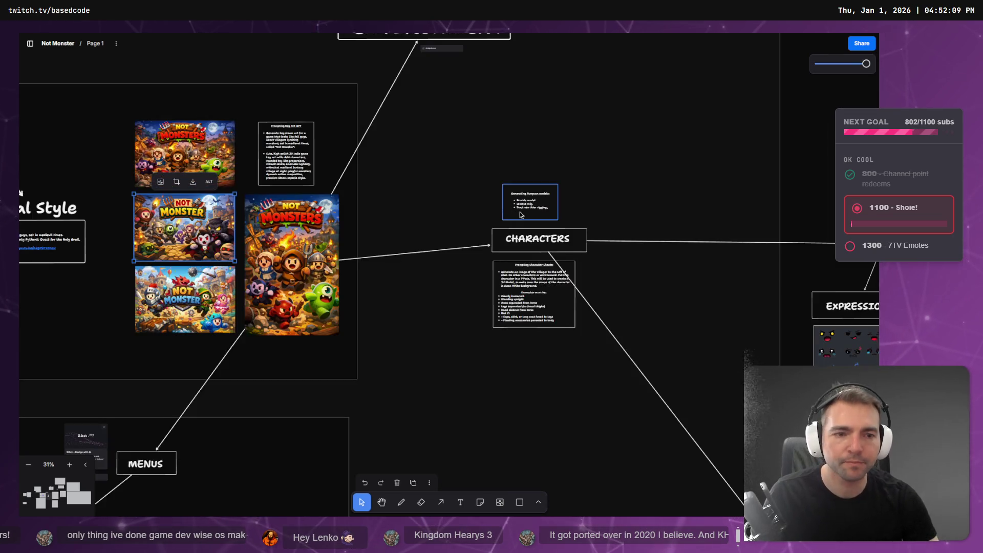
key("alt+Tab")
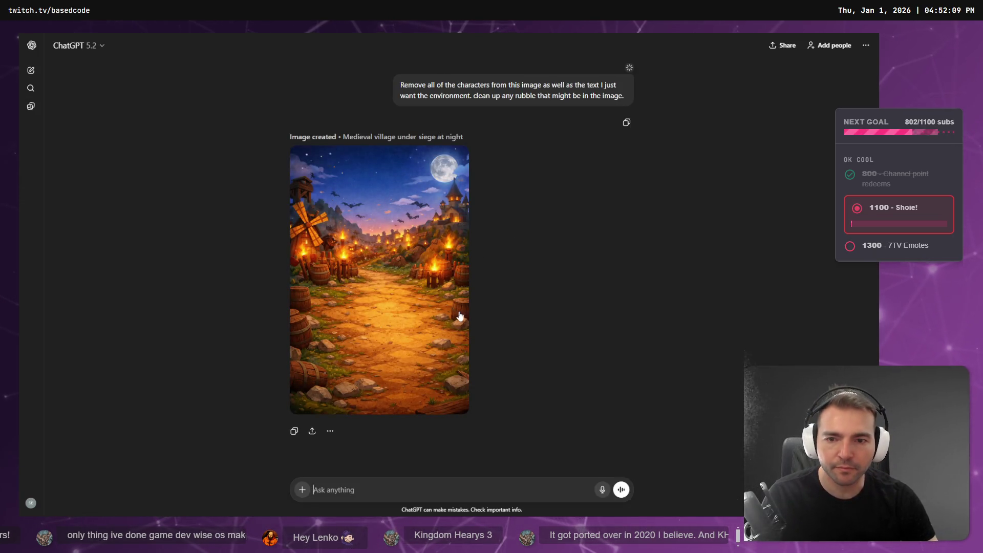
Step: Copy the full cleanup prompt text from the conversation
scroll(512, 256, "down", 1)
scroll(579, 271, "up", 1)
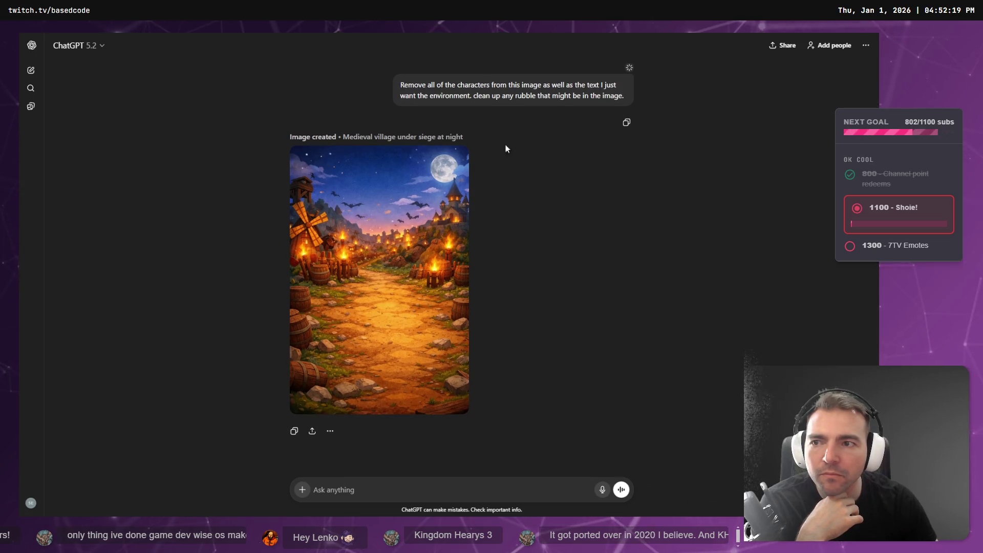
left_click(31, 45)
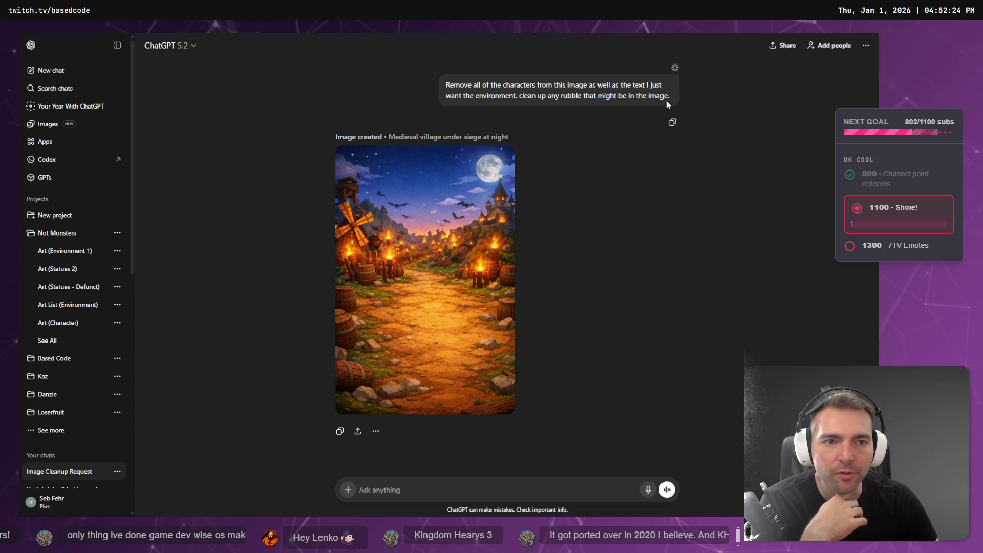
triple_click(644, 86)
right_click(505, 101)
left_click(512, 108)
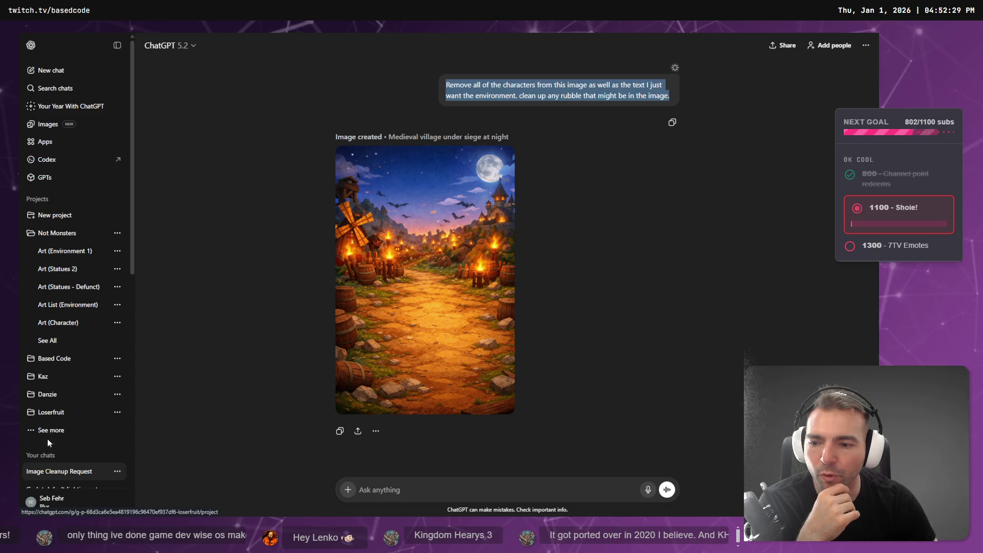
Step: Delete the Image Cleanup Request chat
left_click(117, 471)
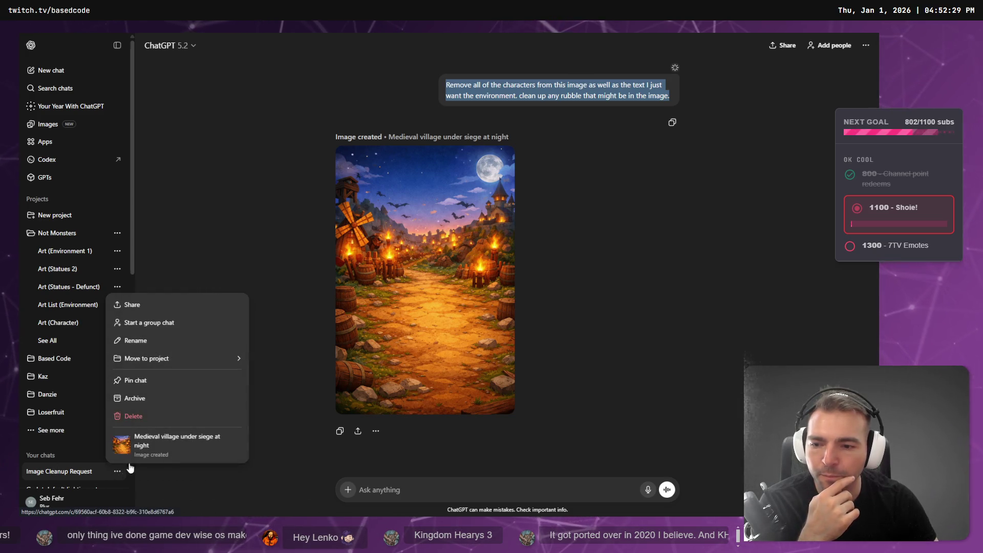
left_click(157, 416)
left_click(520, 279)
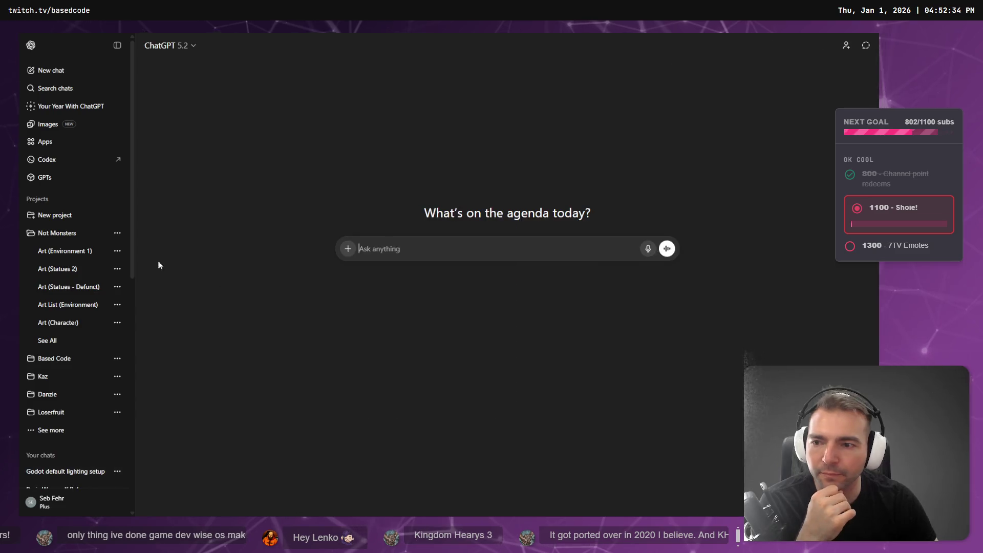
Step: Start a new image-creation chat with the tldrawFile (27).png key-art image attached
left_click(69, 72)
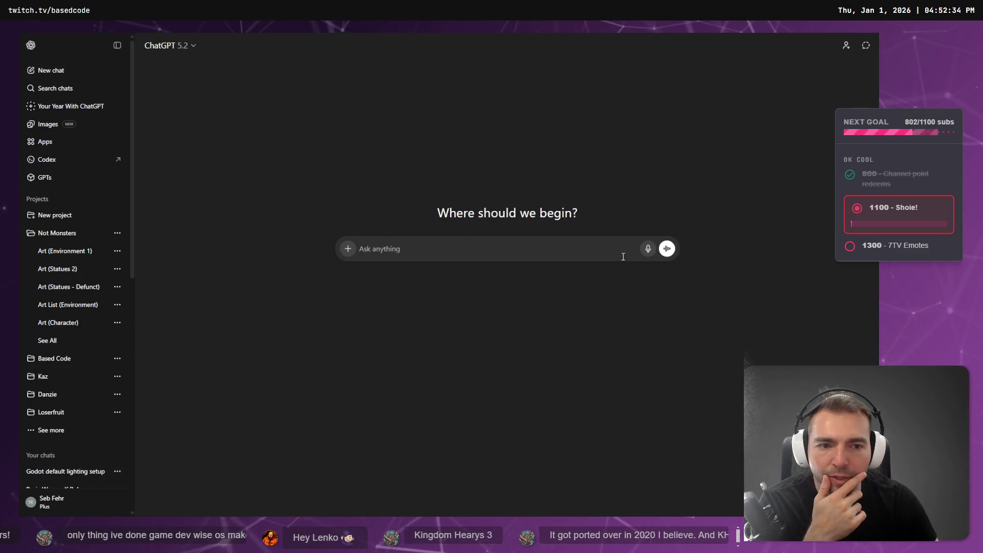
left_click(348, 249)
left_click(367, 292)
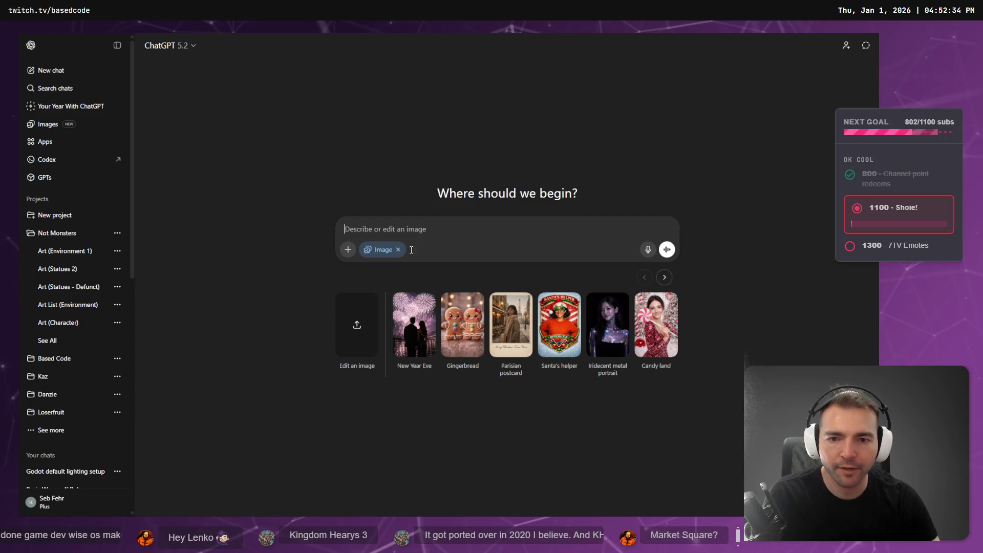
left_click(344, 251)
left_click(386, 331)
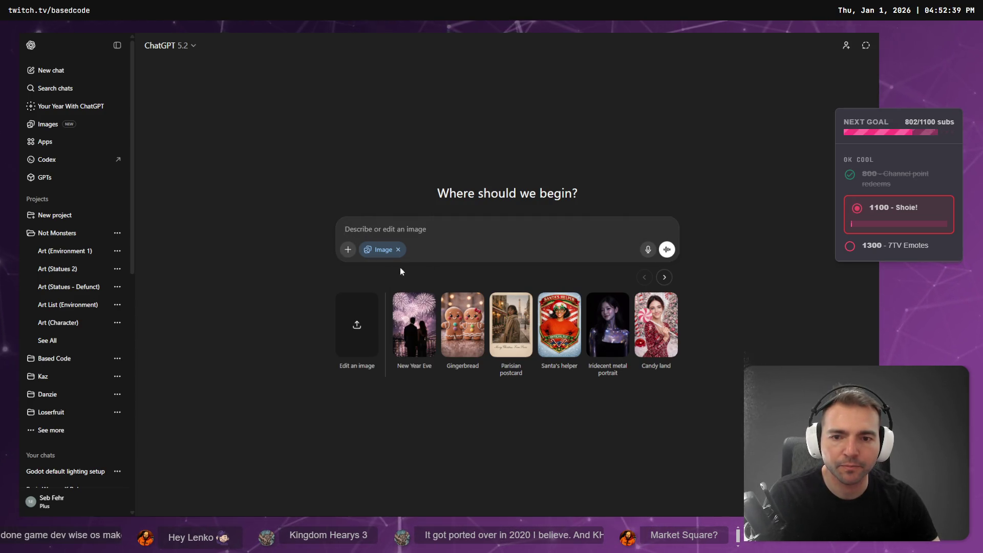
double_click(133, 108)
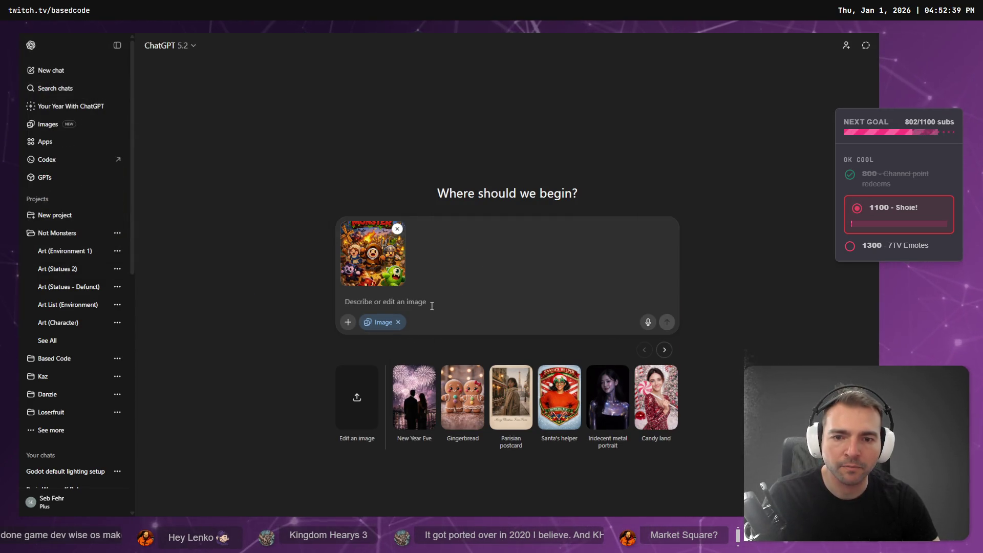
Step: Send a prompt to remove all characters and text, keeping only the environment in low poly style
type("Remove all of the characters from this image as well as the text I just want the environment. clean up any rubble that might be in the image.")
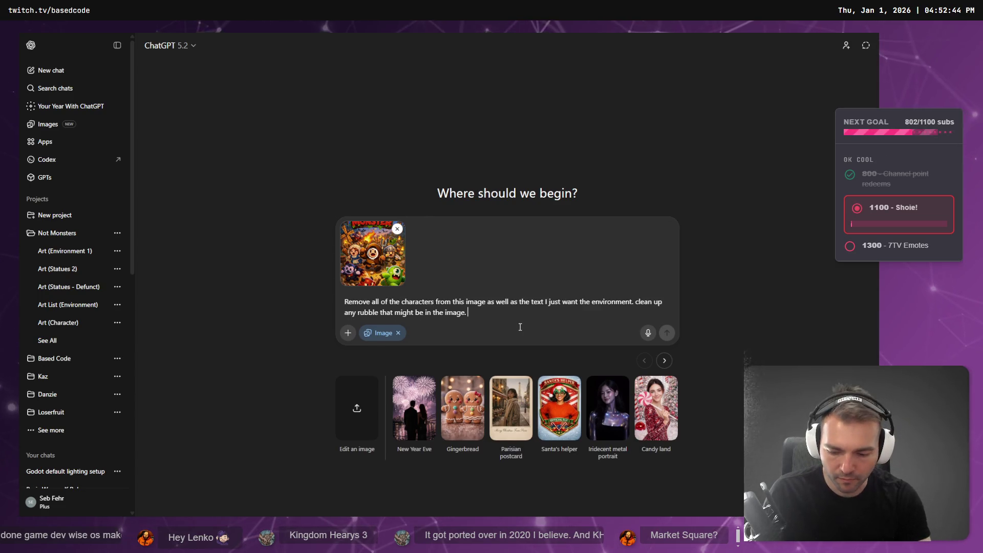
key("super+h")
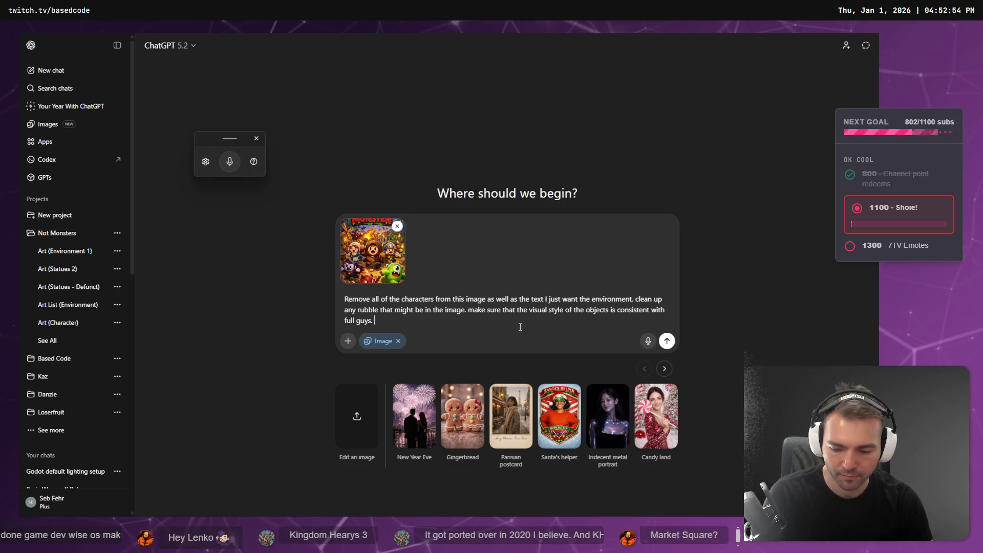
key("super+h")
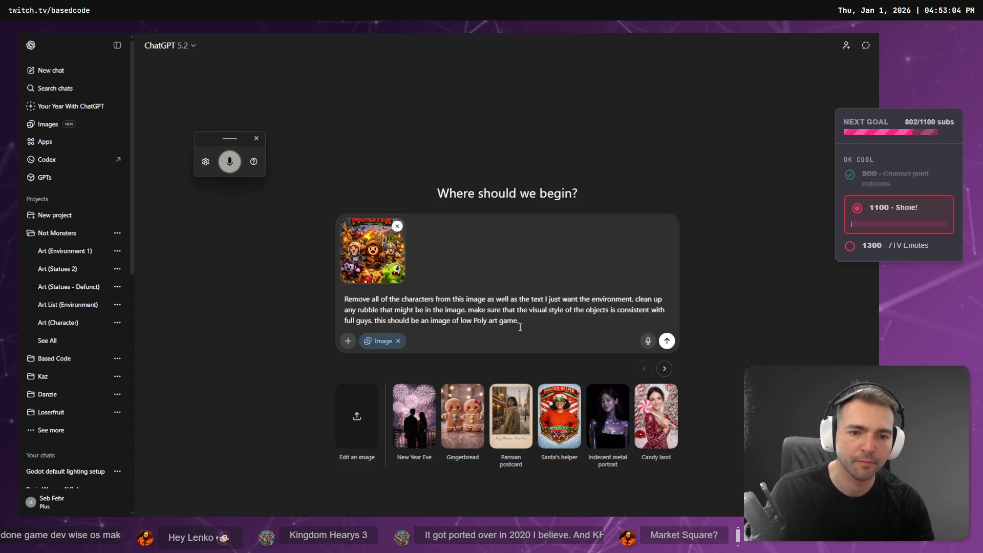
key("Return")
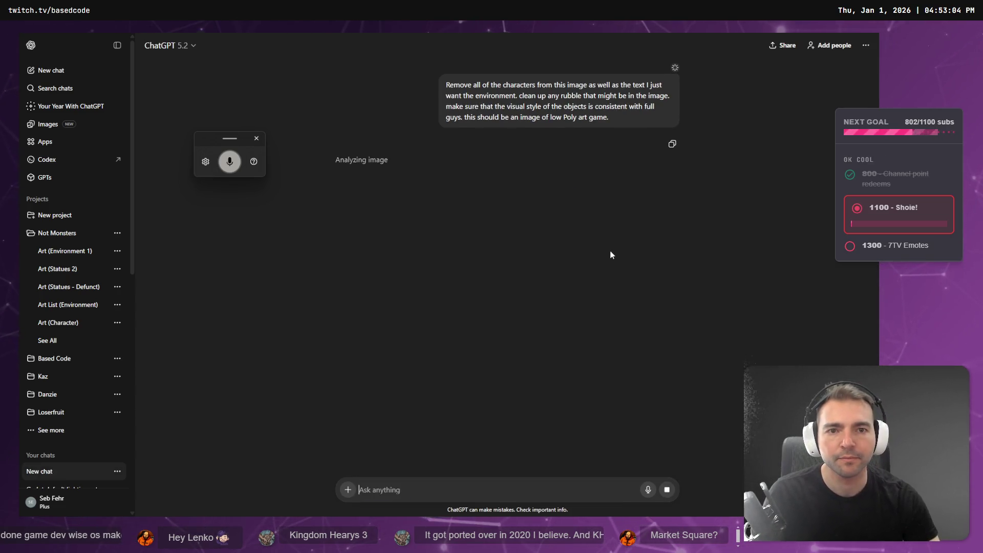
Step: Check on the generation, then select 'Town Square' on line 1 of the VS Code list
key("alt+Tab")
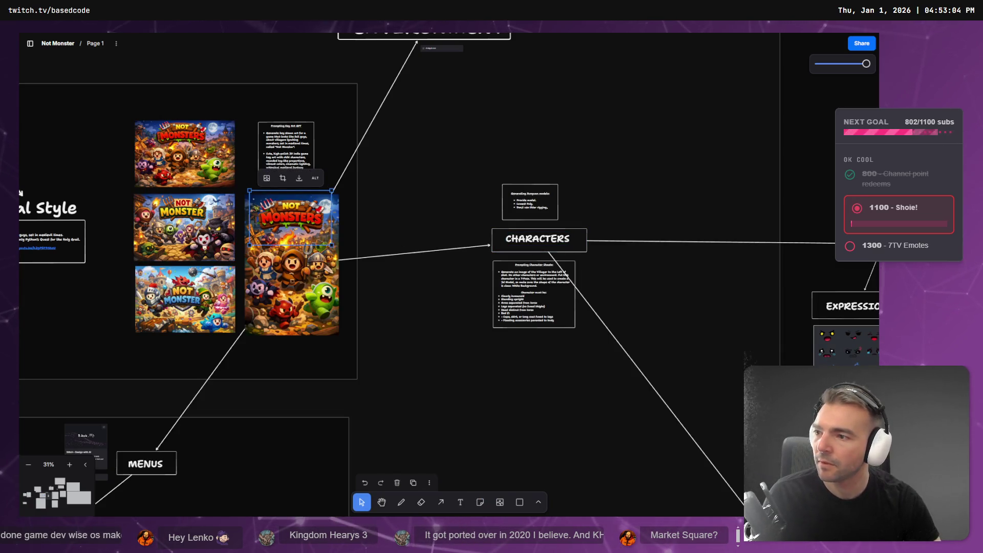
key("alt+Tab")
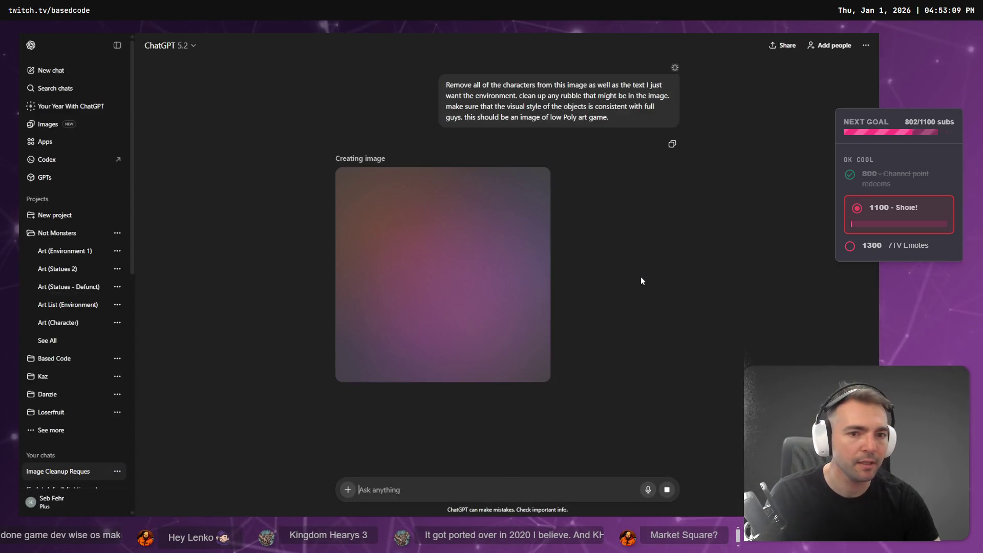
key("alt+Tab")
left_click_drag(498, 75, 412, 69)
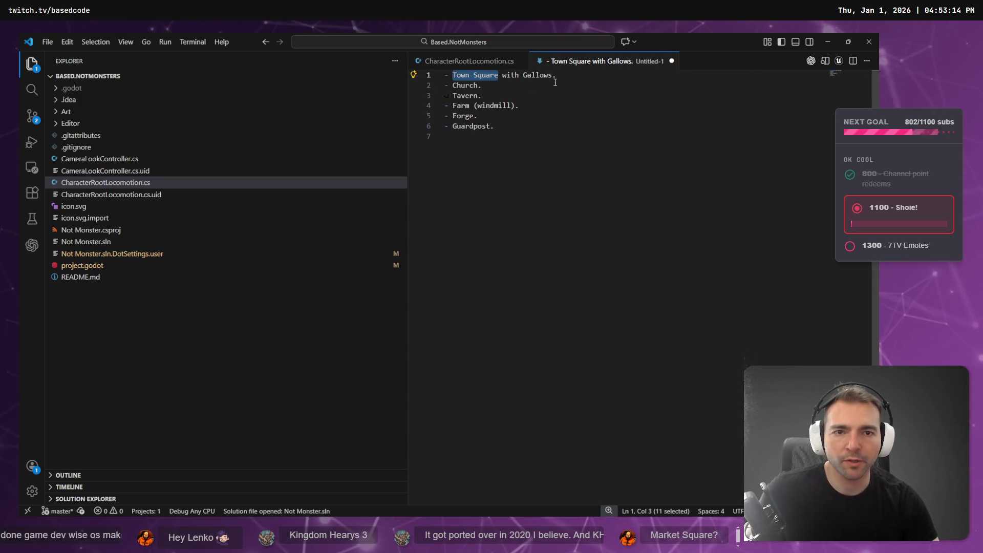
Step: Select and then deselect the Town Square with Gallows line, and go back to the tldraw board
left_click_drag(557, 75, 443, 75)
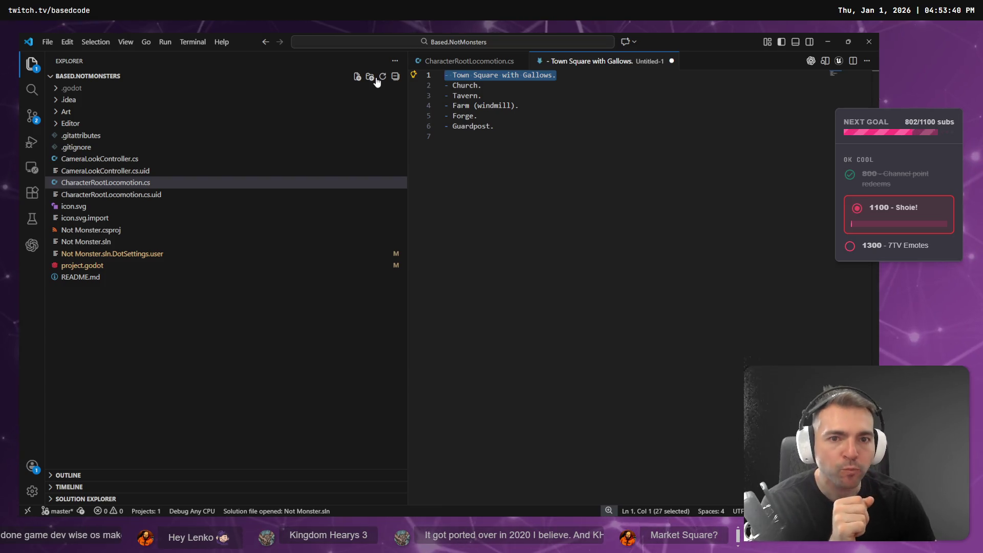
left_click(579, 95)
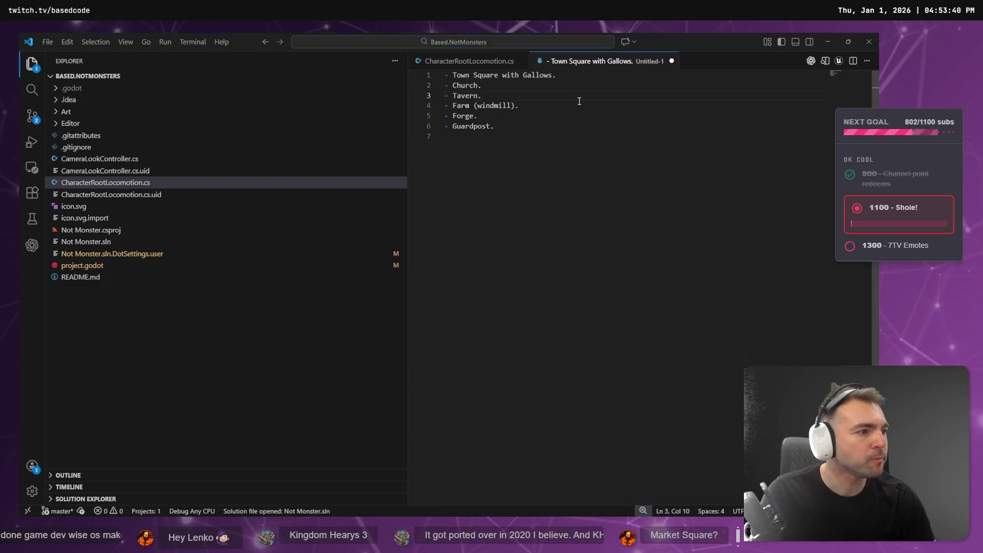
key("alt+Tab")
scroll(626, 162, "up", 9)
scroll(625, 162, "right", 9)
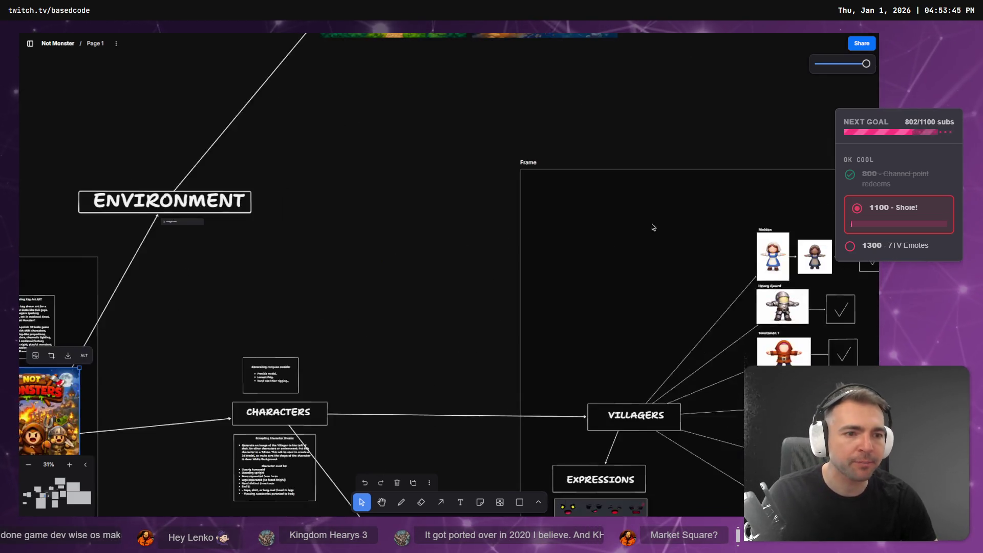
Step: Pan across the tldraw board to compare the day and night village images, then return to the VS Code town list
scroll(553, 279, "left", 5)
scroll(412, 224, "up", 5)
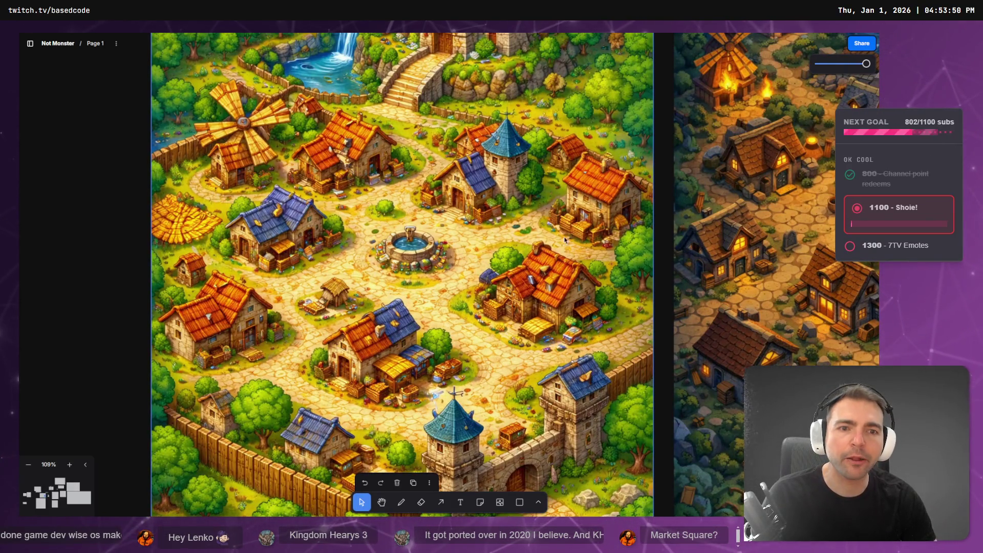
scroll(567, 192, "right", 5)
scroll(567, 192, "left", 1)
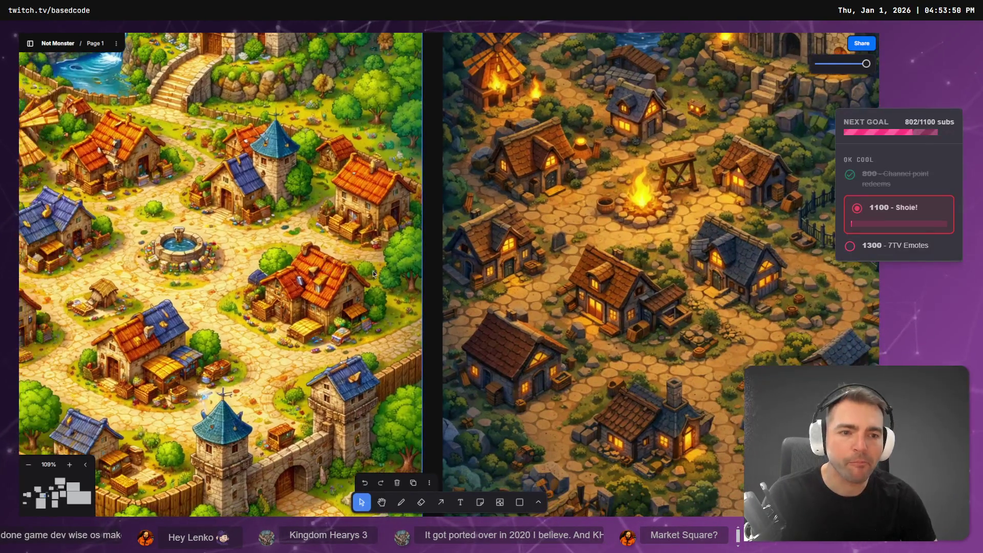
scroll(201, 235, "down", 3)
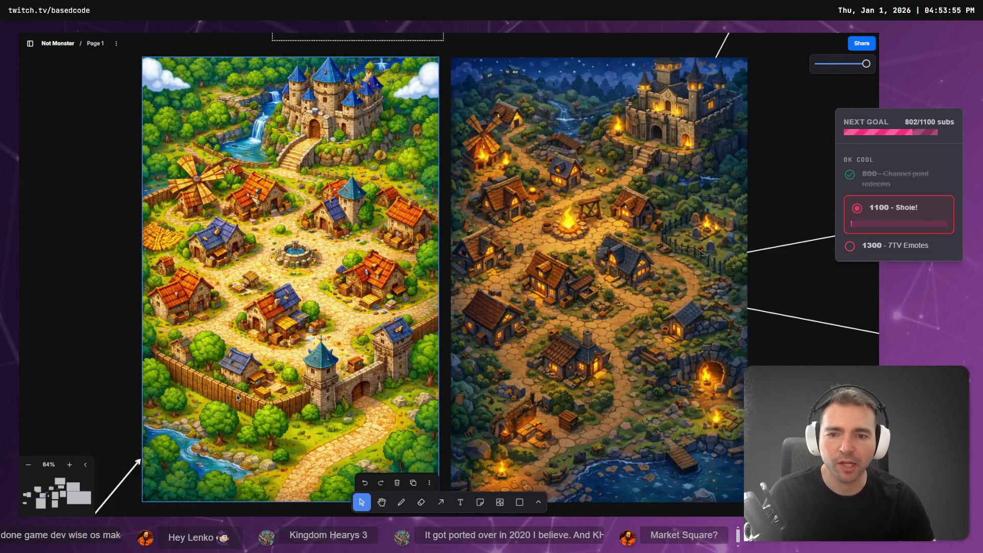
scroll(233, 180, "down", 2)
key("alt+Tab")
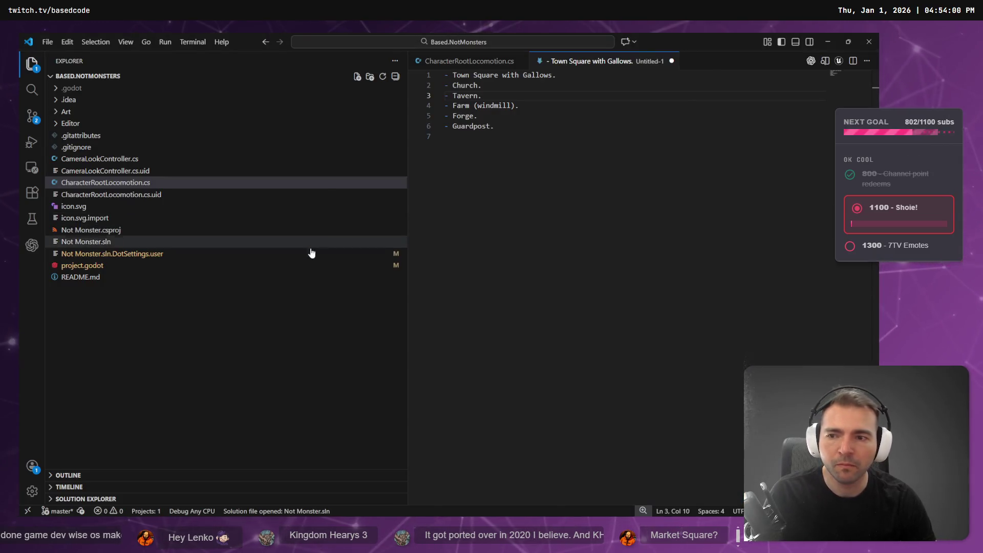
Step: Back in ChatGPT, open the generated torch-lit night village image in the image viewer
key("alt+Tab")
key("alt+Tab")
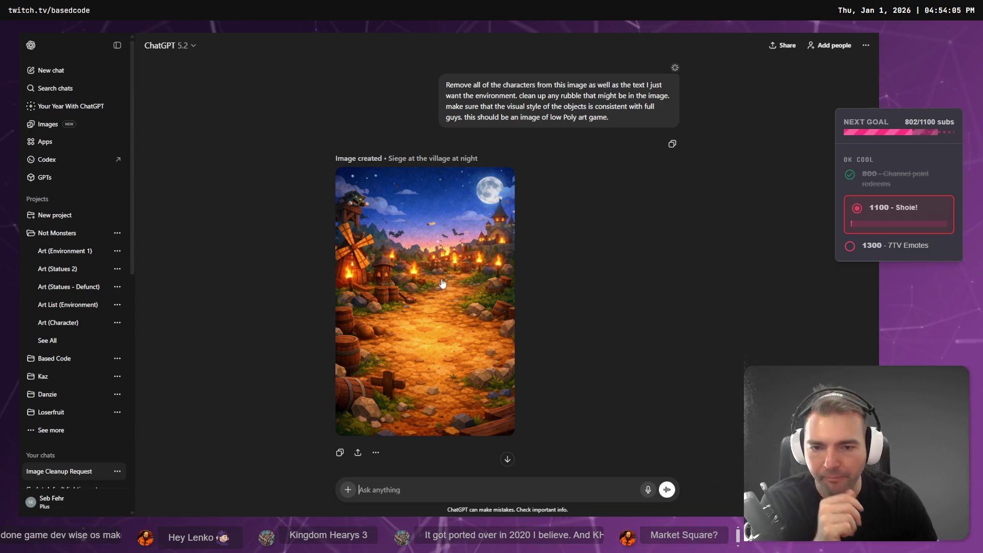
left_click(460, 280)
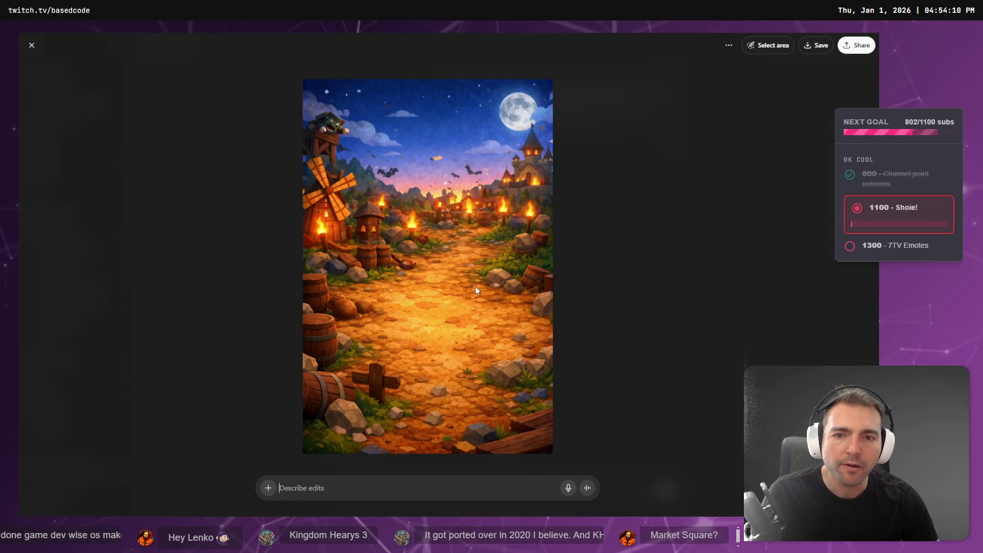